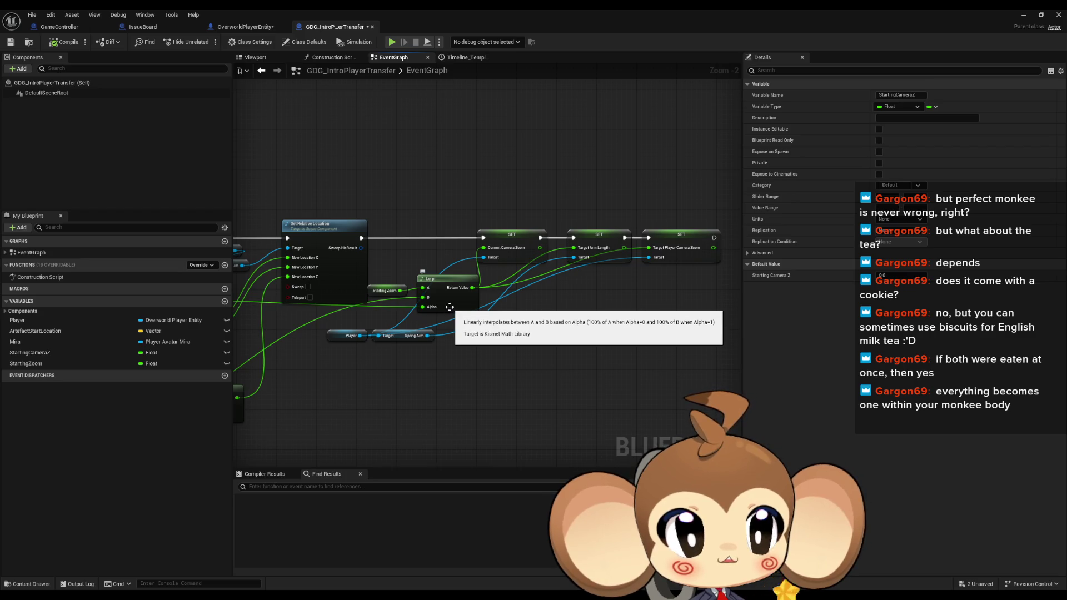
Inspect the Current Camera Zoom SET node in the GDG_IntroPlayerTransfer graph.
scroll(503, 358, down, 1)
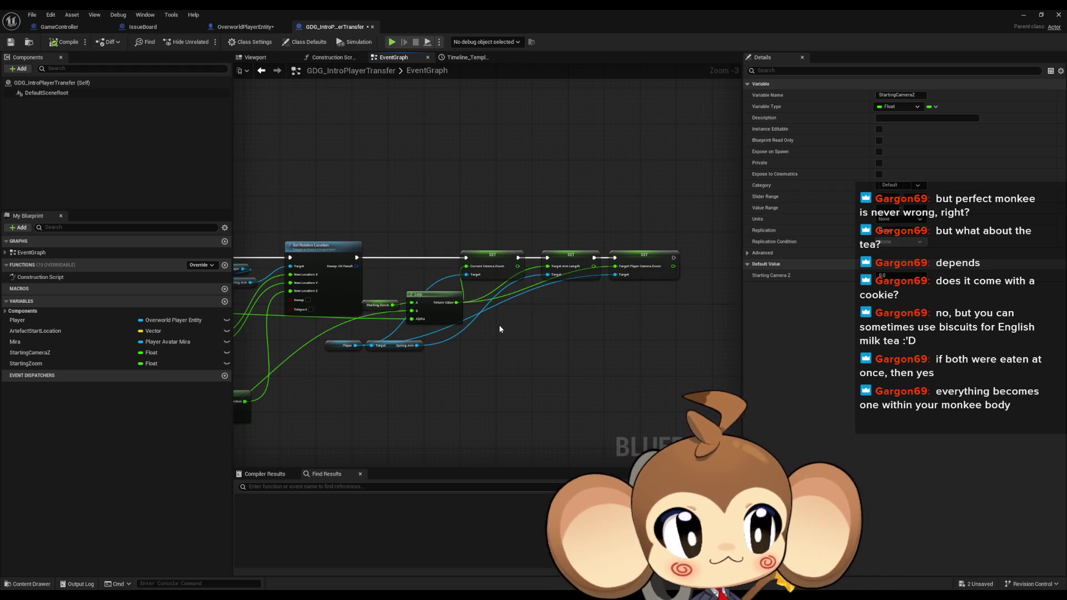
drag(499, 329, 535, 335)
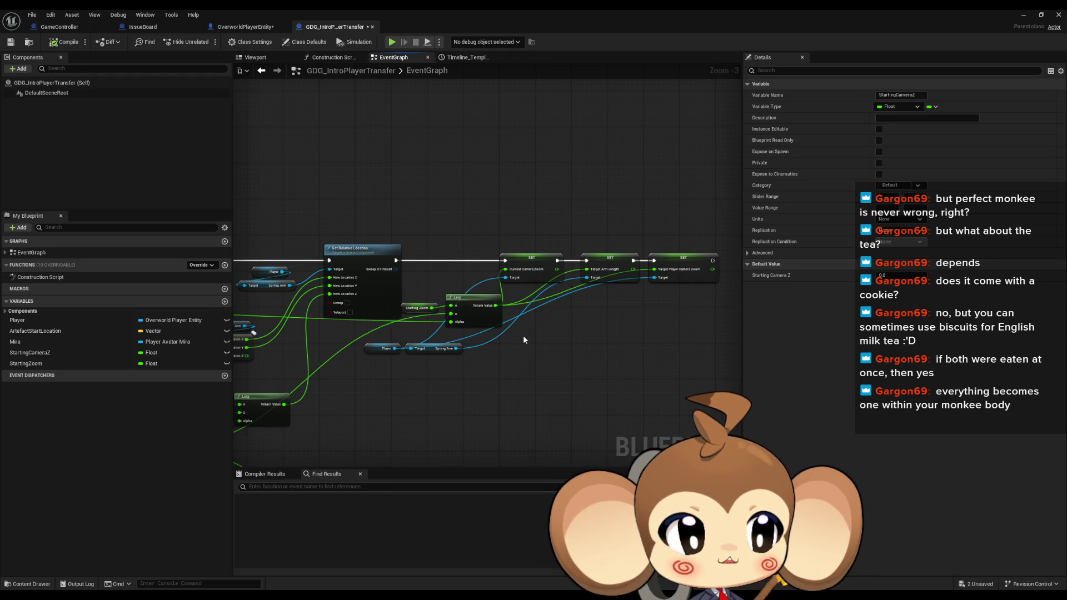
scroll(525, 334, up, 2)
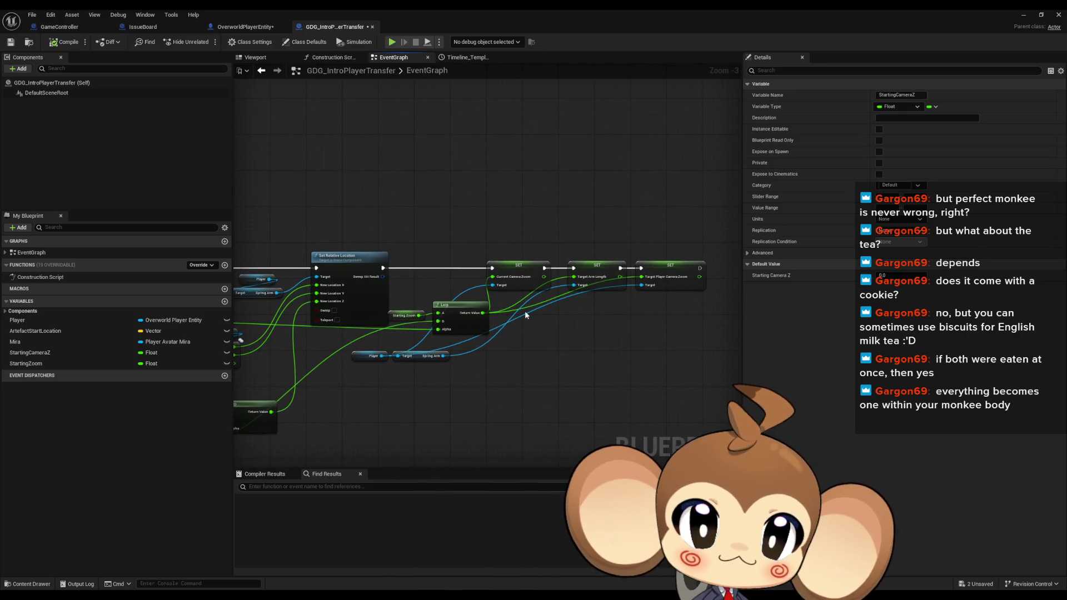
click(512, 251)
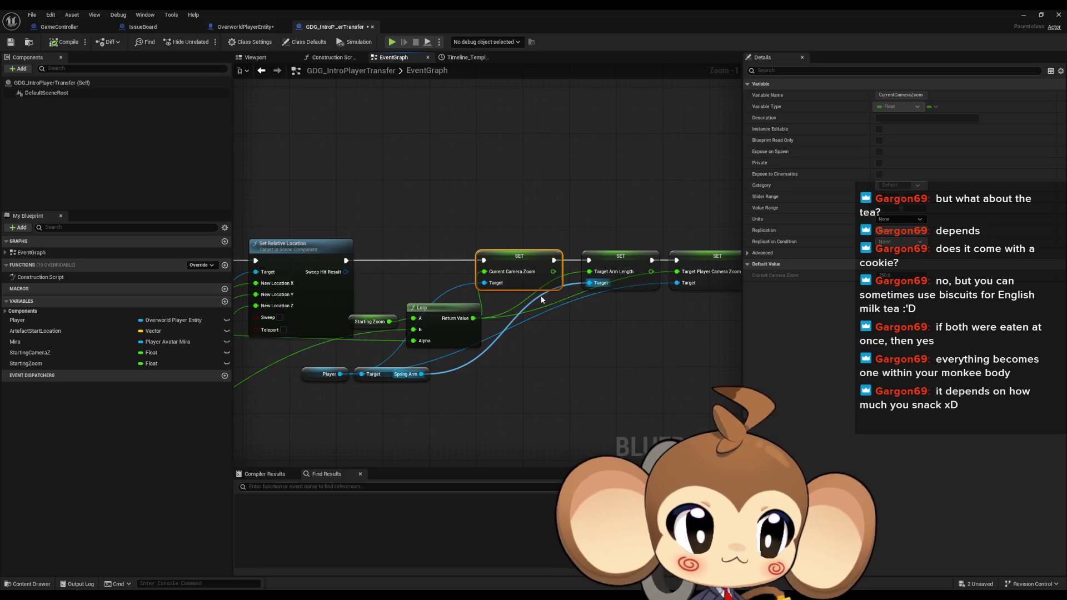
drag(542, 301, 512, 311)
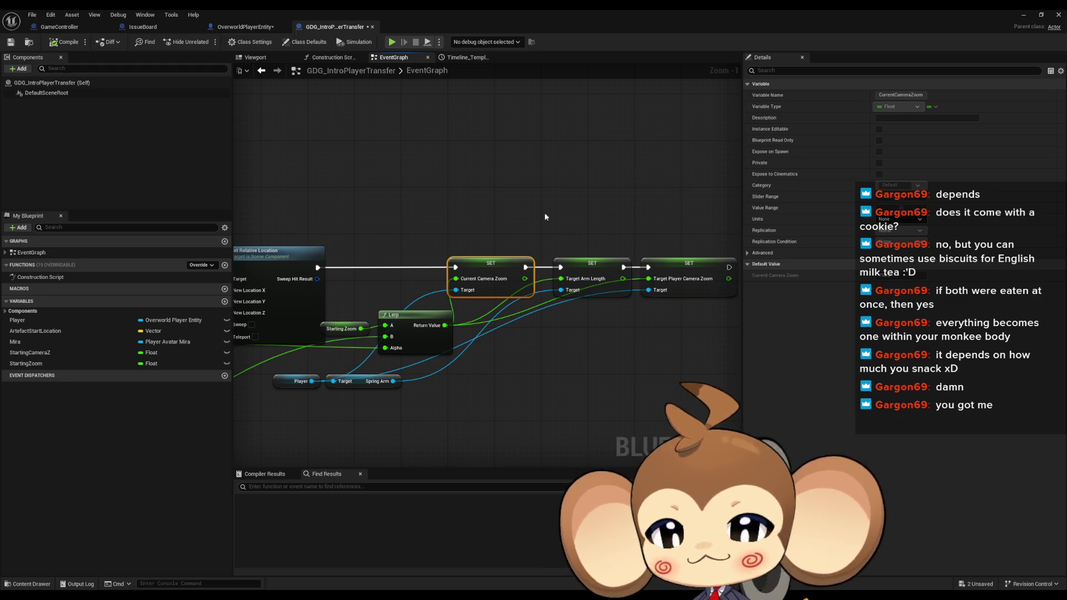
In OverworldPlayerEntity, find references to PitchUpZoomCameraZMaxOffset and inspect Initial Camera ZPosition.
click(222, 26)
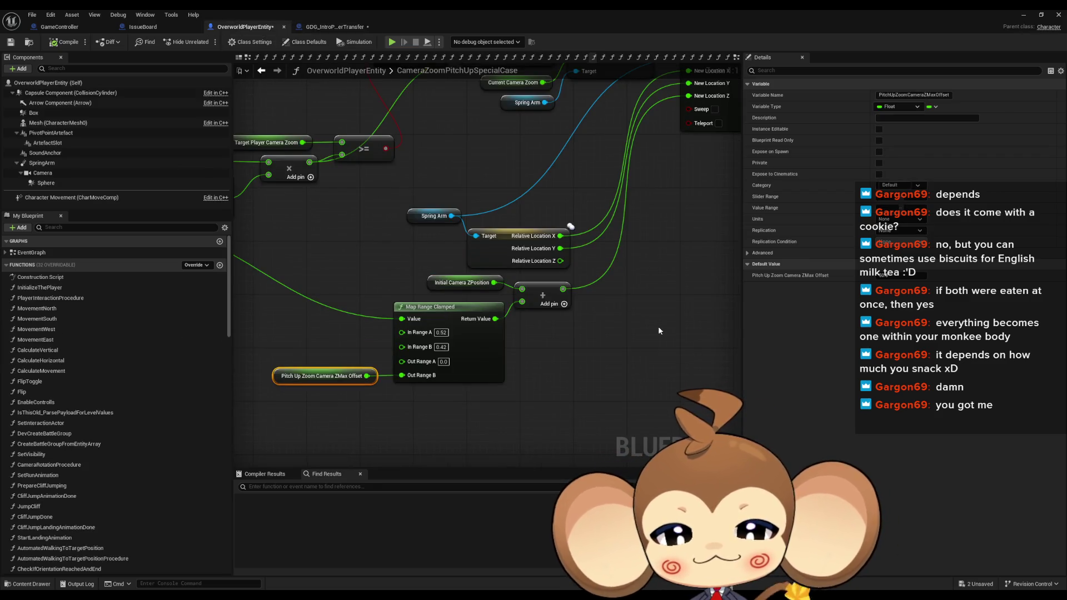
mouse_move(655, 328)
mouse_down()
mouse_move(619, 378)
mouse_move(666, 395)
mouse_move(630, 371)
mouse_move(724, 311)
mouse_up()
mouse_move(369, 324)
mouse_down()
mouse_move(713, 289)
mouse_move(576, 290)
mouse_move(522, 273)
mouse_up()
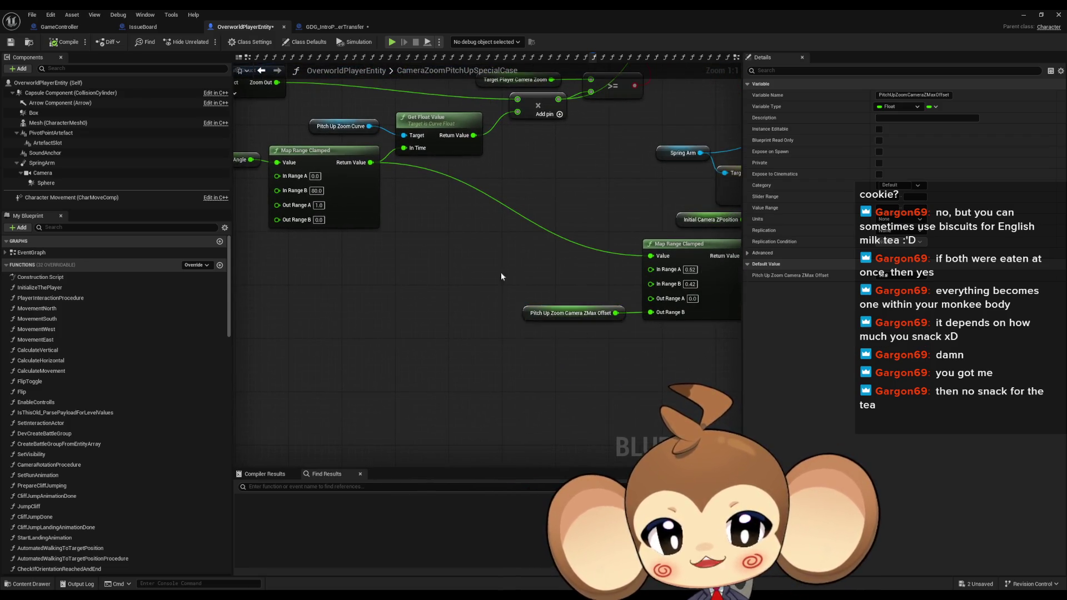
drag(529, 318, 471, 321)
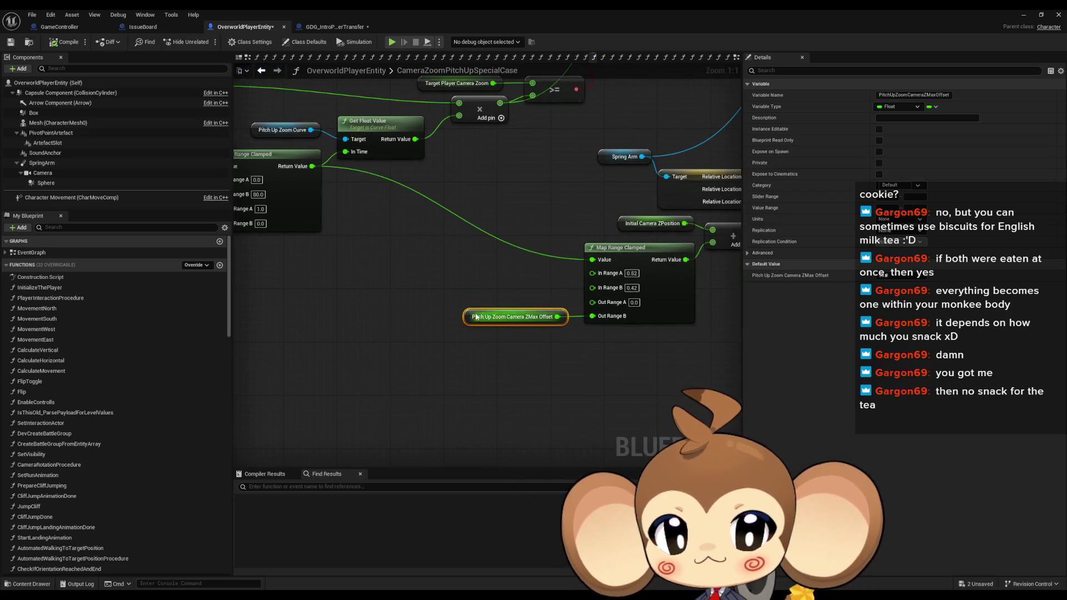
right_click(471, 321)
mouse_move(606, 397)
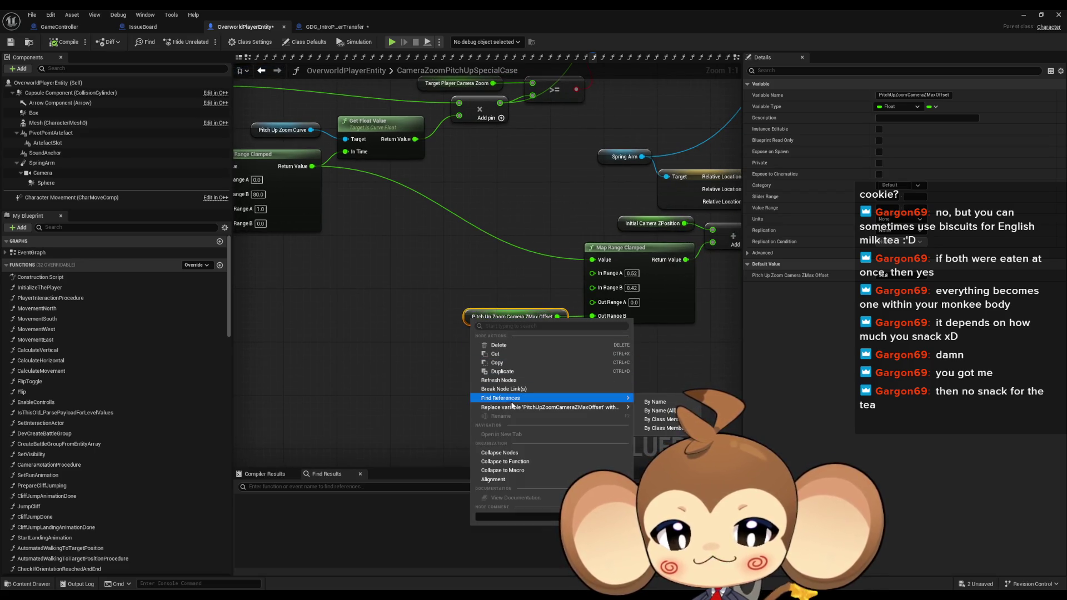
click(671, 420)
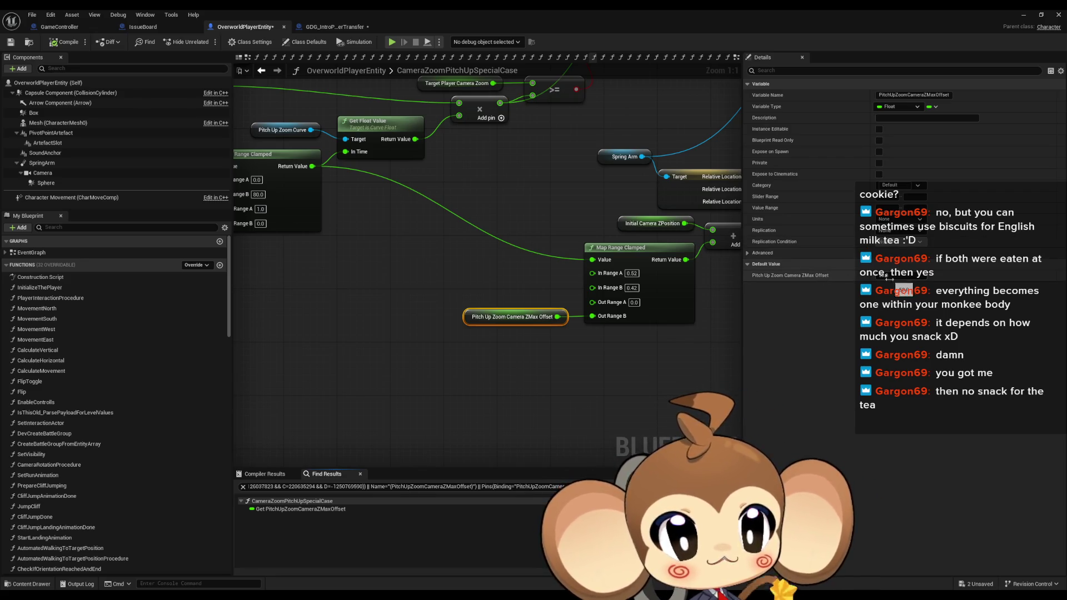
drag(652, 269, 512, 304)
click(488, 253)
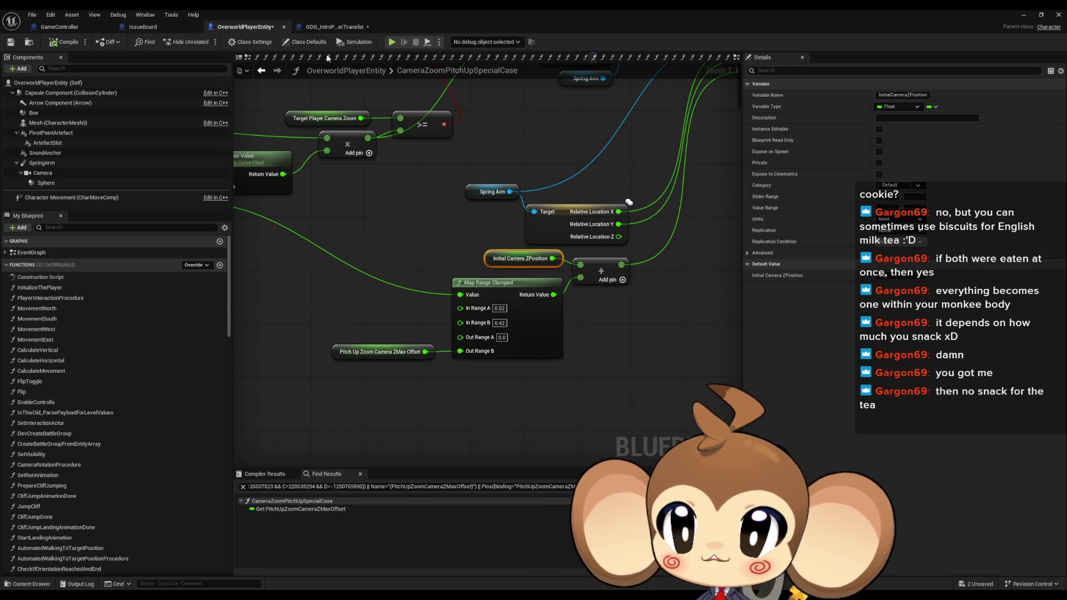
In GDG_IntroPlayerTransfer, review the Set Relative Location, Timeline, Cast To and Lerp (Vector) nodes.
click(311, 26)
drag(610, 251, 740, 189)
drag(586, 303, 732, 268)
drag(389, 250, 656, 228)
mouse_move(500, 333)
mouse_down()
mouse_move(383, 278)
mouse_move(374, 243)
mouse_up()
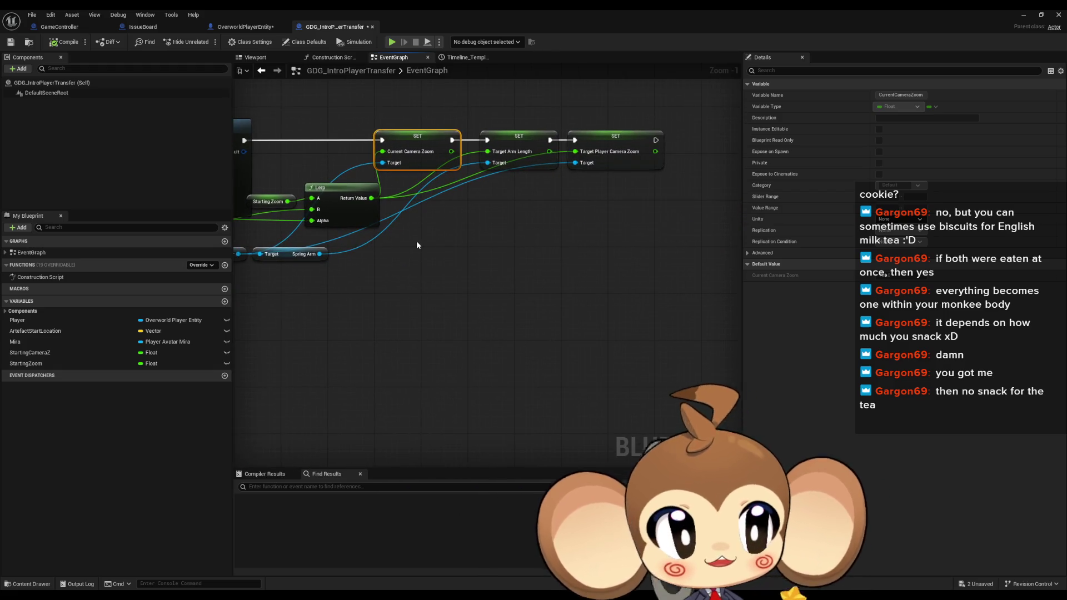
Clear the node selection, minimize the Blueprint editor and start Play In Editor.
click(423, 247)
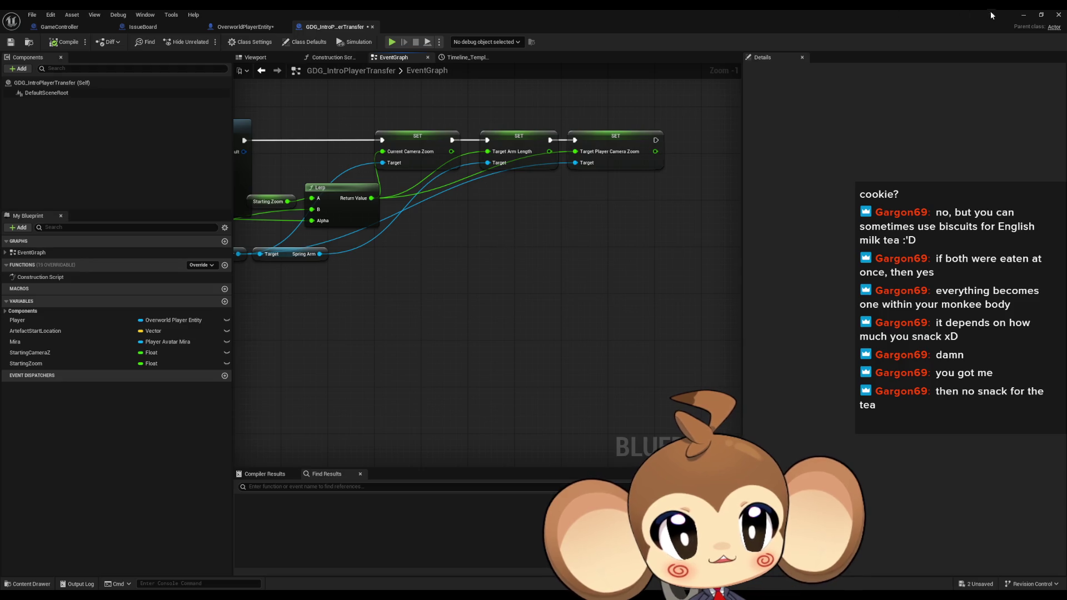
click(1024, 17)
click(205, 43)
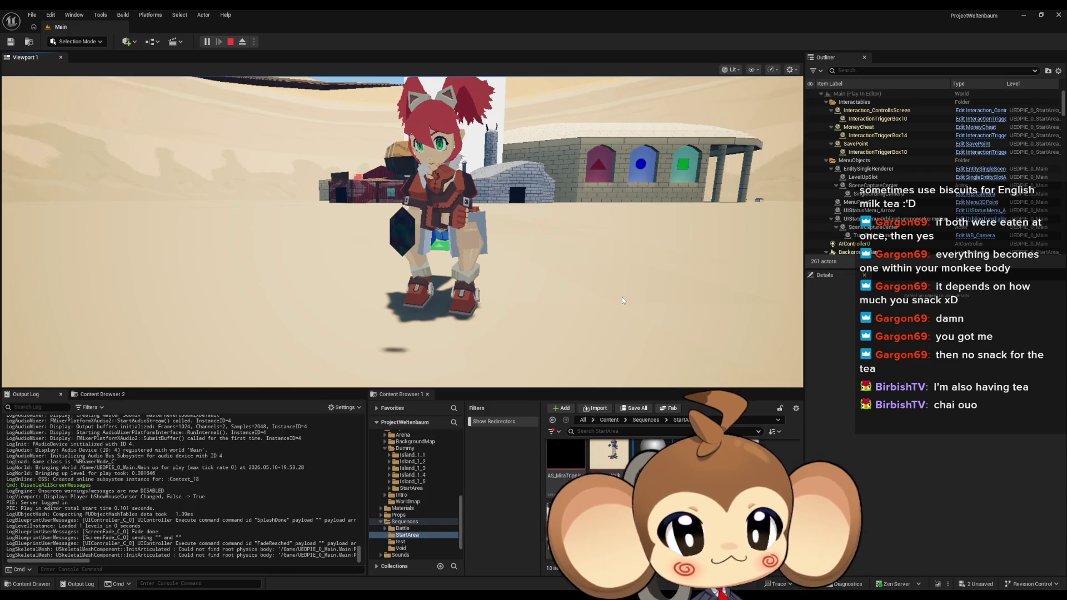
Cast a skill, turn the character toward the buildings and back, and swing the camera.
click(667, 291)
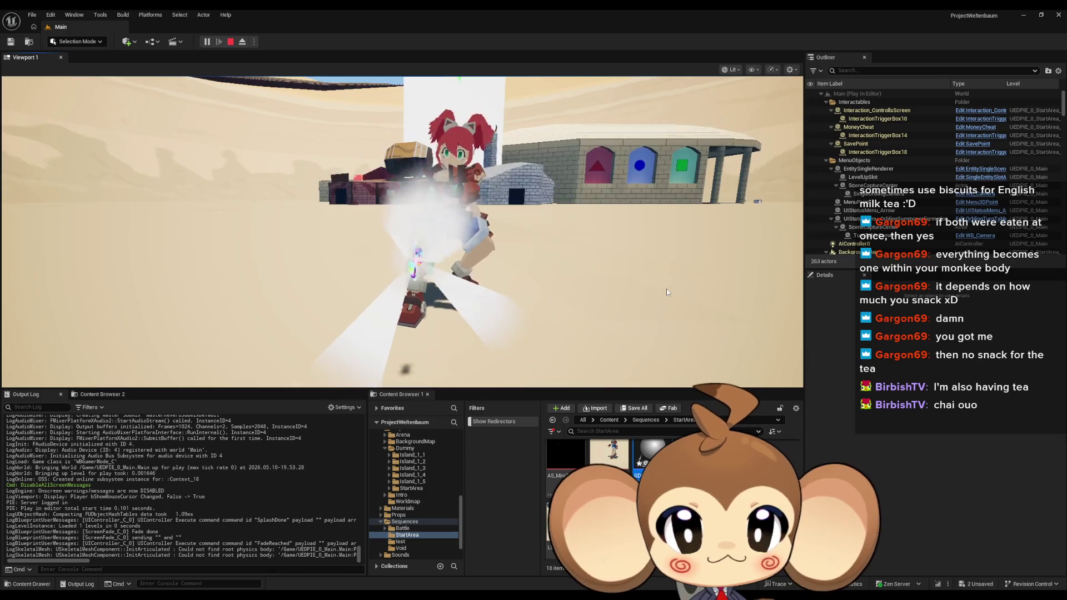
key(w)
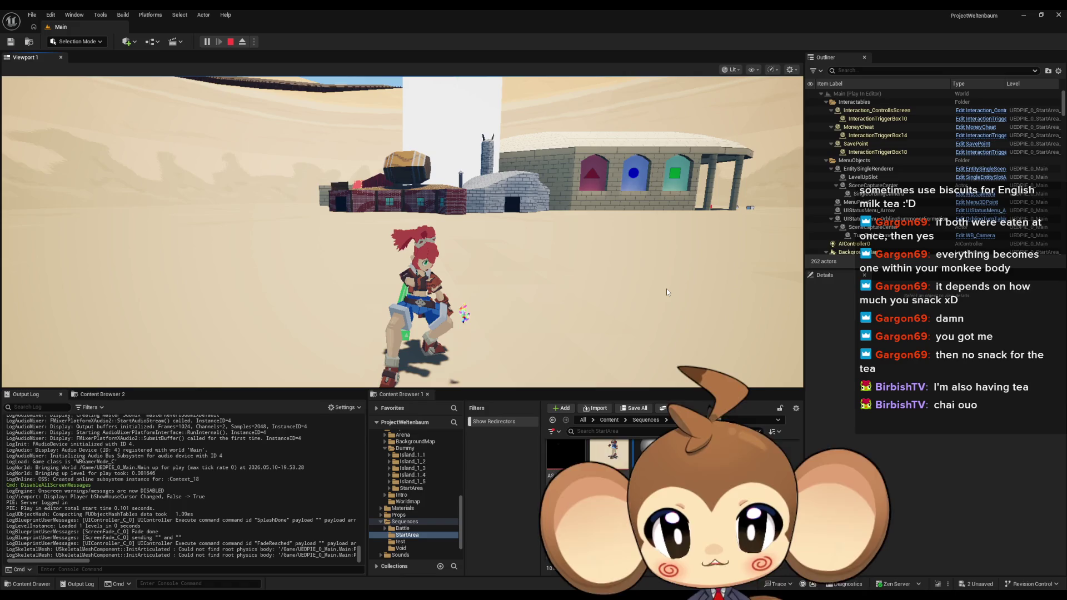
key(s)
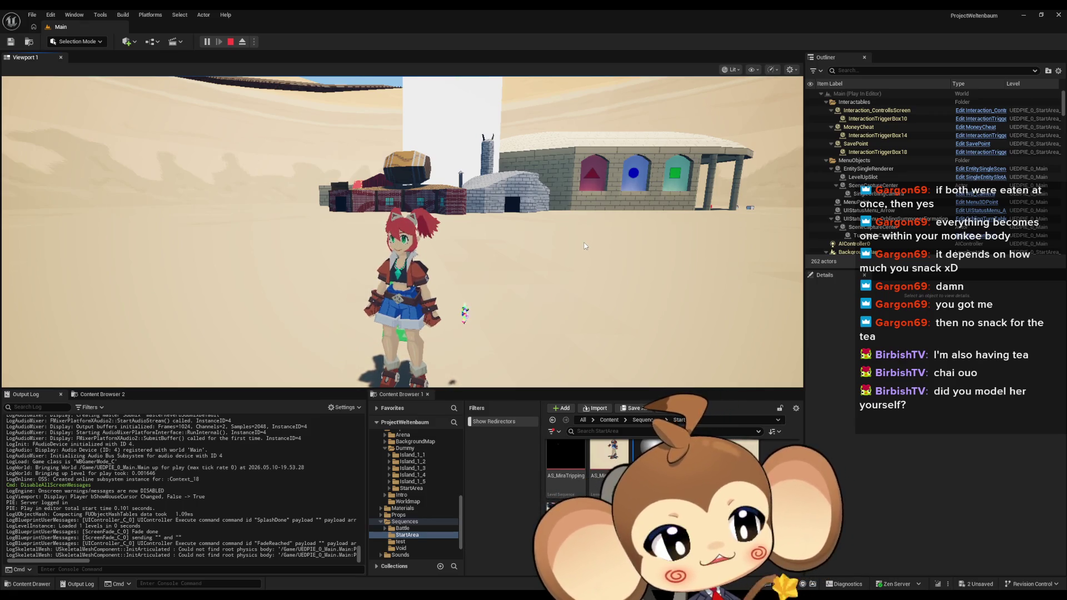
mouse_move(439, 313)
mouse_down()
mouse_move(658, 167)
mouse_move(556, 194)
mouse_move(458, 198)
mouse_move(485, 365)
mouse_move(468, 353)
mouse_move(504, 316)
mouse_up()
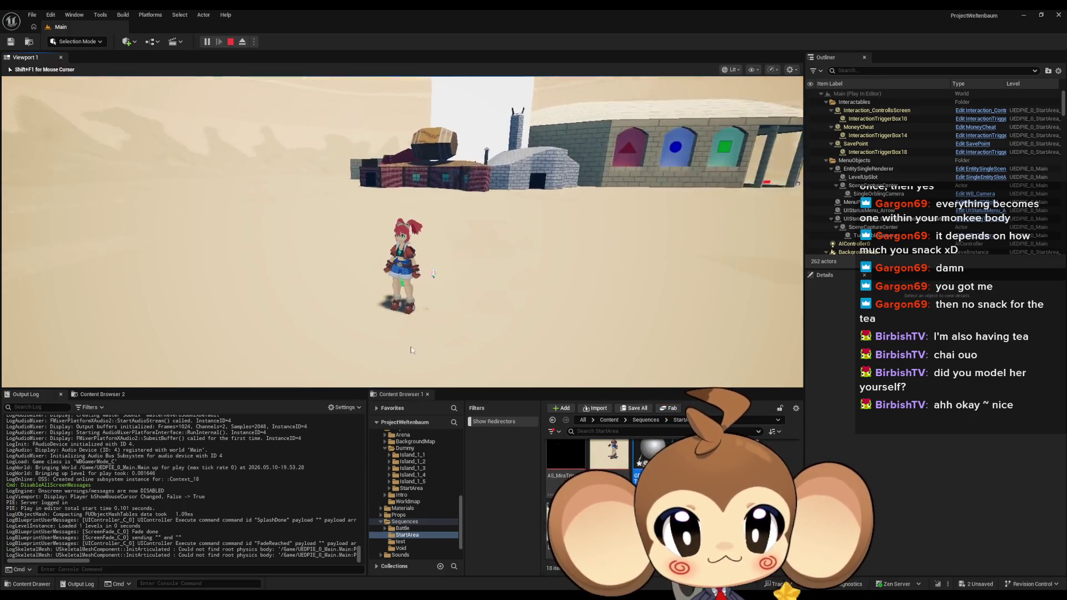
Orbit the game camera, toggling mouse capture with Shift+F1, then stop the play session.
click(499, 255)
key(shift+F1)
click(538, 187)
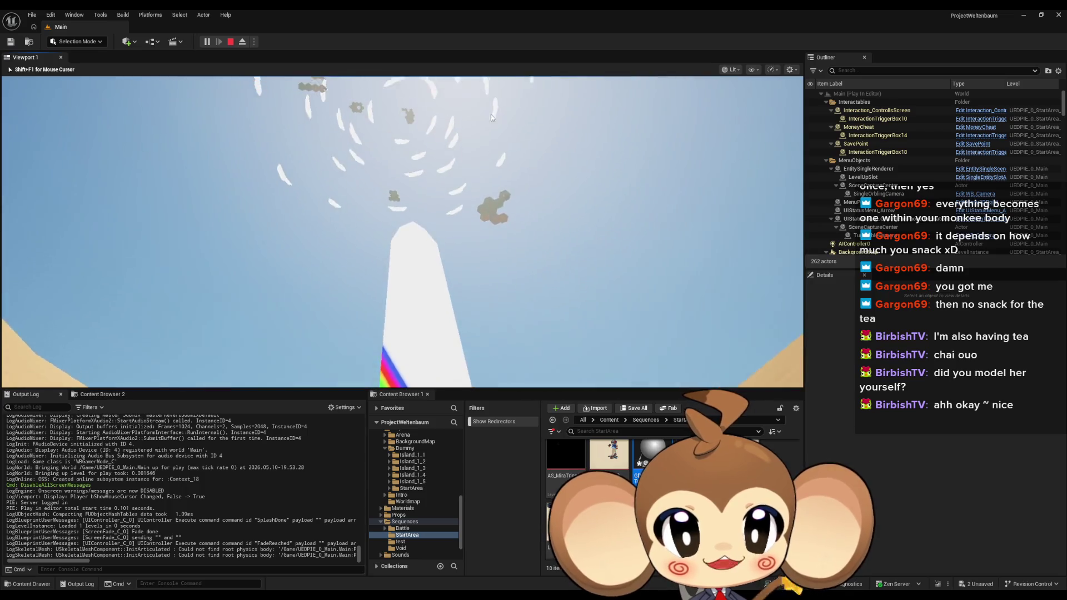
key(shift+F1)
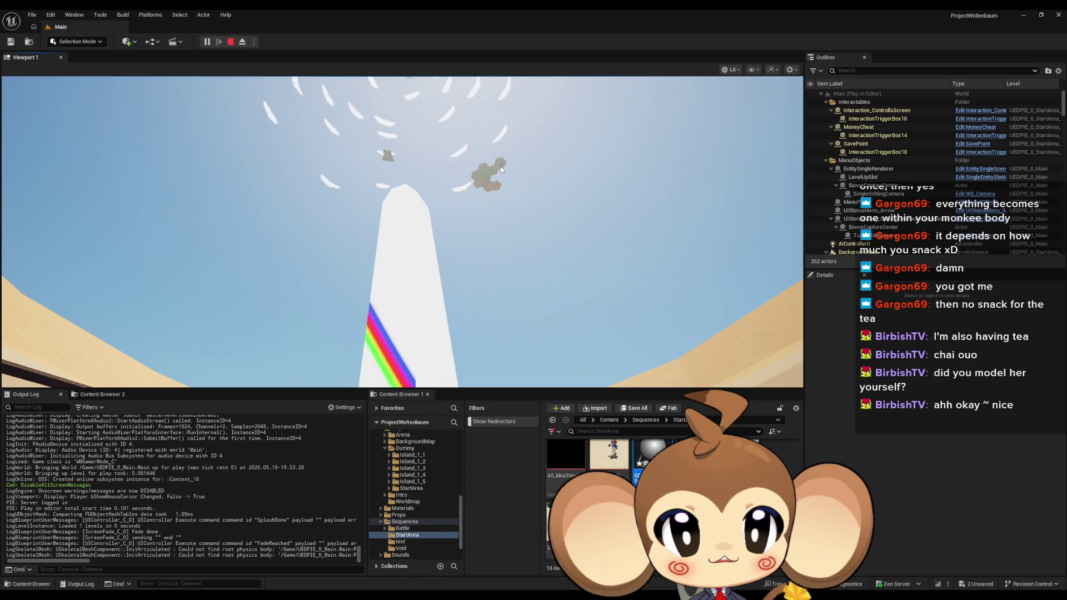
click(500, 167)
key(shift+F1)
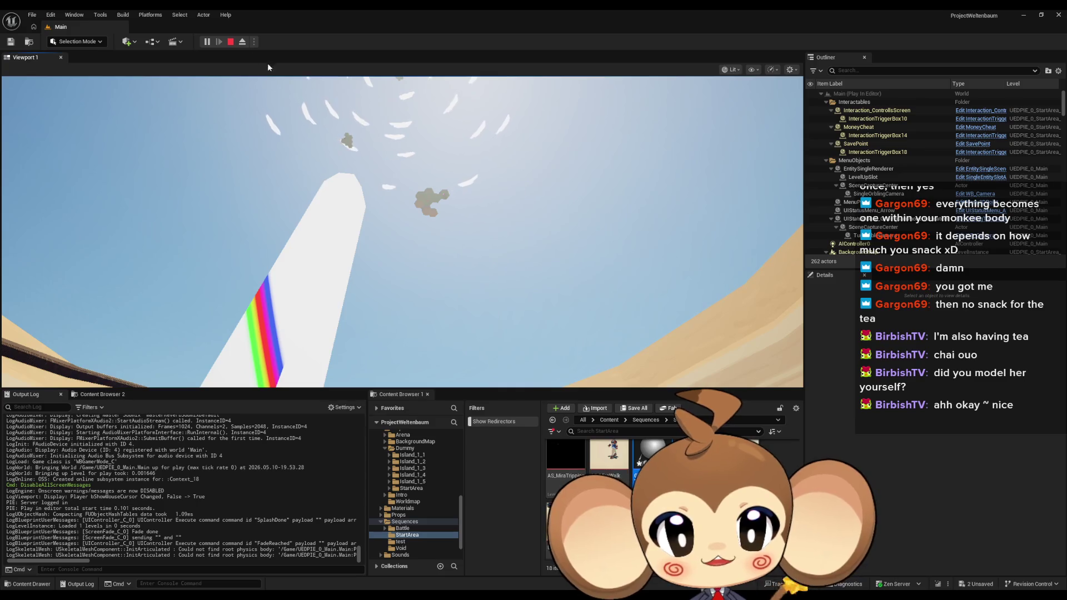
click(419, 129)
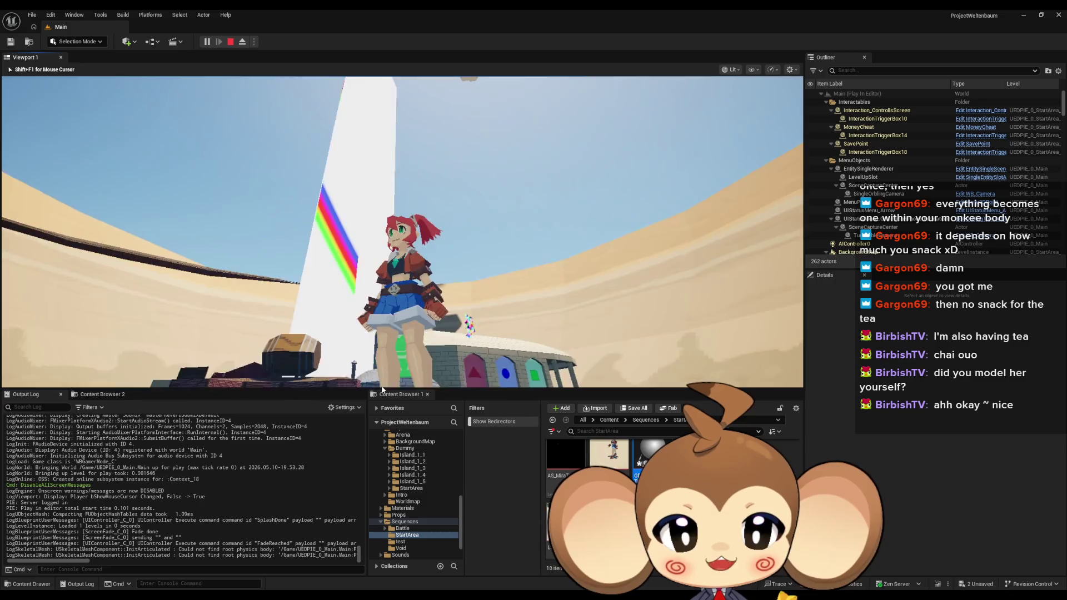
click(231, 43)
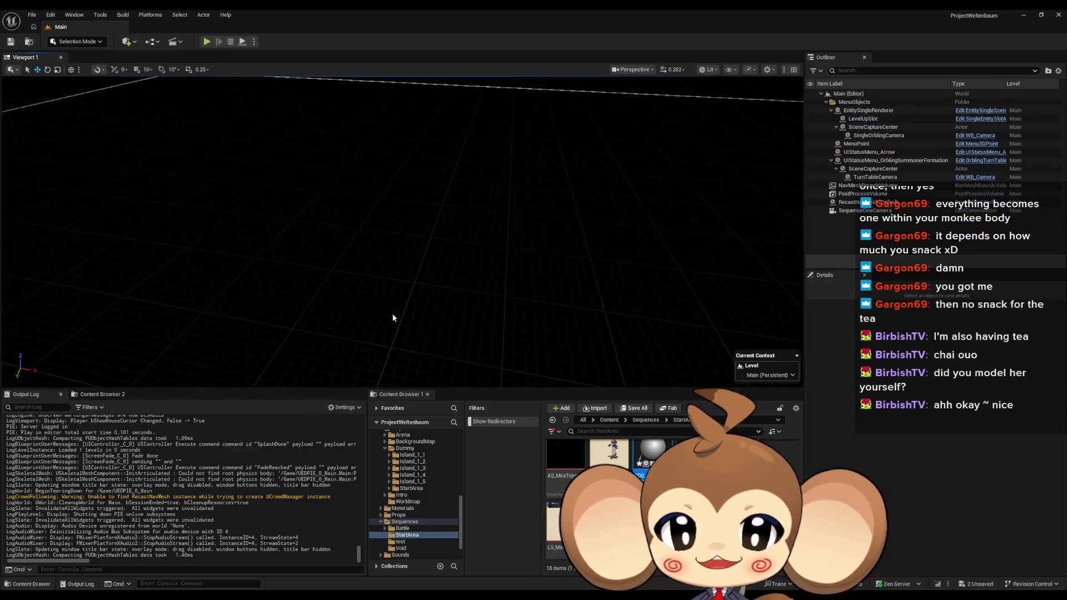
Reopen GDG_IntroPlayerTransfer and select the Target Arm Length and Target Player Camera Zoom SET nodes.
mouse_move(426, 589)
click(426, 560)
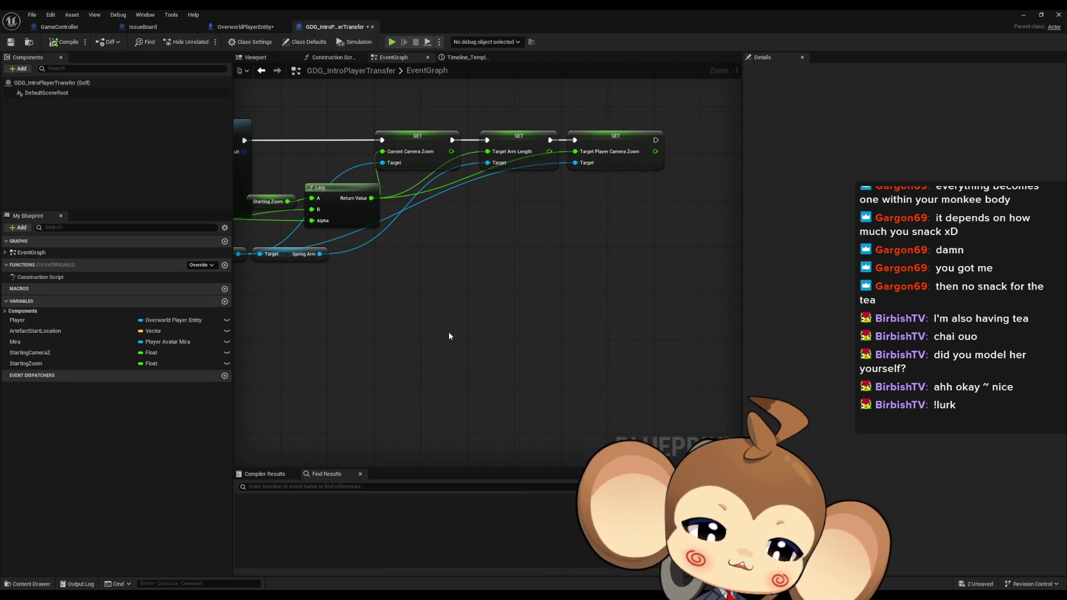
drag(444, 334, 482, 321)
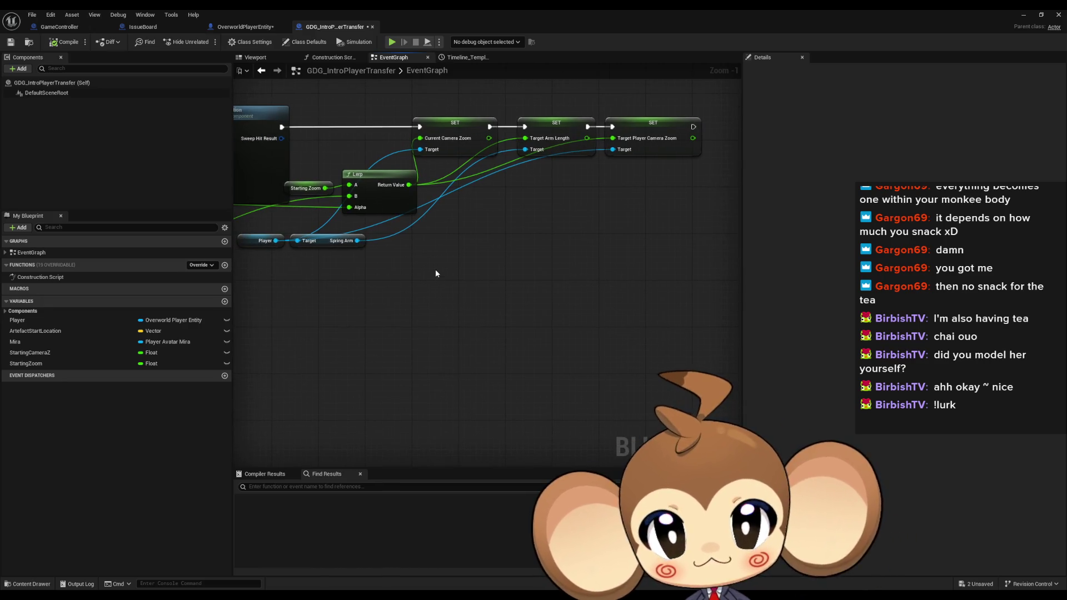
drag(431, 242, 434, 304)
click(574, 214)
click(647, 211)
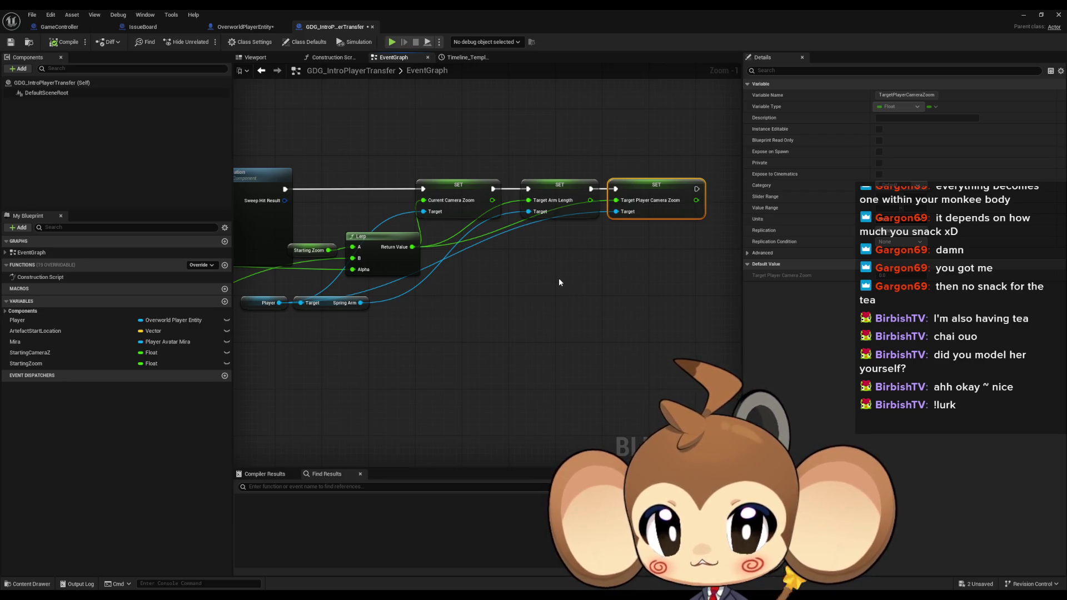
Zoom out and pan to survey the left side of the event graph.
scroll(499, 255, down, 4)
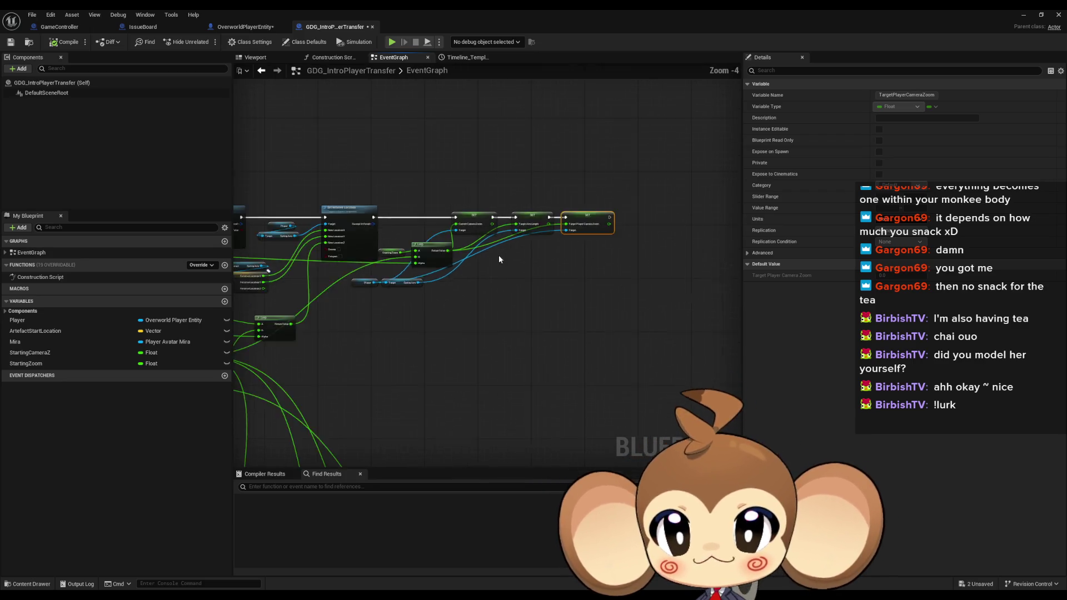
mouse_move(529, 268)
mouse_down()
mouse_move(727, 285)
mouse_move(717, 290)
mouse_up()
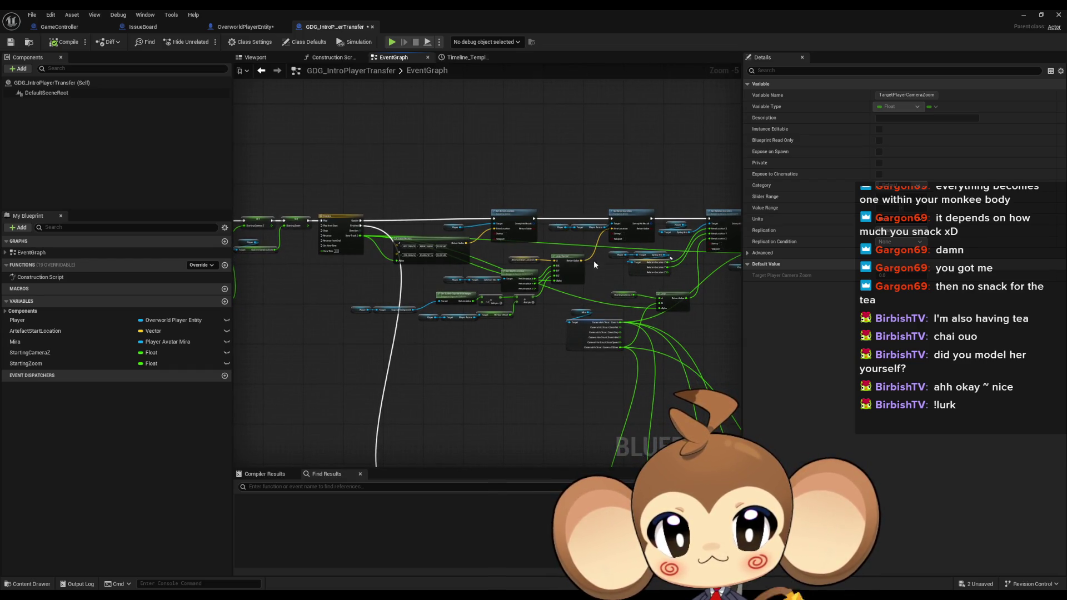
scroll(599, 261, up, 3)
mouse_move(414, 264)
mouse_down()
mouse_move(545, 228)
mouse_move(498, 219)
mouse_up()
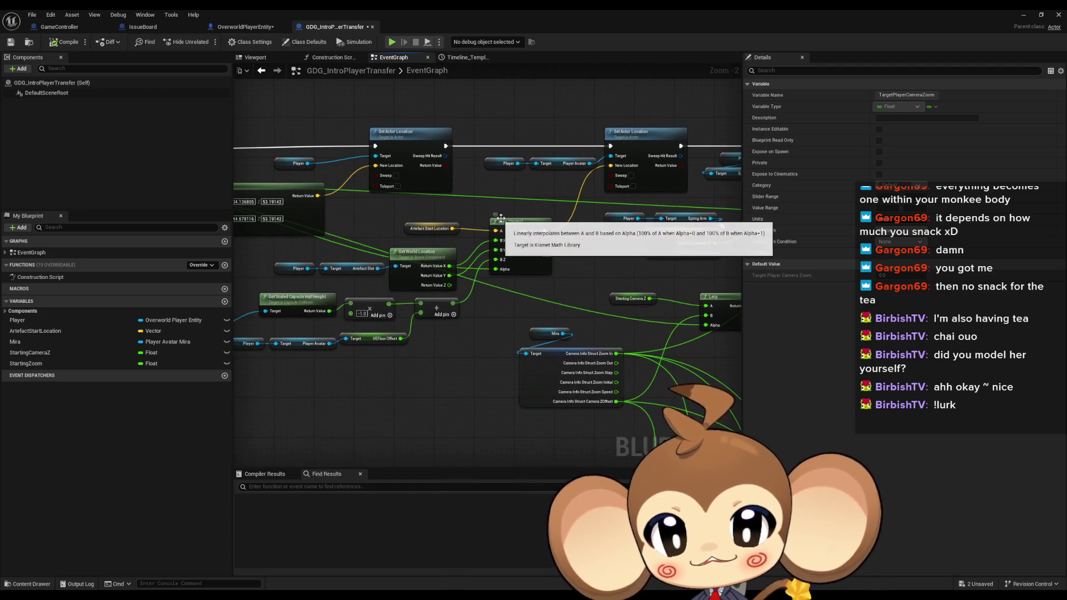
Review the camera lerp, Set Relative Location and SET nodes, then switch to OverworldPlayerEntity.
mouse_move(608, 233)
mouse_down()
mouse_move(508, 267)
mouse_move(391, 272)
mouse_up()
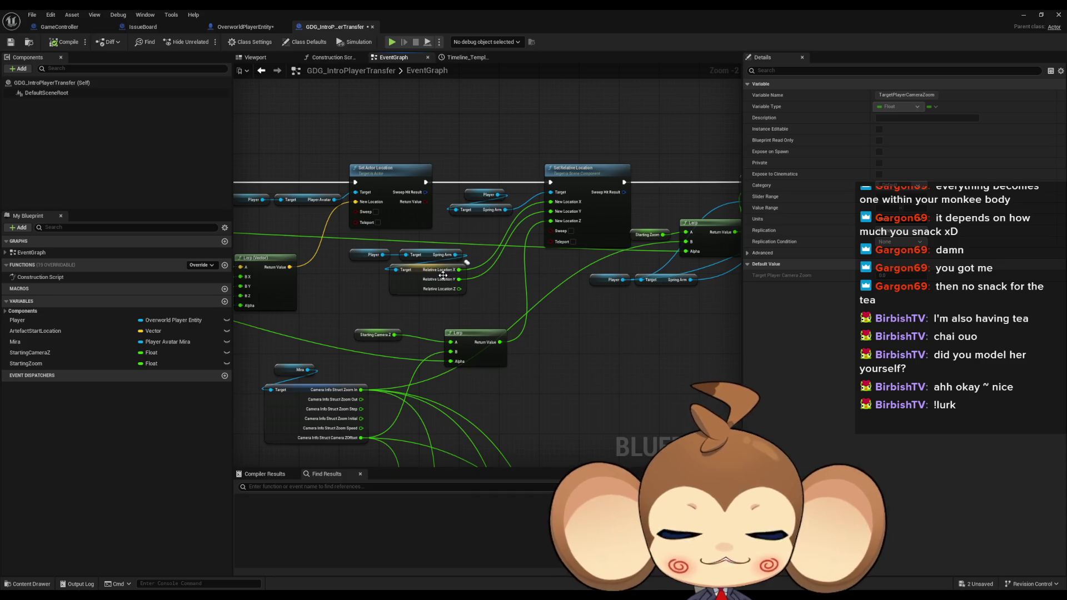
drag(441, 294, 353, 374)
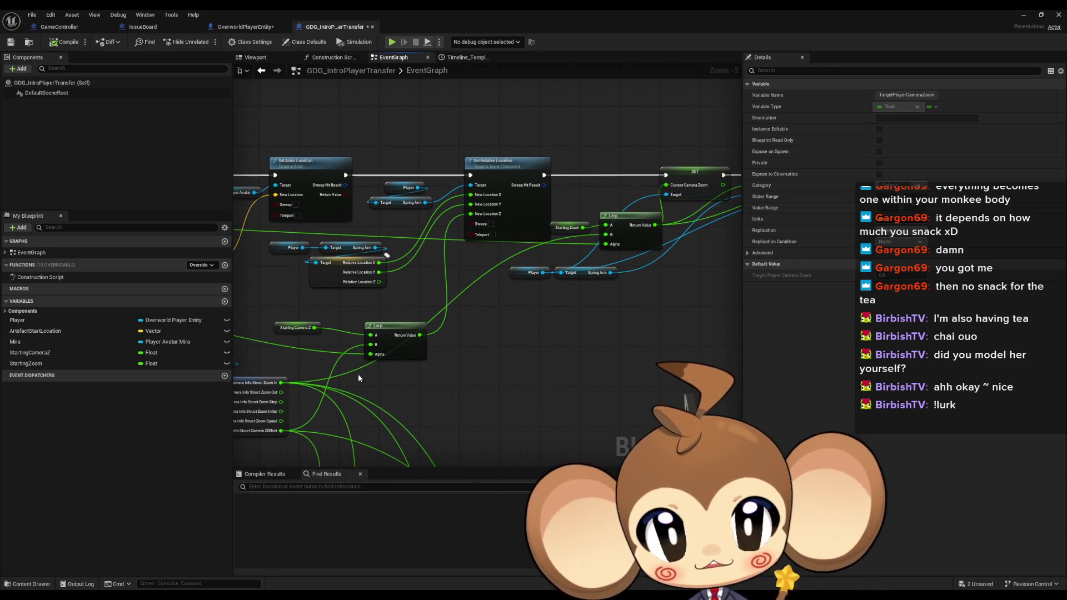
drag(570, 356, 479, 323)
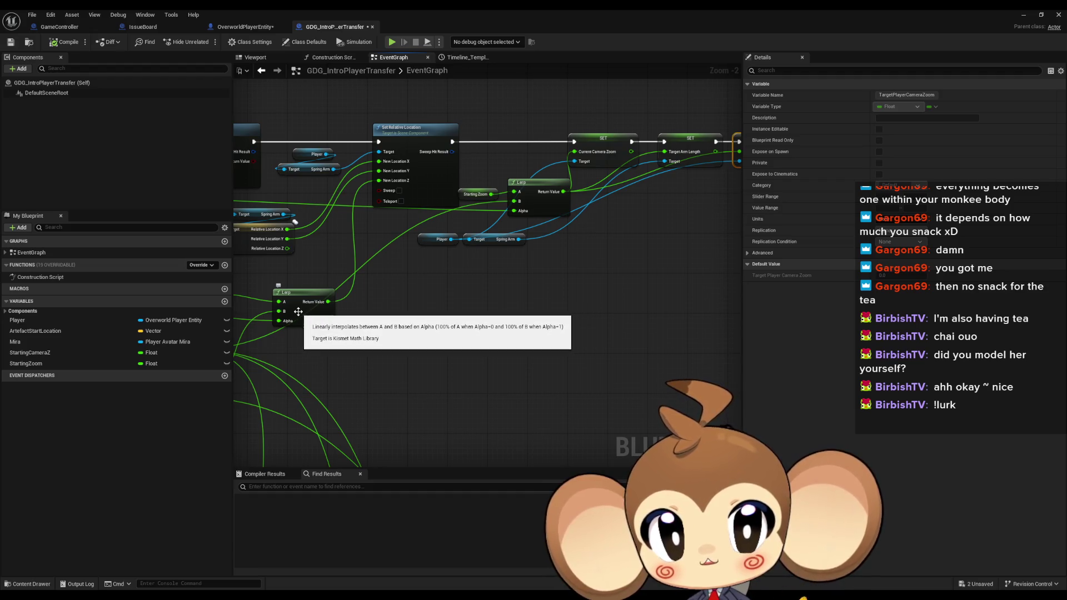
scroll(551, 289, down, 3)
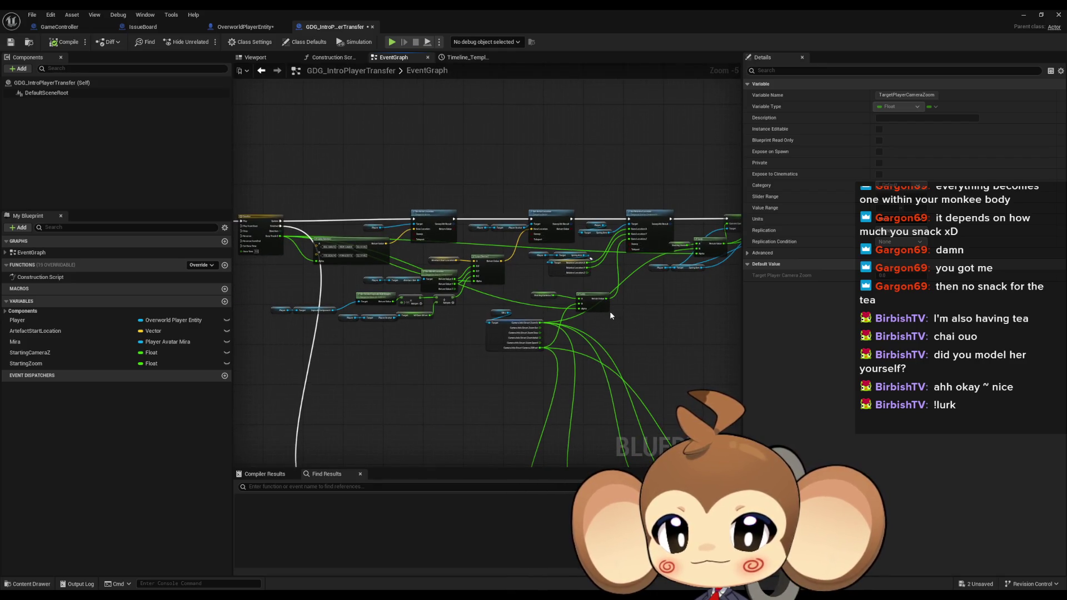
drag(616, 321, 605, 327)
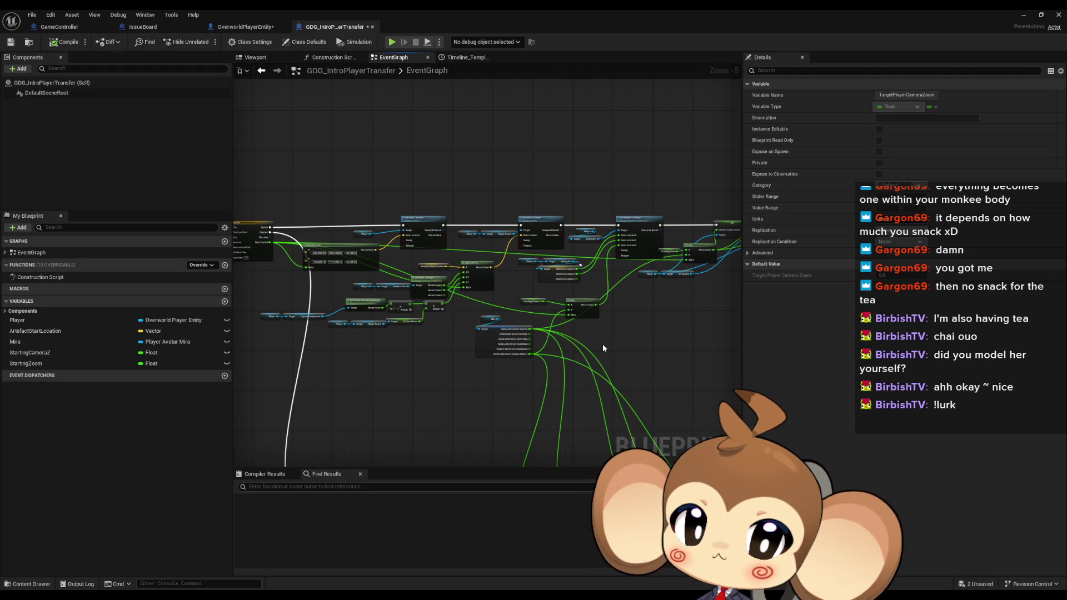
scroll(549, 327, up, 2)
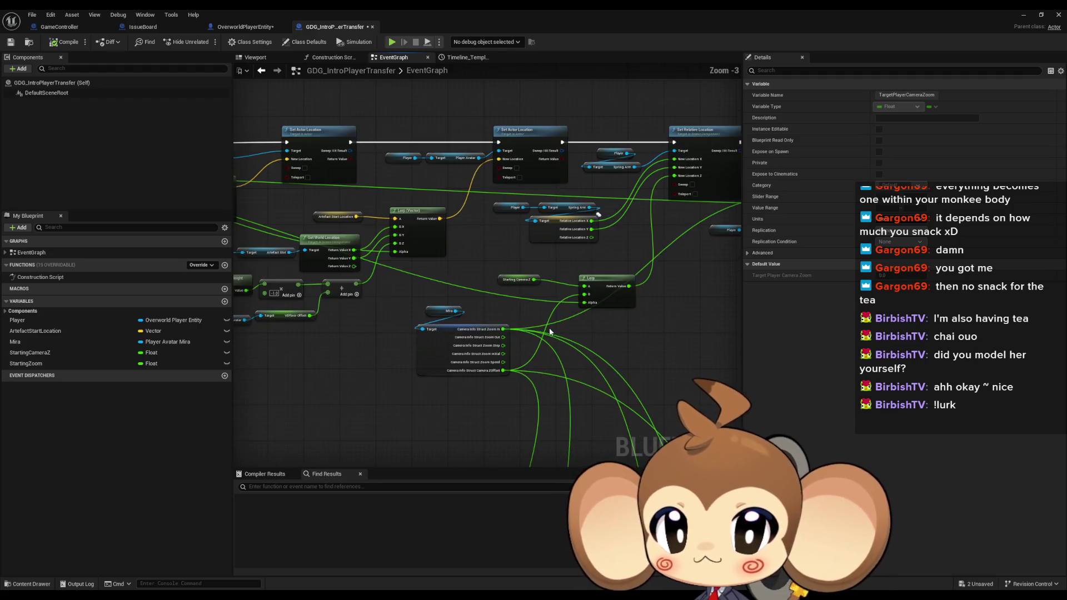
scroll(495, 278, up, 2)
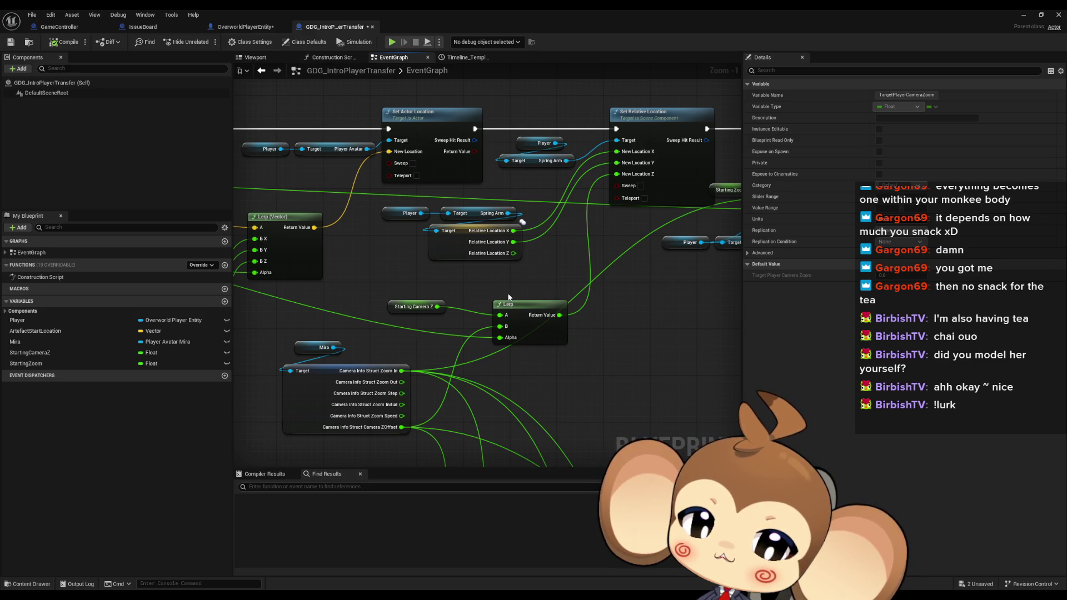
mouse_move(613, 287)
mouse_down()
mouse_move(559, 352)
mouse_move(488, 356)
mouse_up()
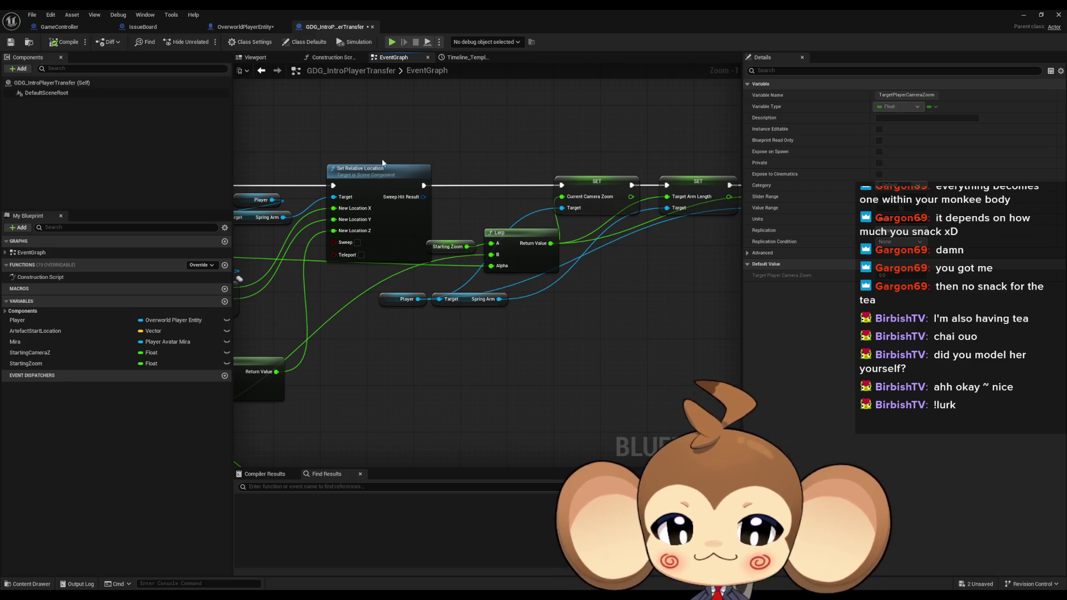
mouse_move(614, 250)
mouse_down()
mouse_move(538, 292)
mouse_move(560, 270)
mouse_up()
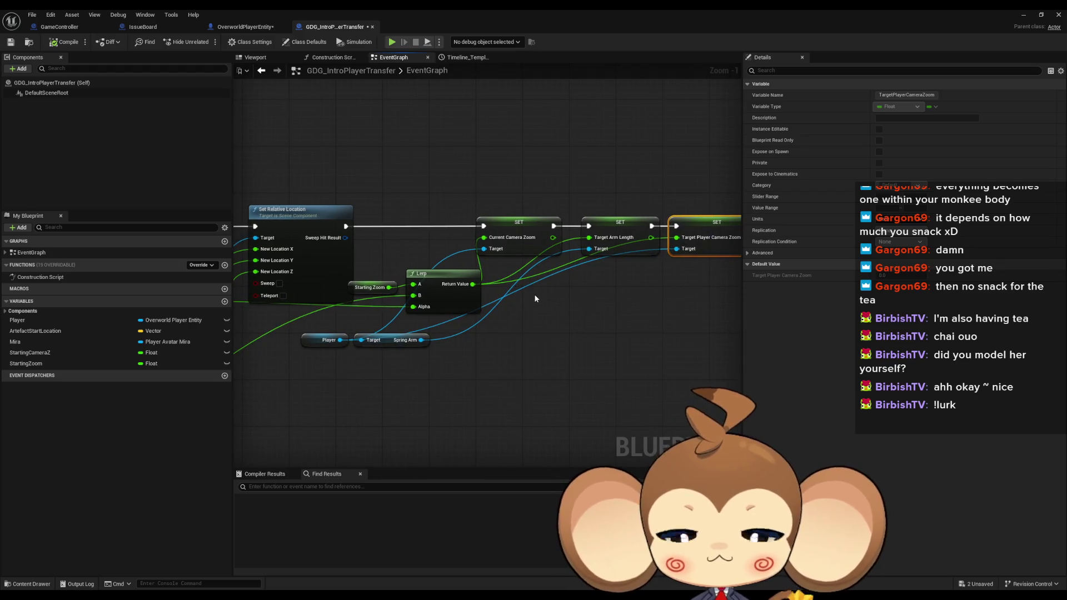
click(245, 27)
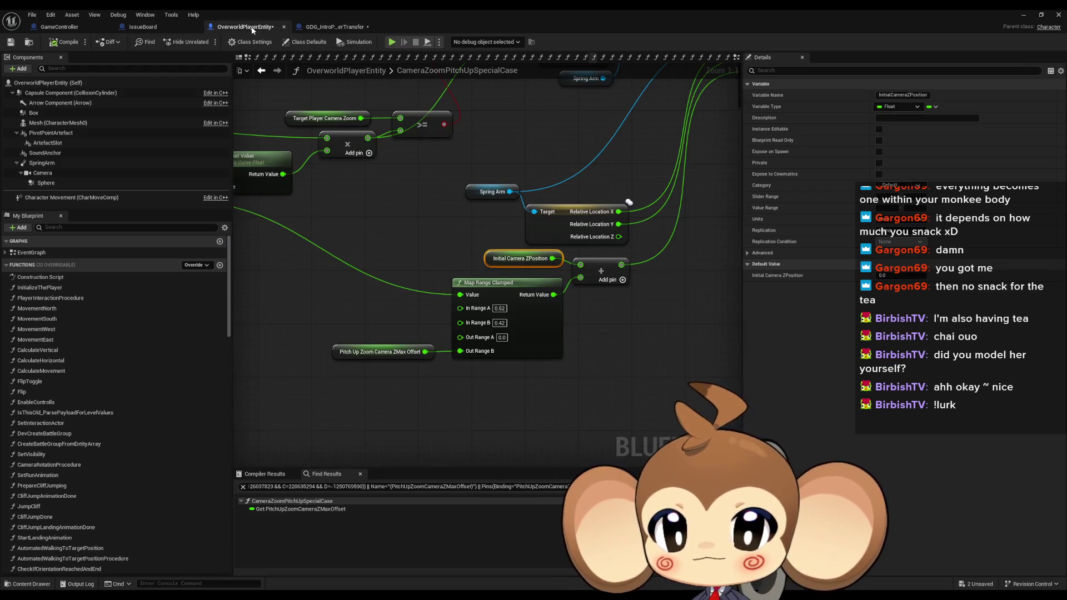
scroll(356, 237, down, 3)
drag(371, 282, 484, 314)
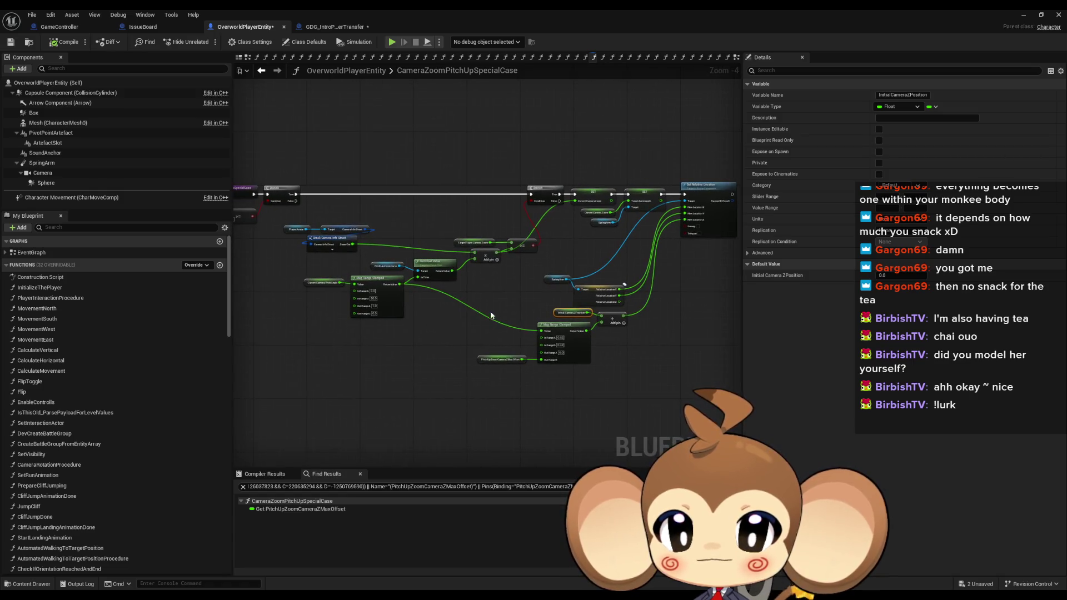
scroll(502, 300, up, 5)
click(539, 161)
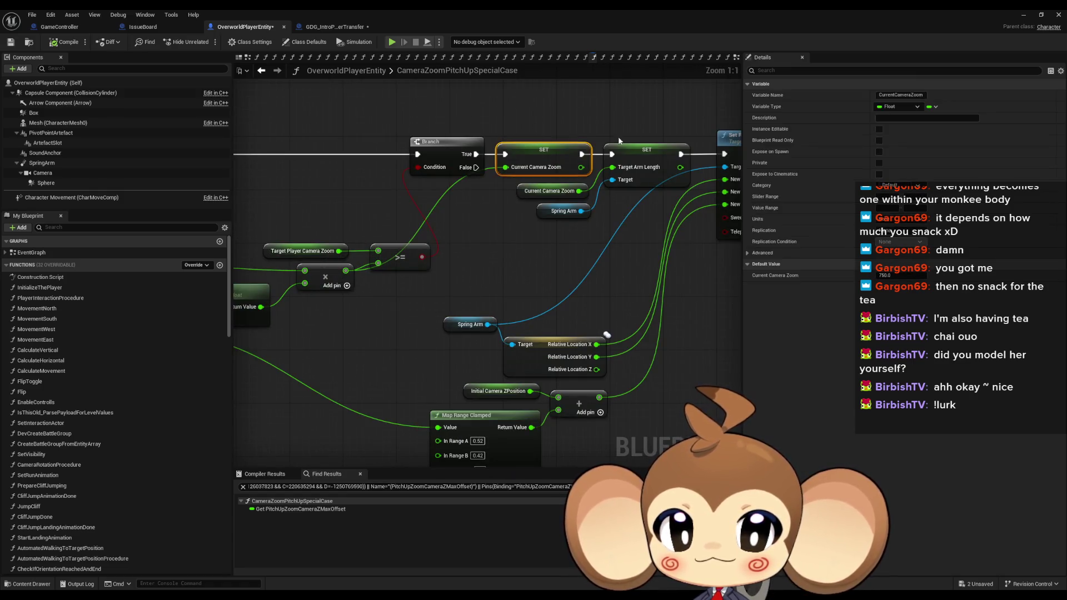
click(635, 169)
drag(635, 170, 476, 232)
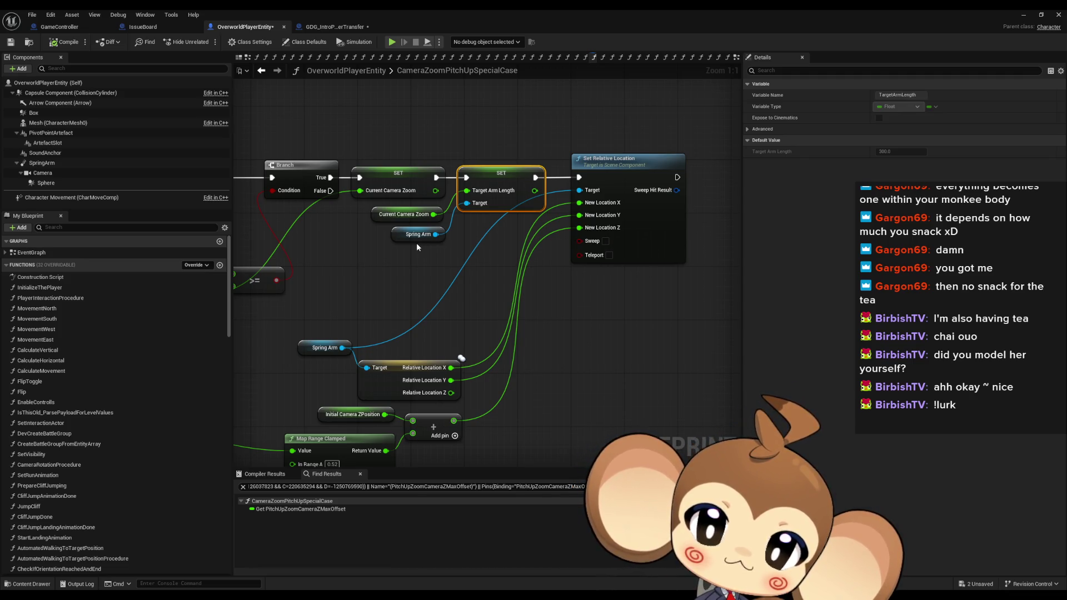
drag(344, 158, 479, 226)
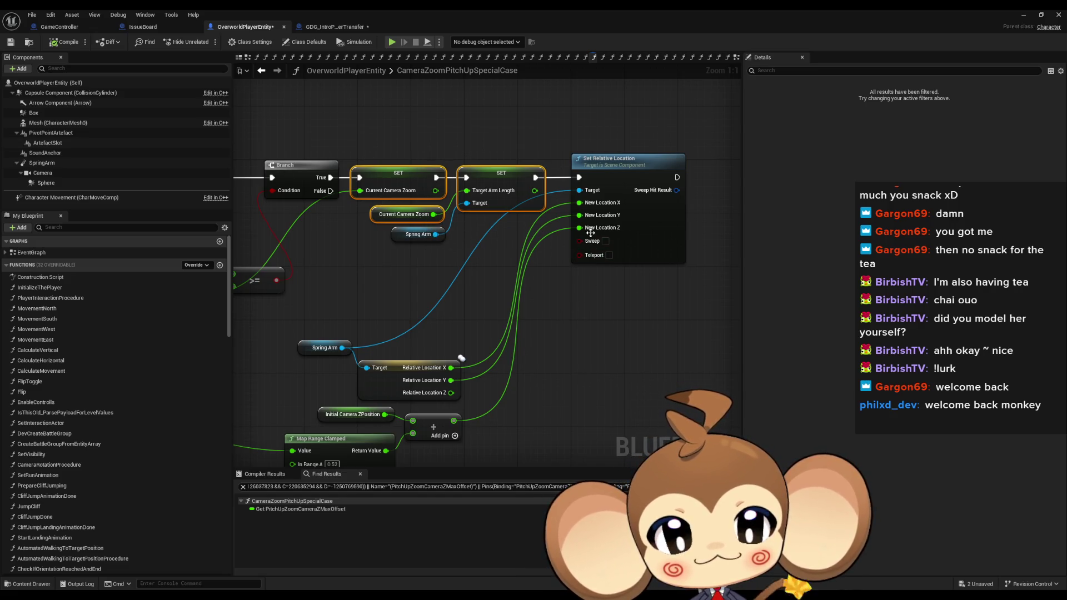
mouse_move(591, 232)
mouse_down()
mouse_move(553, 254)
mouse_move(708, 181)
mouse_move(713, 144)
mouse_up()
drag(409, 258, 614, 385)
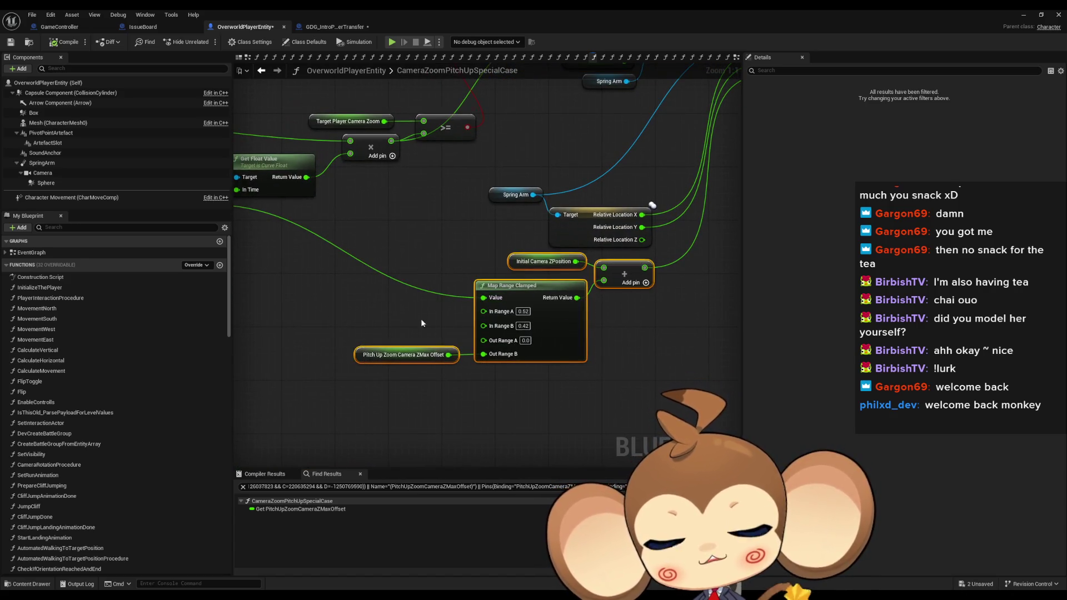
mouse_move(333, 271)
mouse_down()
mouse_move(545, 284)
mouse_move(555, 312)
mouse_move(616, 330)
mouse_up()
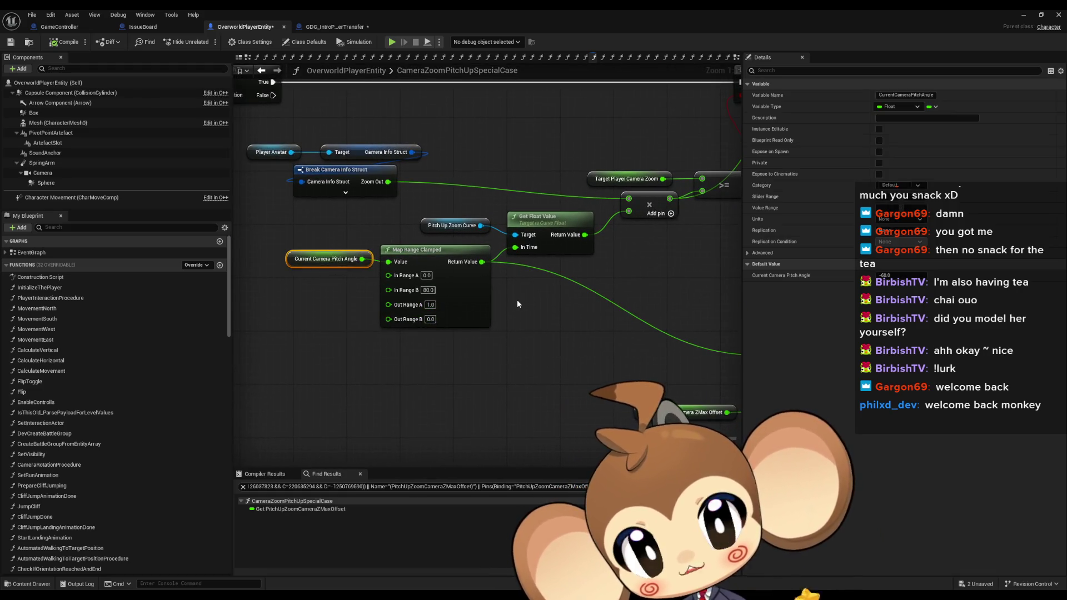
drag(432, 318, 380, 287)
drag(489, 333, 466, 268)
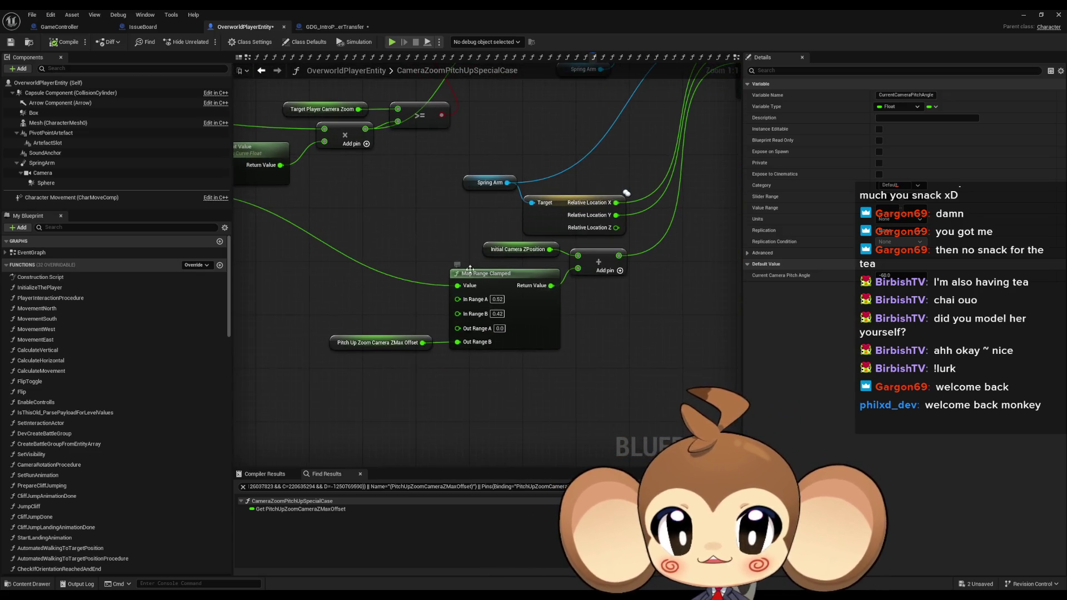
drag(354, 251, 568, 281)
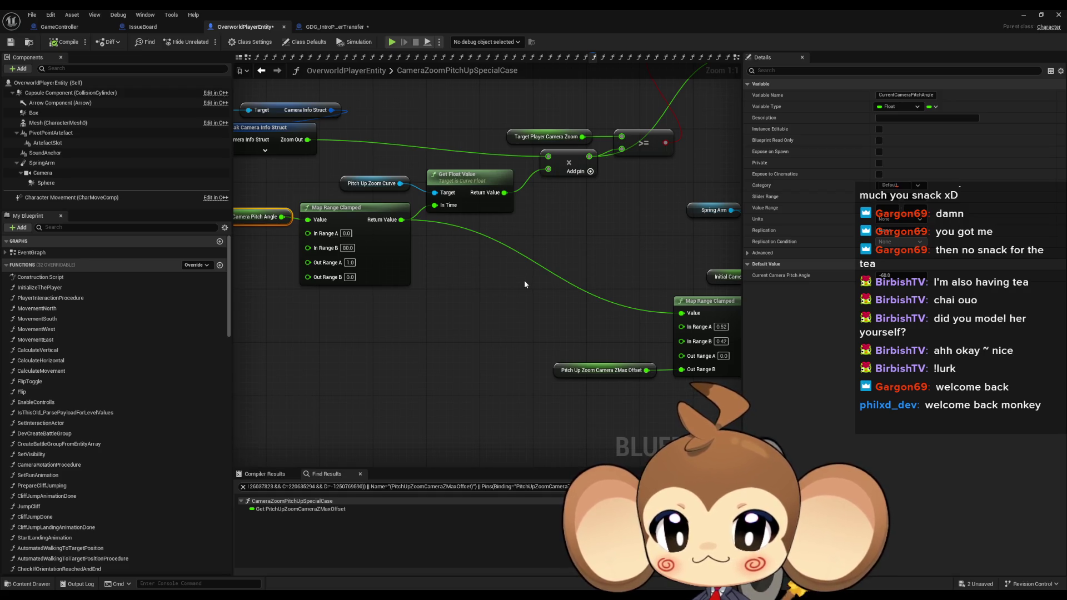
drag(525, 284, 495, 281)
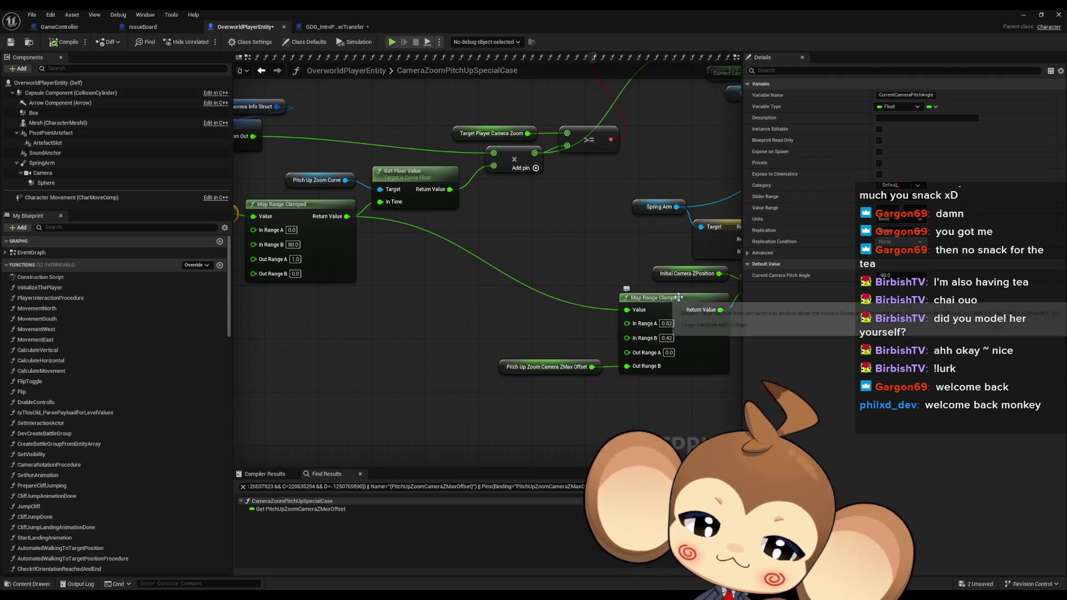
mouse_move(505, 284)
mouse_down()
mouse_move(367, 262)
mouse_move(357, 248)
mouse_move(676, 264)
mouse_up()
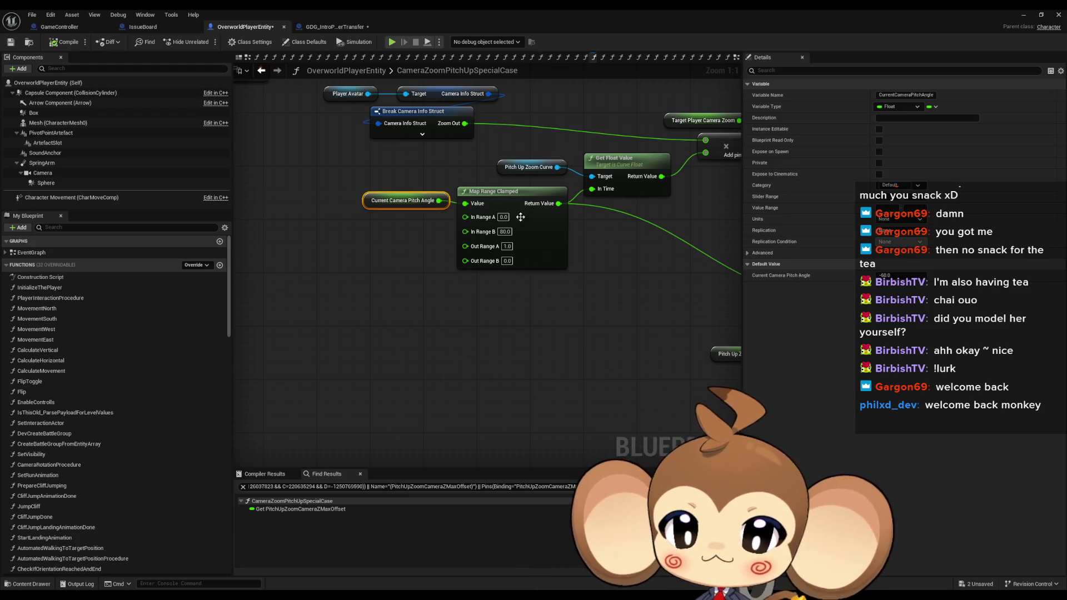
mouse_move(677, 276)
mouse_down()
mouse_move(366, 325)
mouse_move(387, 264)
mouse_up()
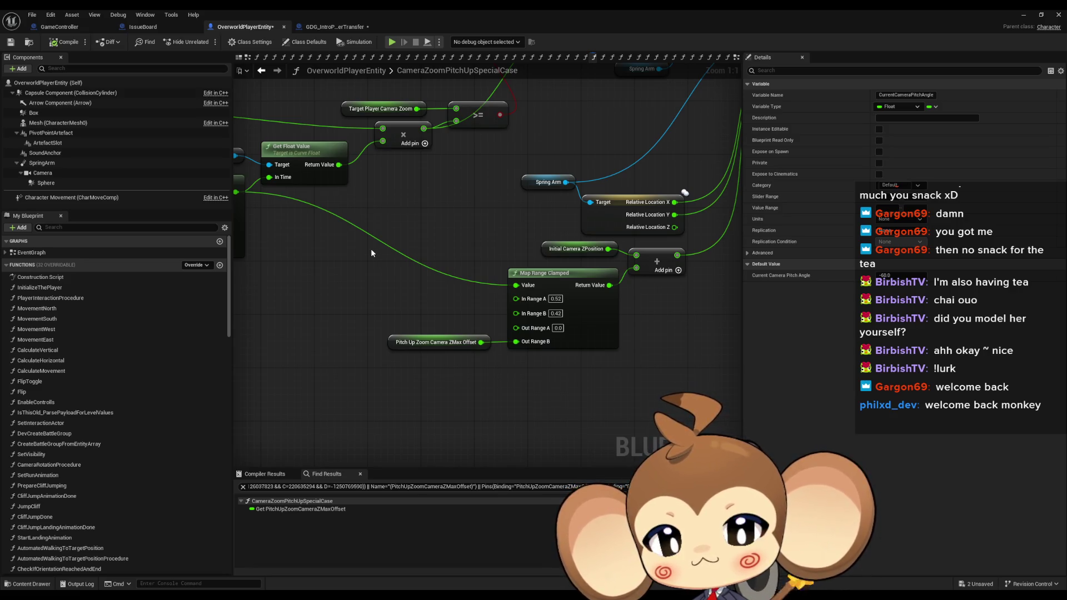
mouse_move(373, 255)
mouse_down()
mouse_move(362, 251)
mouse_move(384, 259)
mouse_move(318, 249)
mouse_up()
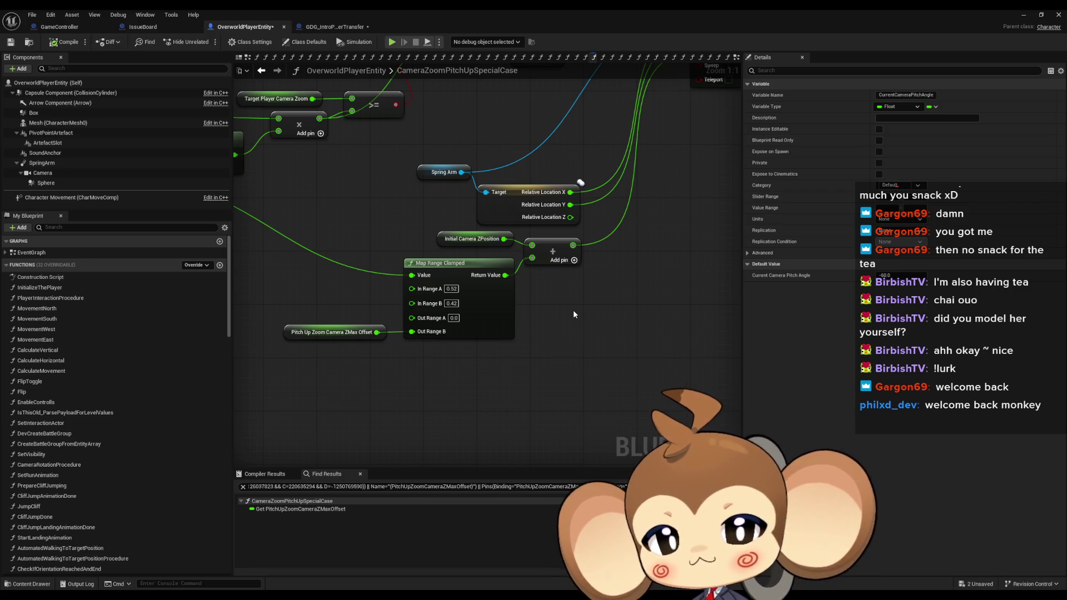
click(472, 239)
drag(662, 243, 594, 349)
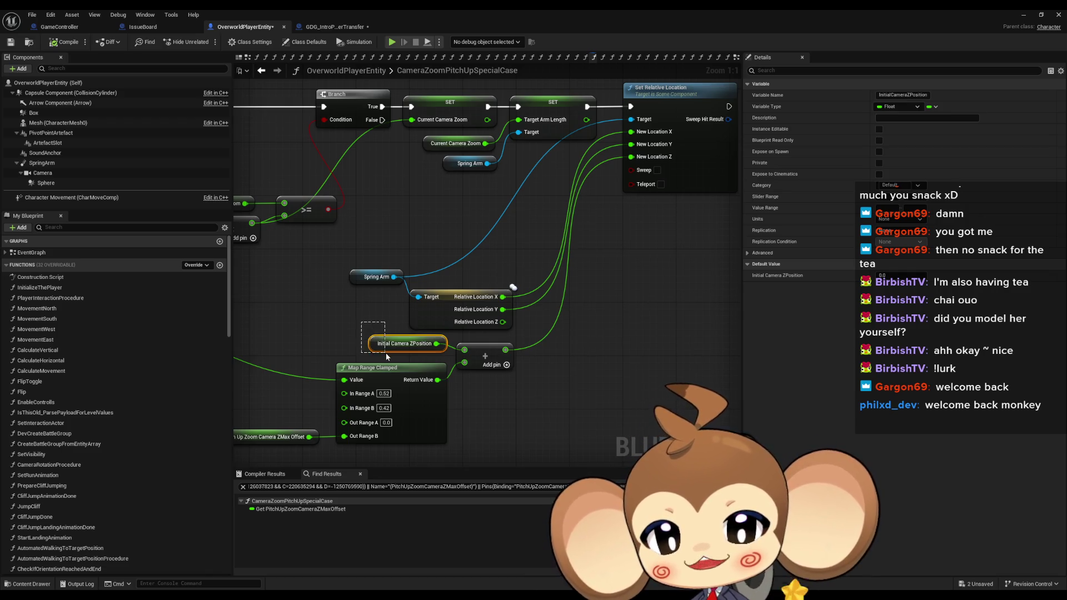
mouse_move(349, 328)
mouse_down()
mouse_move(460, 370)
mouse_move(445, 381)
mouse_up()
drag(695, 366, 497, 324)
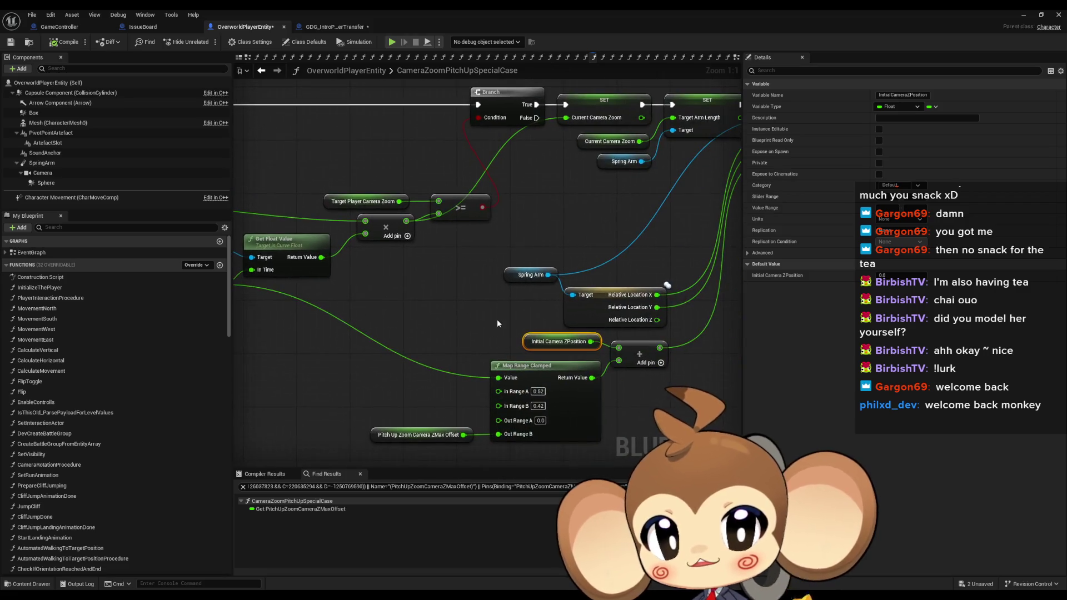
mouse_move(590, 298)
mouse_down()
mouse_move(505, 278)
mouse_move(386, 326)
mouse_move(557, 296)
mouse_up()
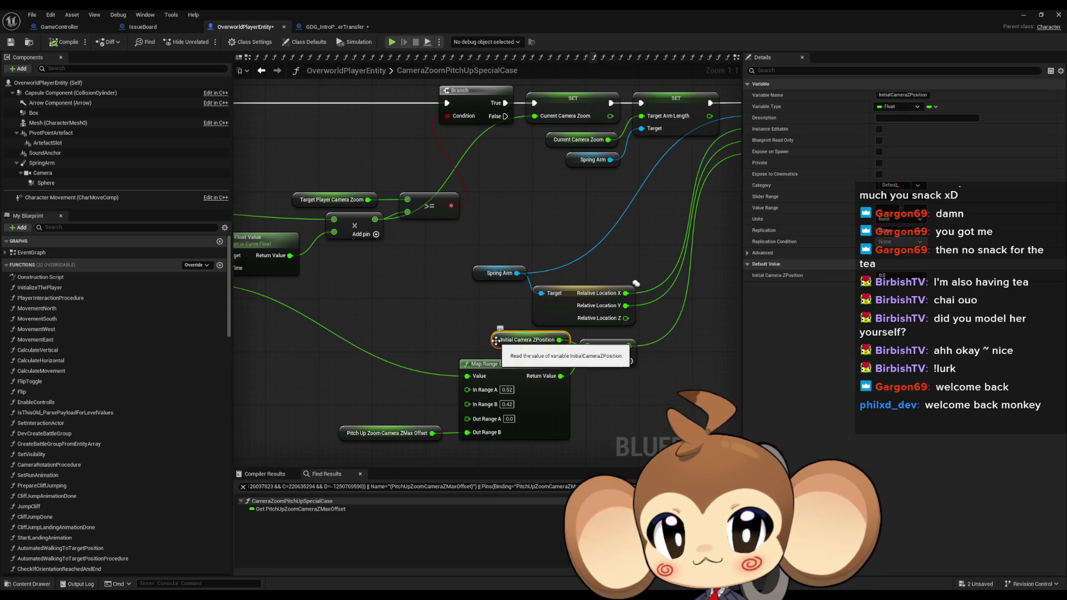
right_click(496, 344)
mouse_move(549, 423)
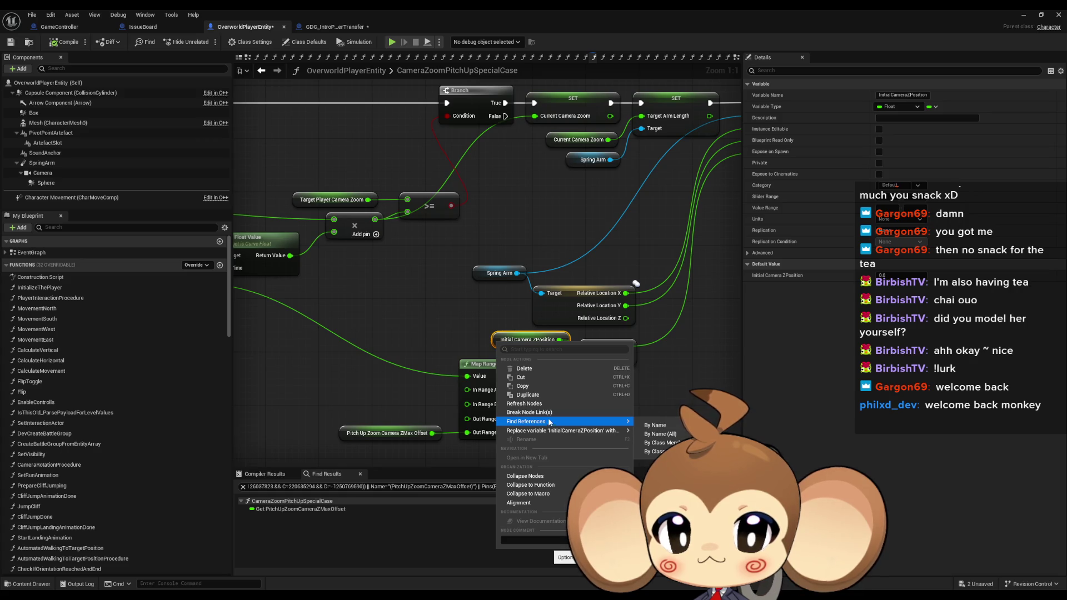
click(435, 236)
drag(435, 236, 308, 255)
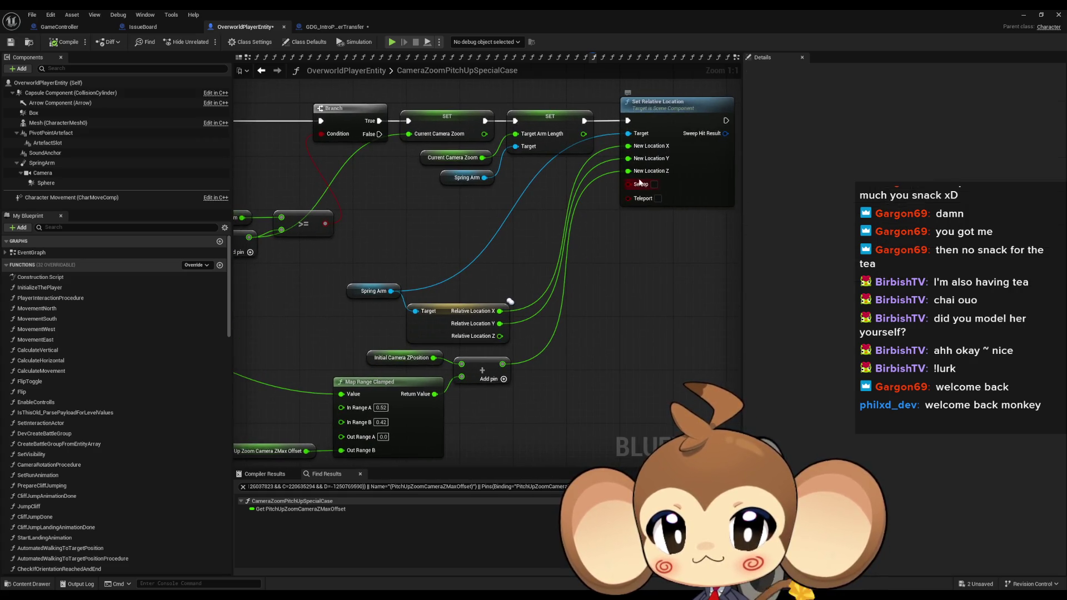
click(370, 361)
right_click(370, 361)
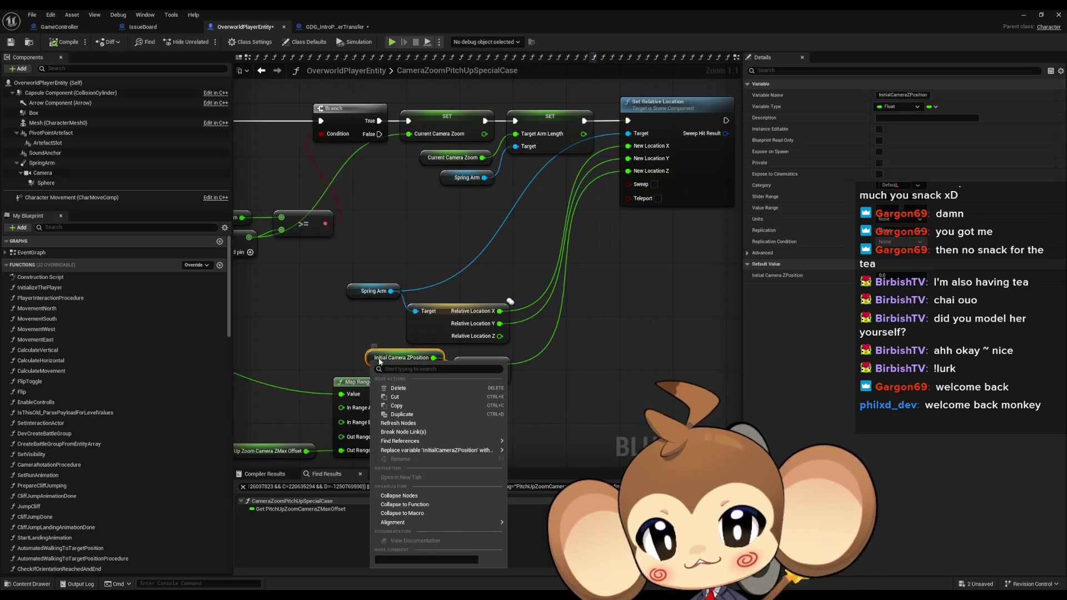
click(545, 463)
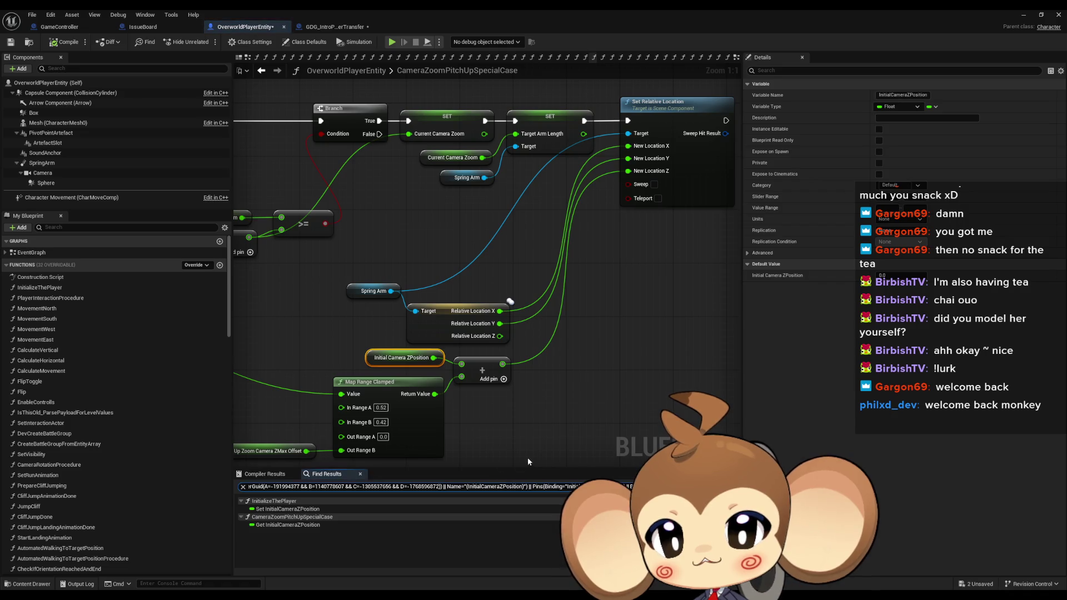
click(275, 509)
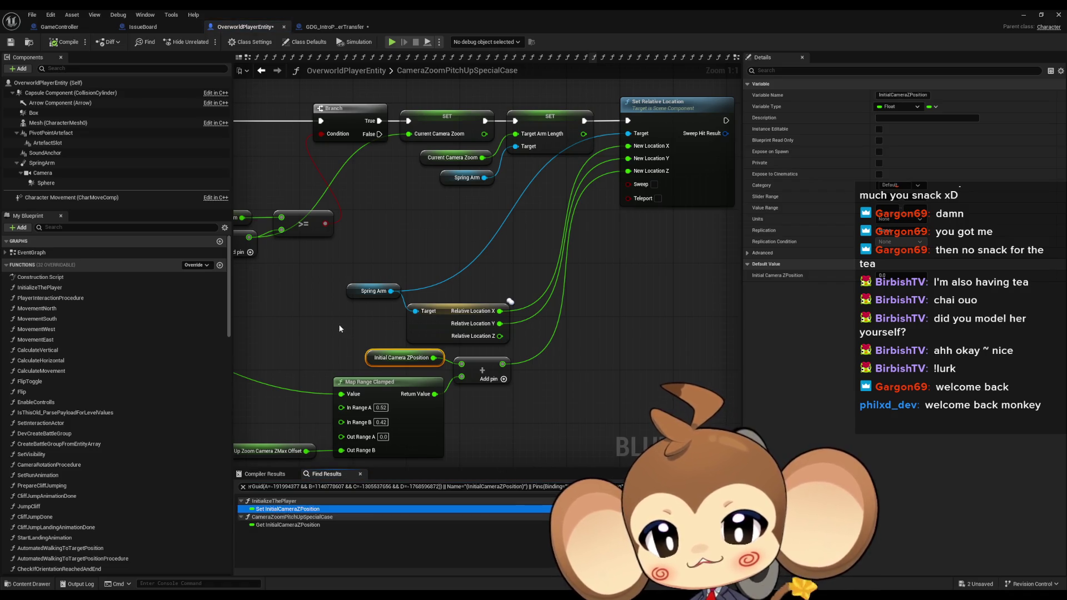
mouse_move(338, 322)
mouse_down()
mouse_move(429, 323)
mouse_move(414, 267)
mouse_move(346, 320)
mouse_move(401, 376)
mouse_up()
mouse_move(401, 376)
mouse_down()
mouse_move(440, 333)
mouse_move(871, 418)
mouse_move(732, 395)
mouse_up()
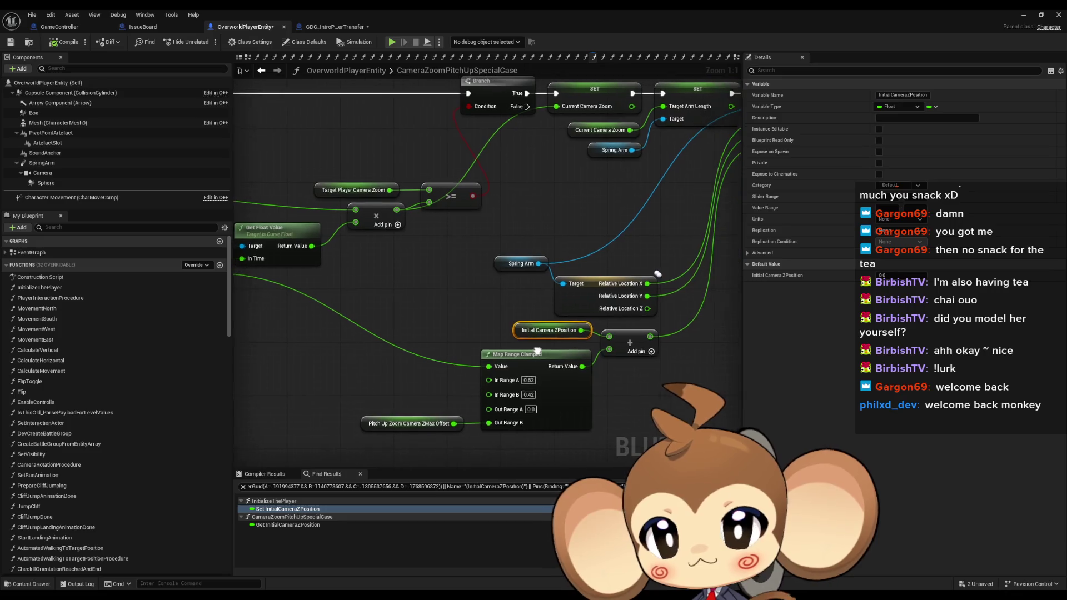
click(340, 27)
Review Set Actor Location and Lerp (Vector), then move OverworldPlayerEntity's InitialCameraZPosition search results aside.
scroll(578, 266, down, 1)
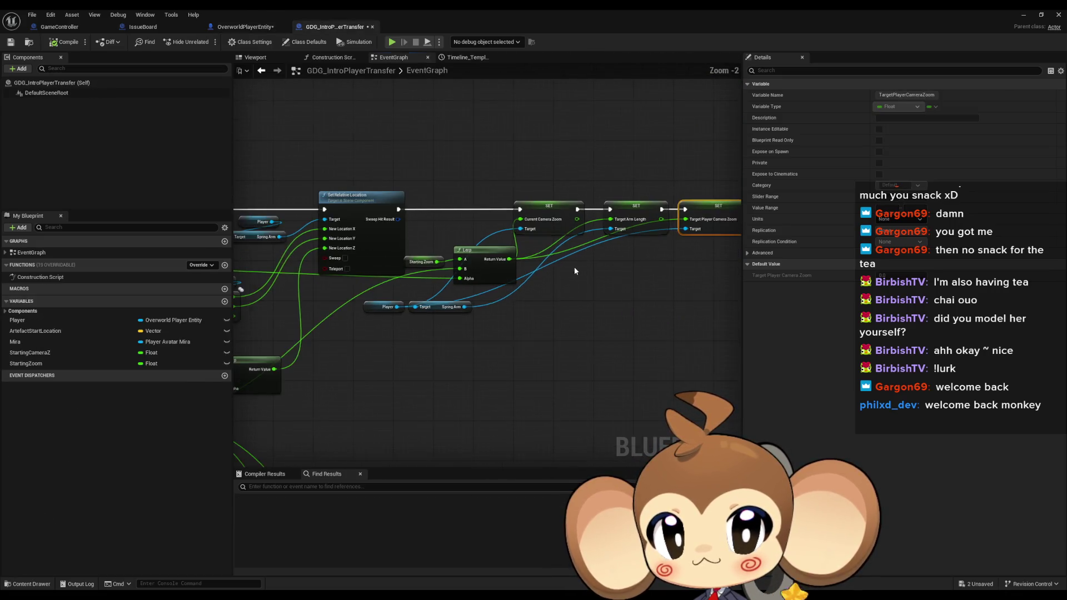
drag(578, 266, 459, 271)
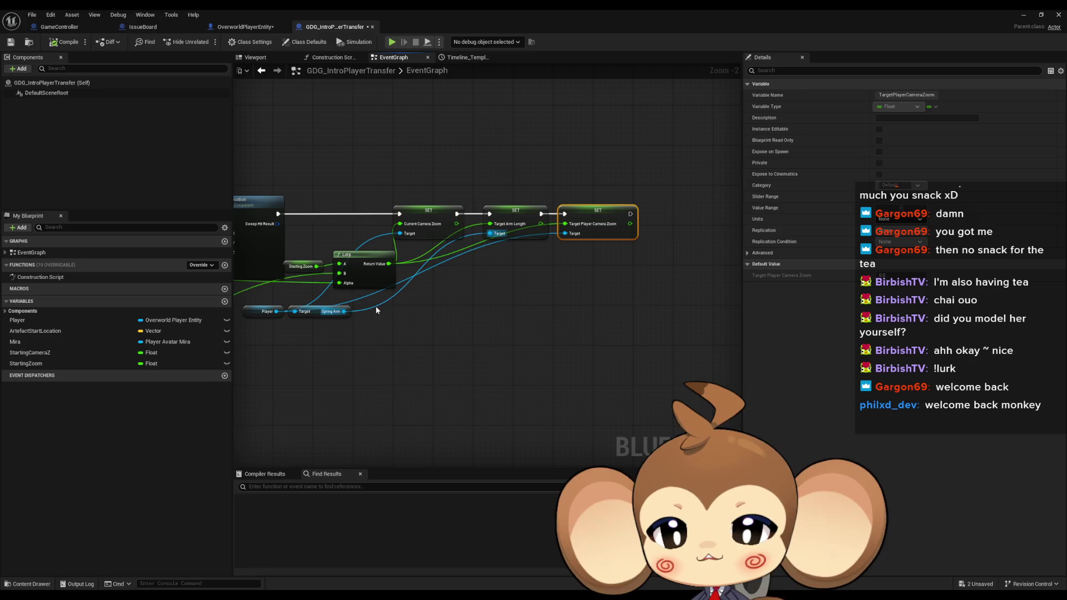
scroll(372, 295, up, 1)
drag(372, 298, 646, 243)
mouse_move(494, 273)
mouse_down()
mouse_move(484, 261)
mouse_move(523, 274)
mouse_move(470, 226)
mouse_up()
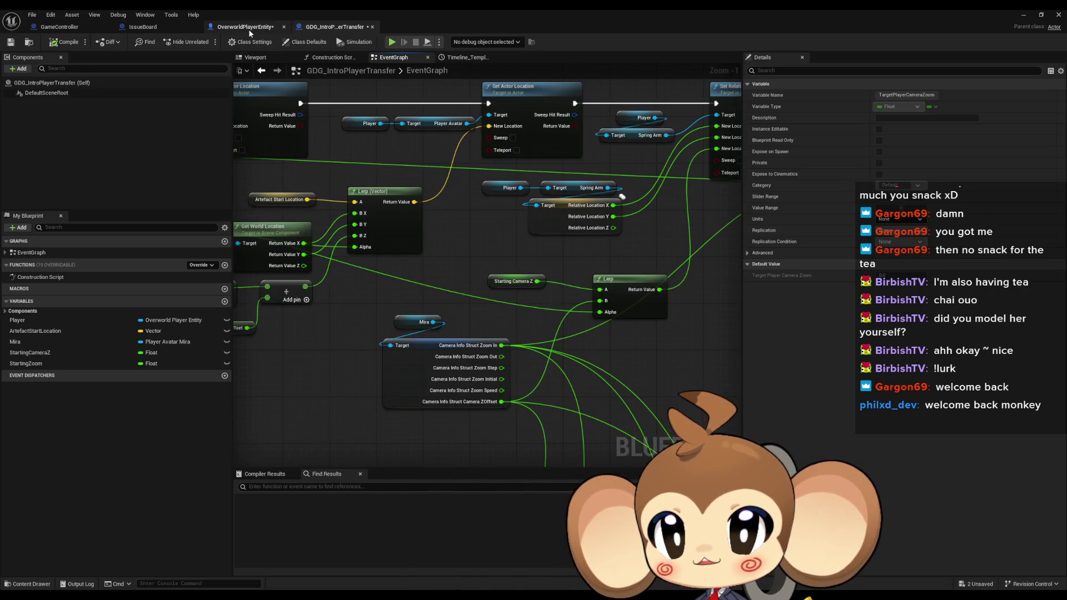
click(249, 28)
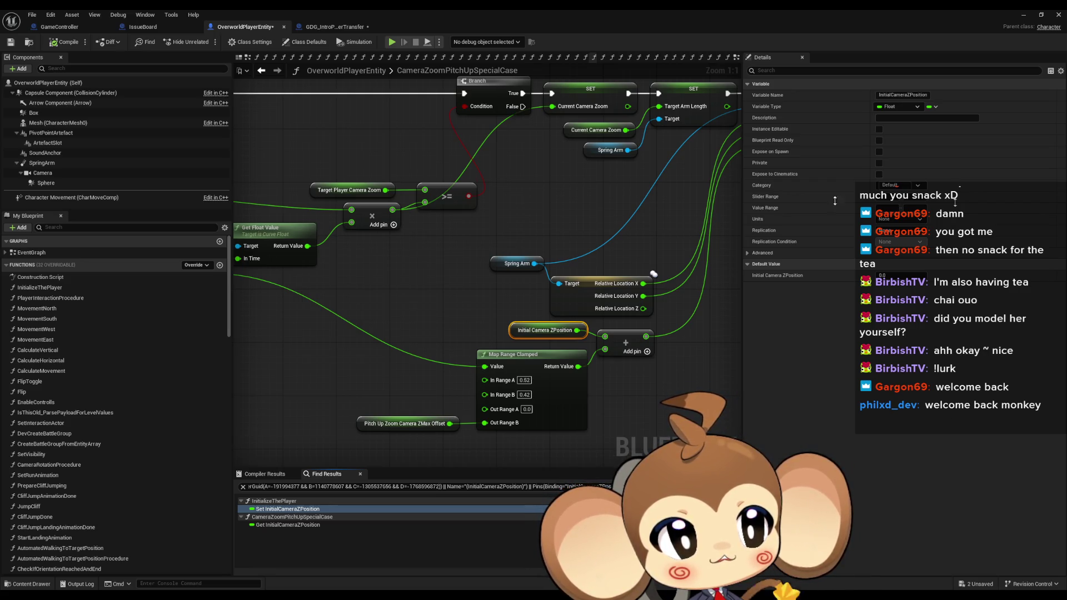
drag(324, 213, 555, 225)
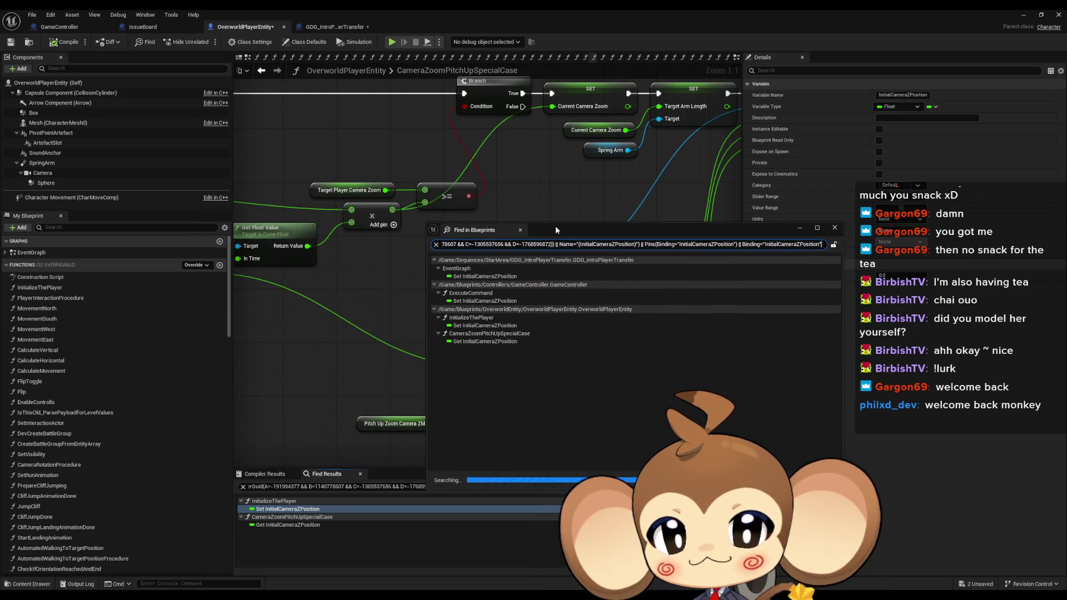
Jump from Find in Blueprints to GameController ExecuteCommand's Set InitialCameraZPosition node.
click(505, 278)
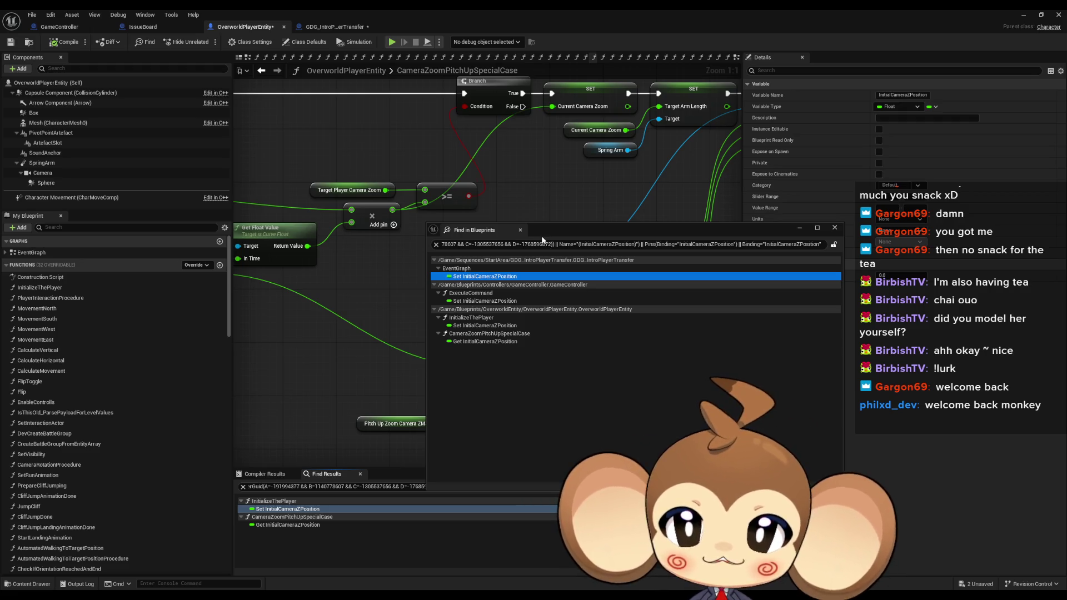
click(484, 303)
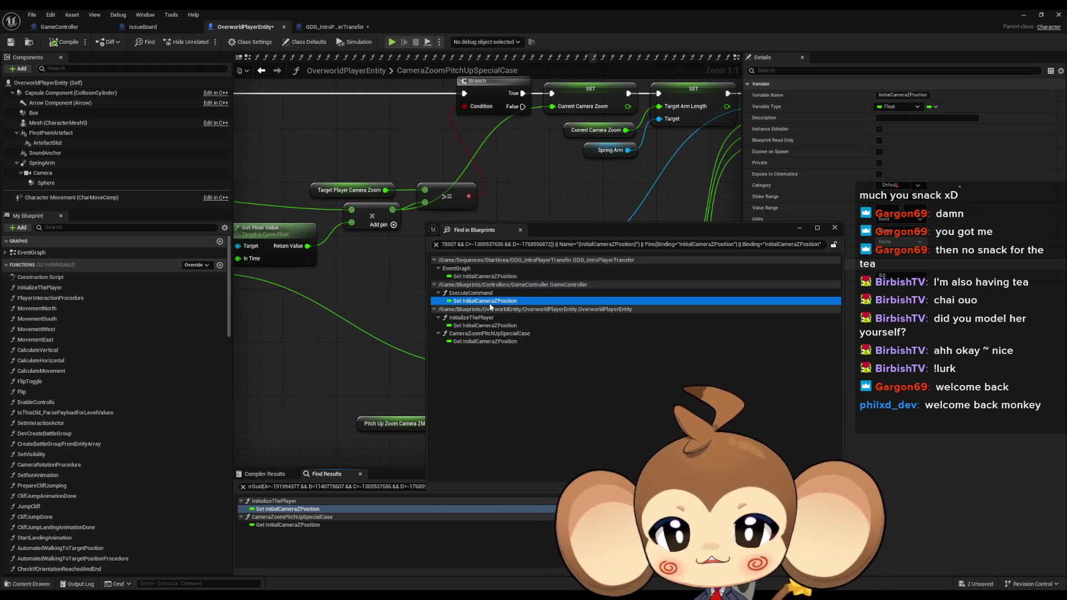
click(654, 274)
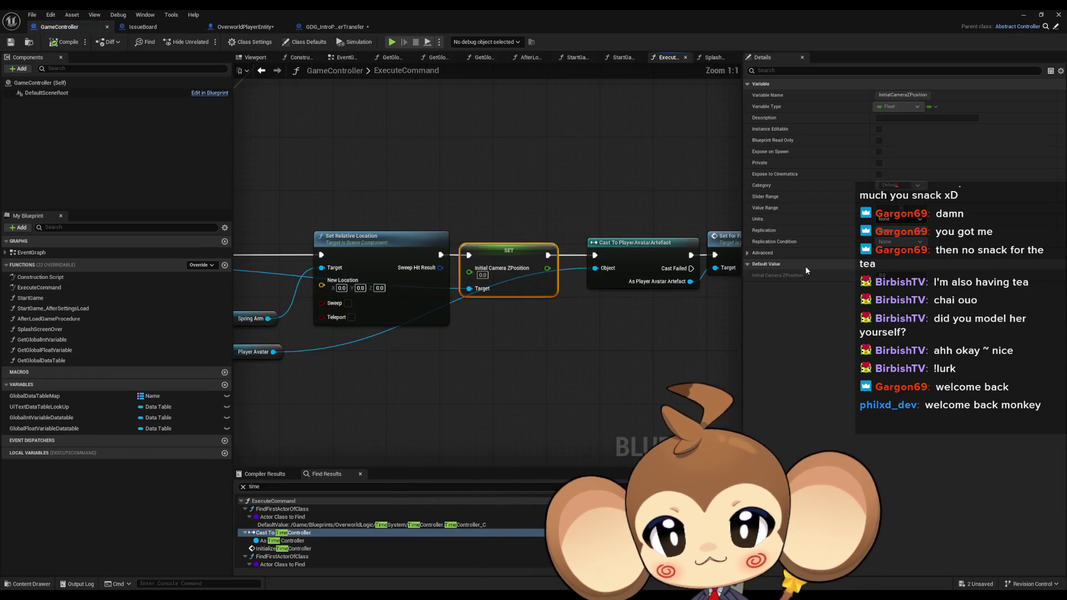
scroll(567, 285, up, 2)
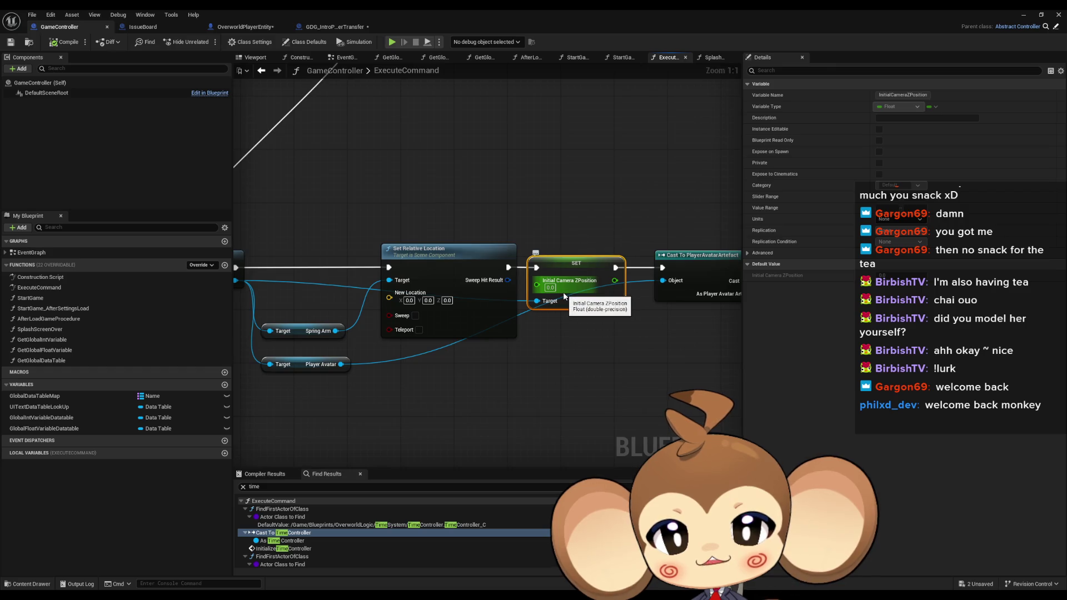
scroll(562, 292, down, 2)
scroll(562, 292, down, 3)
scroll(634, 295, up, 4)
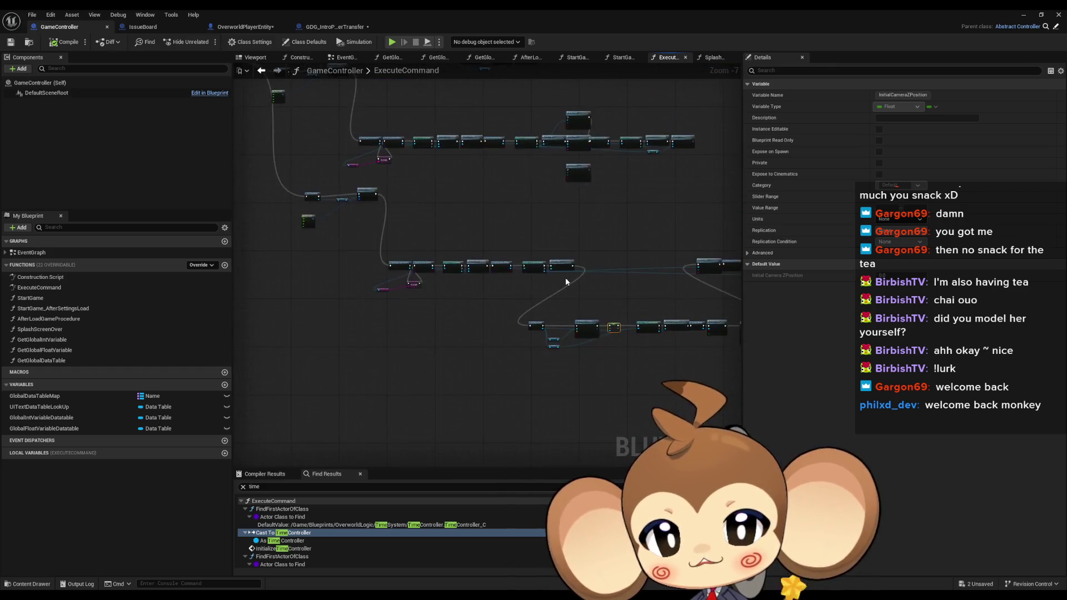
Bring the Get Player Actor node into view, then switch to GDG_IntroPlayerTransfer.
drag(636, 295, 591, 231)
scroll(553, 210, up, 3)
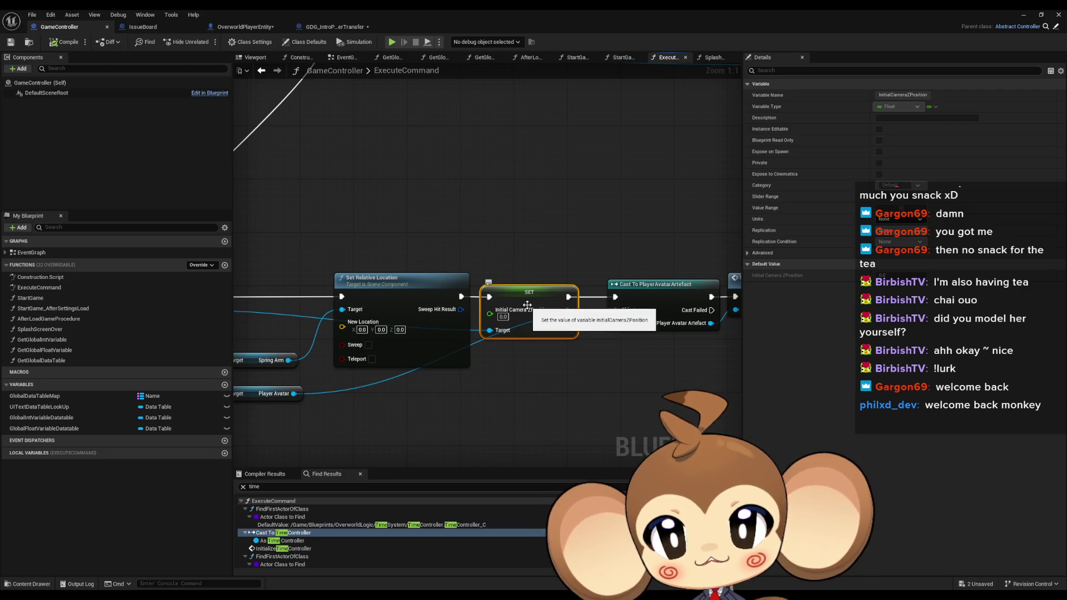
mouse_move(528, 315)
mouse_down()
mouse_move(844, 333)
mouse_move(581, 211)
mouse_move(257, 205)
mouse_move(500, 301)
mouse_up()
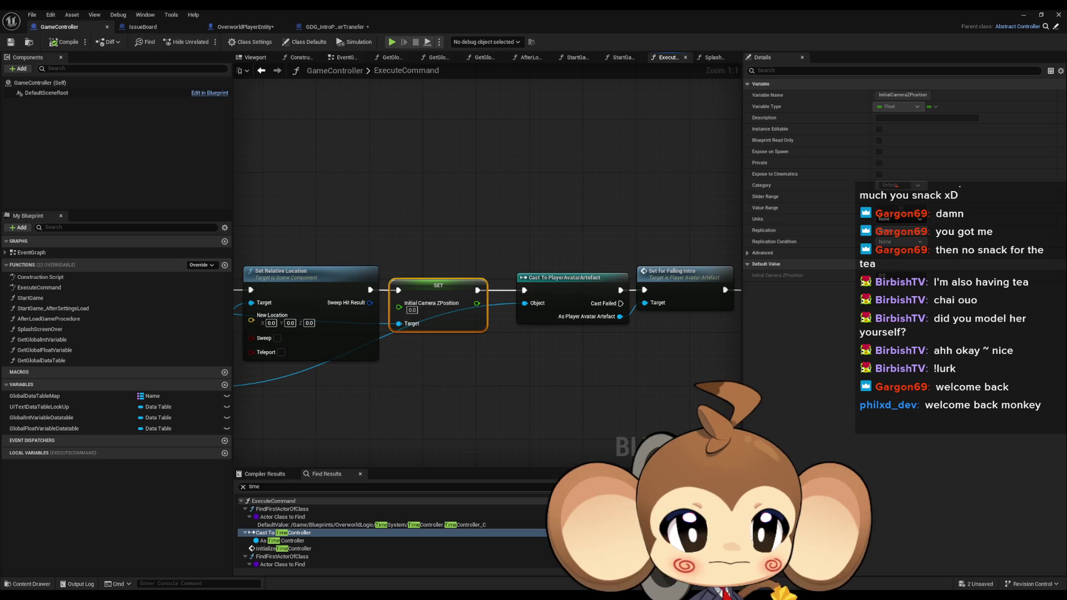
click(334, 27)
Center the Camera Info Struct node and select the Mira variable node.
scroll(512, 289, down, 4)
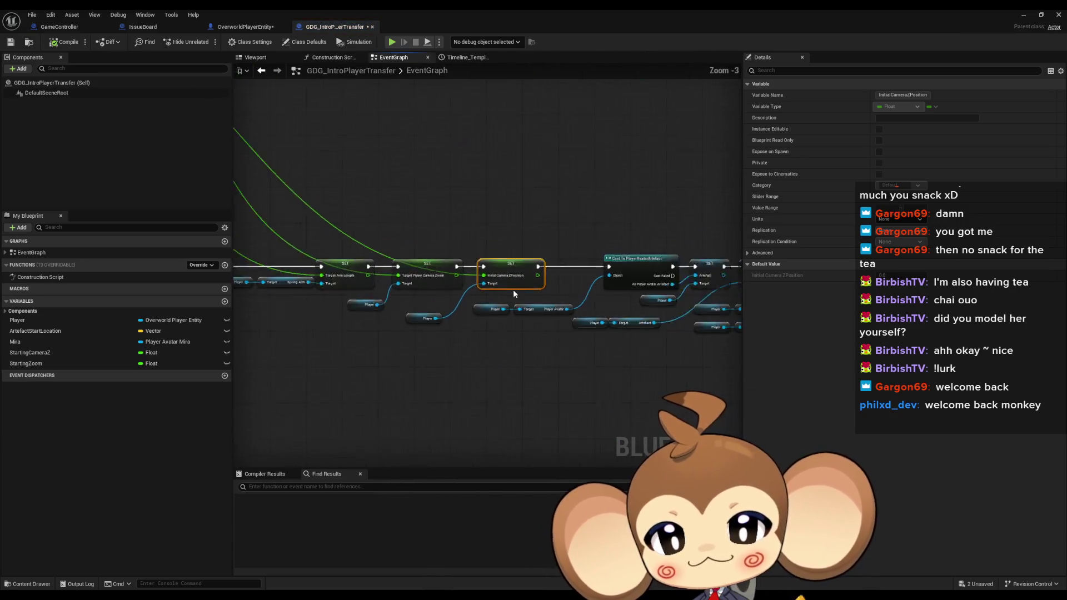
mouse_move(461, 258)
mouse_down()
mouse_move(709, 333)
mouse_move(667, 393)
mouse_move(654, 333)
mouse_move(595, 311)
mouse_up()
scroll(559, 289, up, 5)
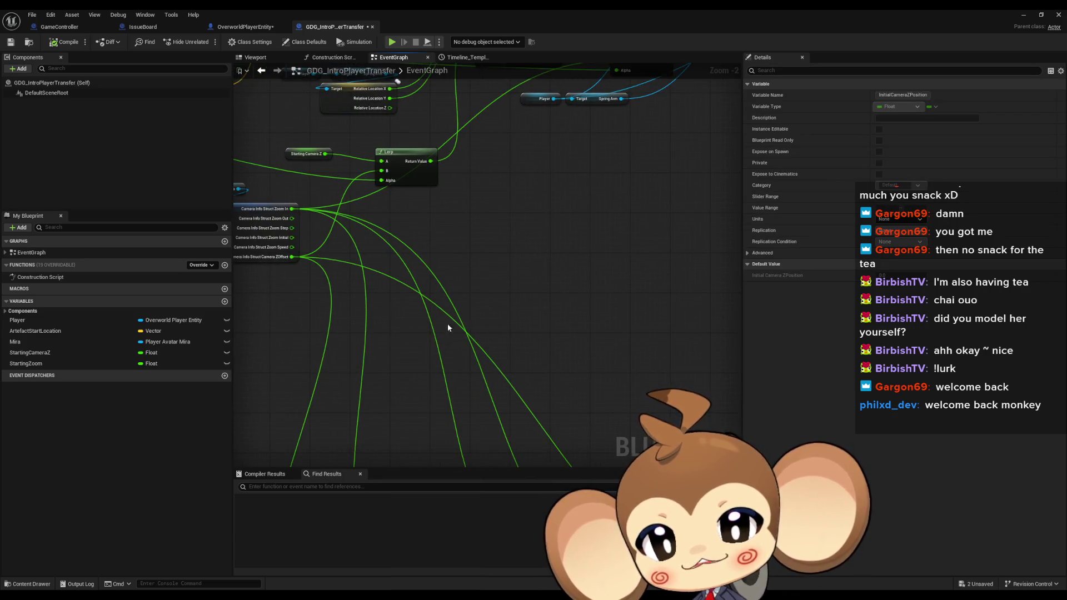
drag(447, 328, 638, 369)
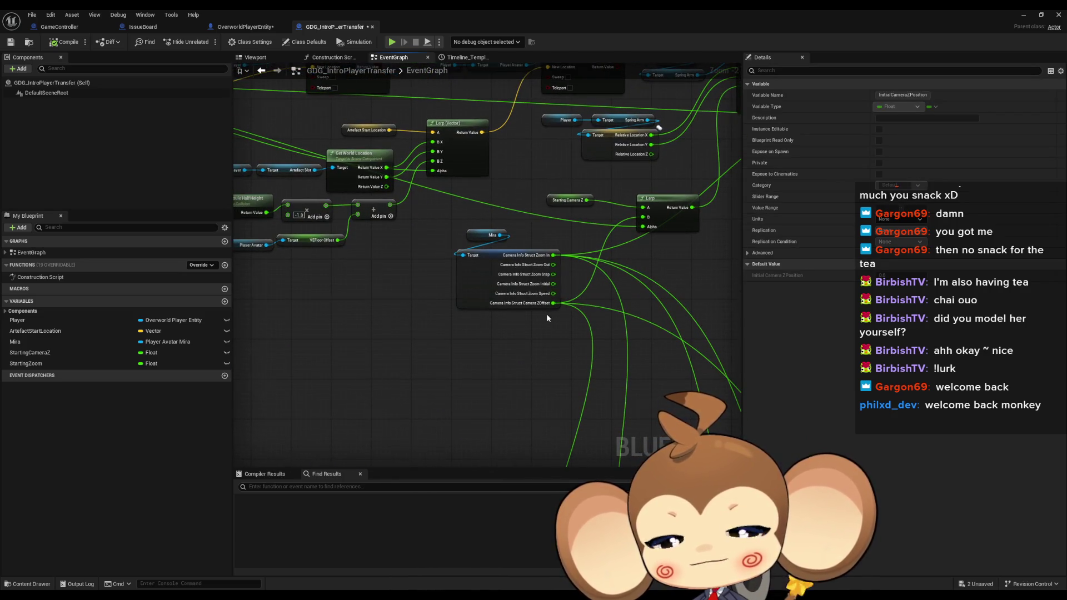
scroll(546, 313, down, 2)
scroll(507, 267, up, 4)
click(506, 266)
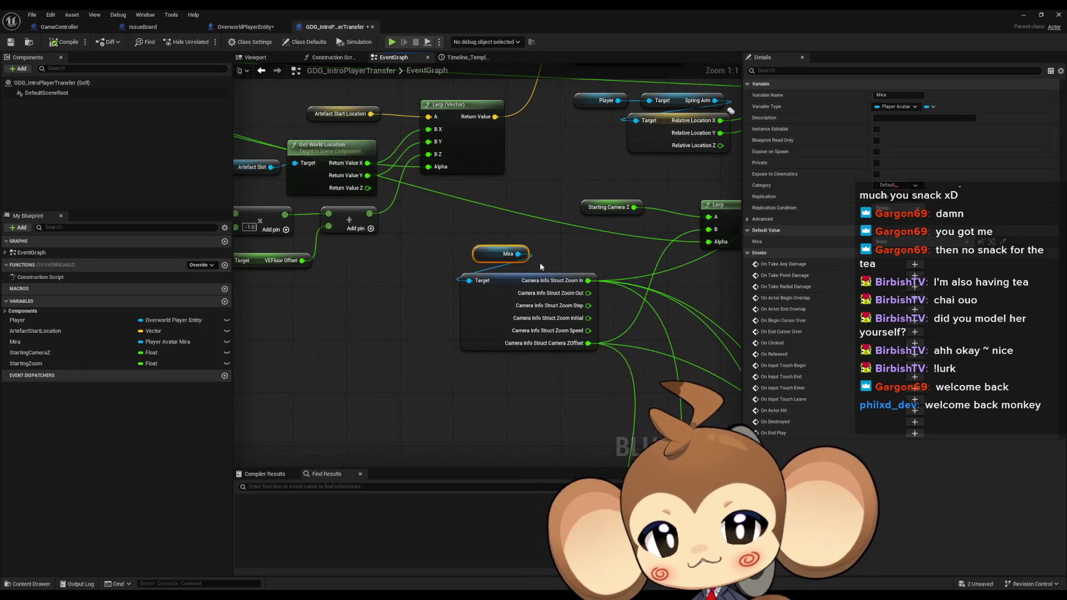
Select the SET Initial Camera ZPosition node.
scroll(507, 267, down, 3)
drag(413, 315, 524, 378)
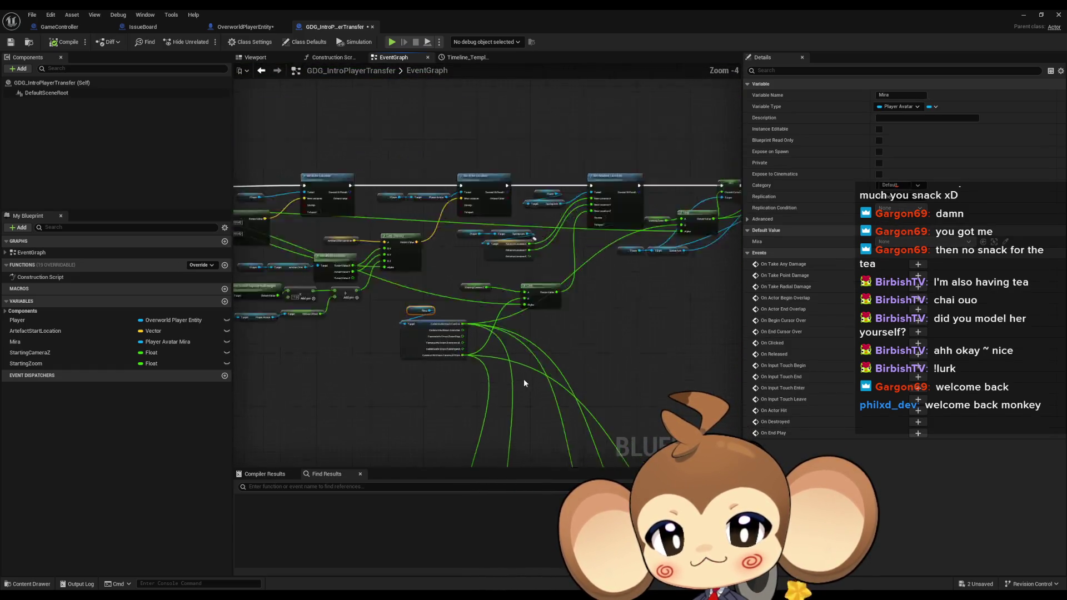
scroll(523, 379, down, 3)
click(594, 222)
scroll(577, 230, up, 3)
Review the Set Relative Location, Lerp and lower setter nodes, and select the upper Player getter.
mouse_move(503, 298)
mouse_down()
mouse_move(586, 311)
mouse_move(679, 270)
mouse_up()
scroll(679, 270, up, 1)
scroll(679, 270, down, 2)
drag(444, 278, 535, 374)
scroll(535, 374, up, 1)
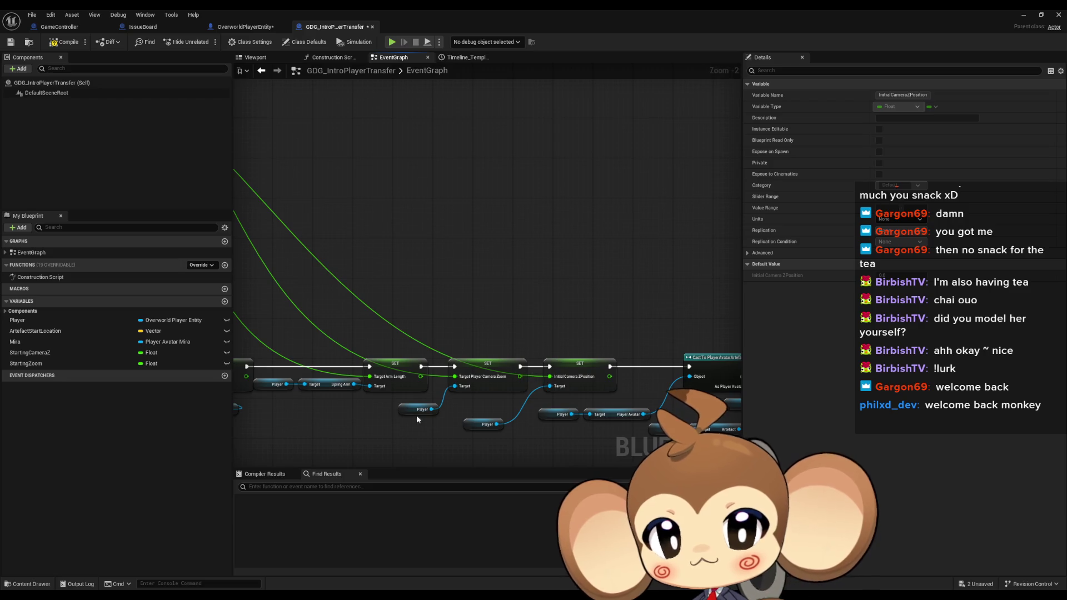
click(483, 424)
Paste a Player getter onto the setter's Target and paste a copy of the Lerp node.
mouse_move(433, 412)
mouse_down()
mouse_move(572, 369)
mouse_move(521, 284)
mouse_move(581, 233)
mouse_move(645, 234)
mouse_up()
click(543, 263)
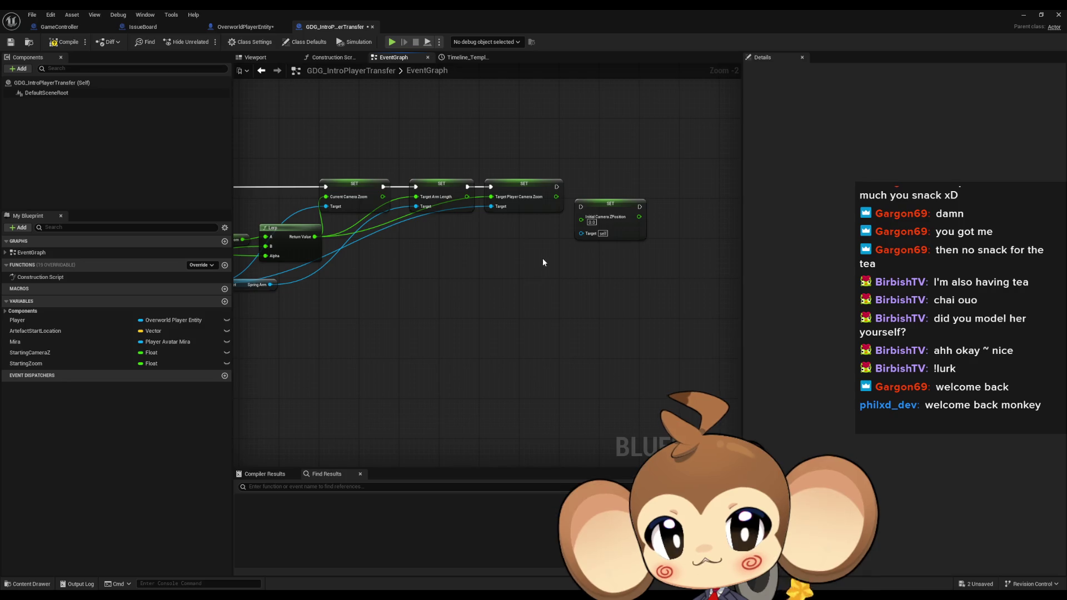
key(ctrl+v)
mouse_move(285, 258)
mouse_down()
mouse_move(599, 255)
mouse_move(495, 235)
mouse_move(404, 186)
mouse_up()
click(599, 254)
click(404, 187)
key(ctrl+v)
Wire the new Lerp's Return Value into the setter and chain it after the third SET node.
mouse_move(580, 264)
mouse_down()
mouse_move(530, 256)
mouse_move(582, 229)
mouse_up()
drag(422, 267, 679, 278)
scroll(549, 305, down, 1)
mouse_move(548, 306)
mouse_down()
mouse_move(533, 295)
mouse_move(600, 228)
mouse_move(711, 287)
mouse_move(567, 319)
mouse_move(576, 306)
mouse_up()
drag(699, 259, 702, 254)
drag(653, 207, 651, 206)
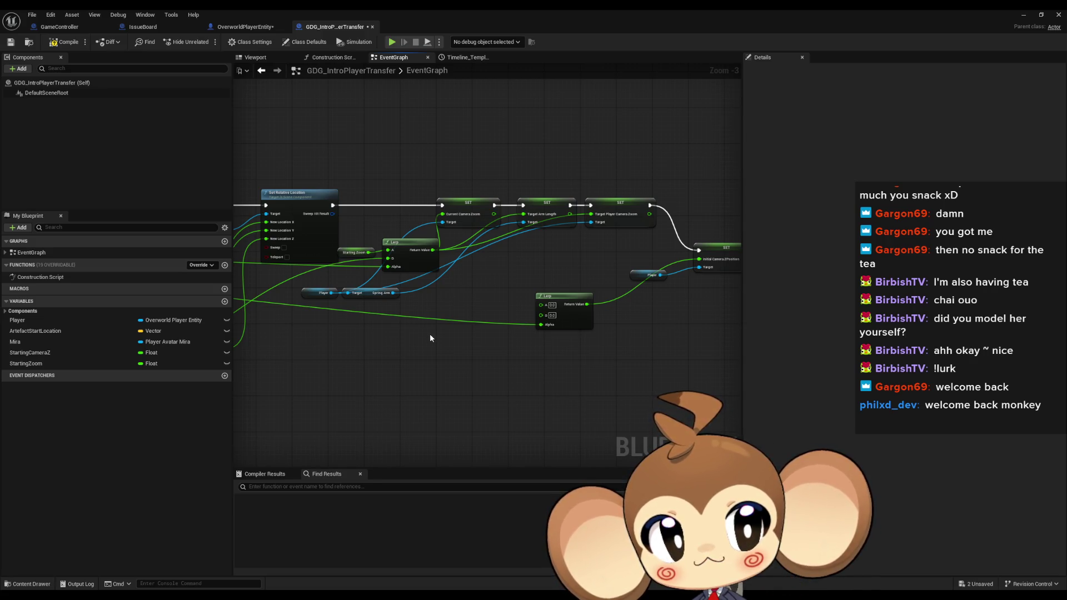
Connect the Camera ZOffset output to the new Lerp's B input.
mouse_move(430, 337)
mouse_down()
mouse_move(402, 361)
mouse_move(374, 456)
mouse_up()
scroll(374, 456, up, 1)
drag(289, 100, 288, 138)
scroll(288, 138, up, 2)
mouse_move(398, 238)
mouse_down()
mouse_move(806, 147)
mouse_move(551, 108)
mouse_move(537, 151)
mouse_up()
Review the Timeline, SET, Find Actor and Detach From Actor nodes.
scroll(538, 151, down, 3)
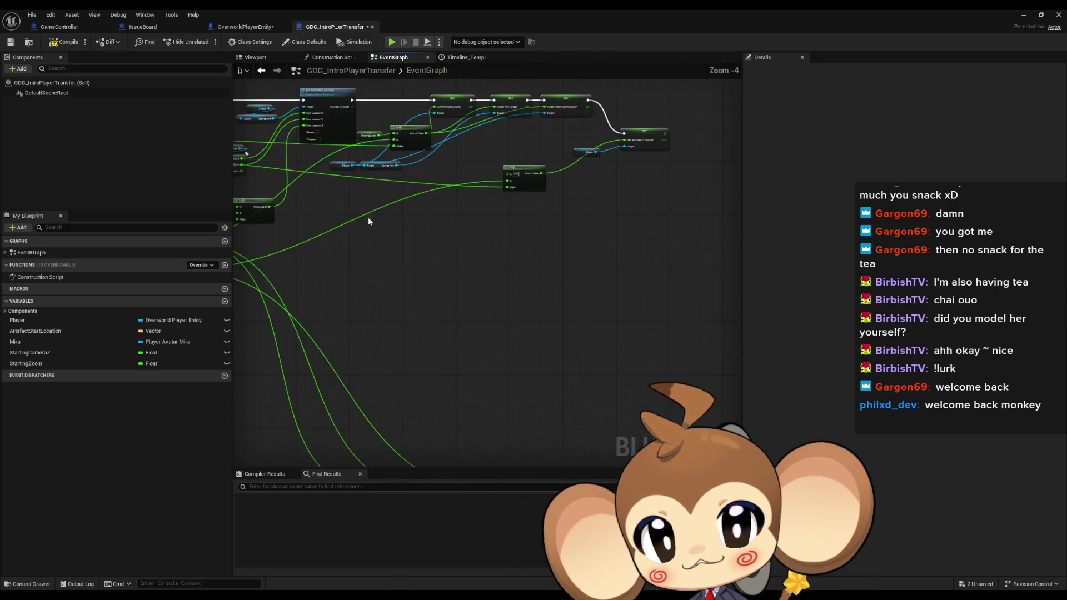
drag(401, 348, 736, 401)
mouse_move(257, 339)
mouse_down()
mouse_move(682, 351)
mouse_move(692, 383)
mouse_move(1064, 379)
mouse_move(655, 239)
mouse_move(352, 269)
mouse_move(321, 238)
mouse_move(246, 240)
mouse_up()
scroll(558, 292, down, 5)
scroll(655, 250, up, 6)
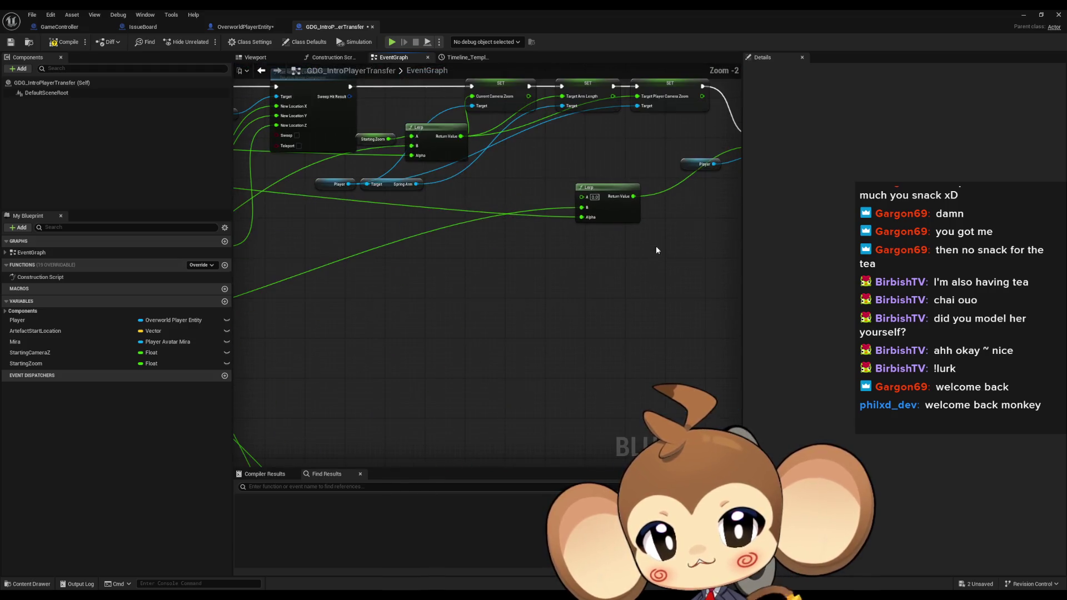
scroll(579, 203, down, 3)
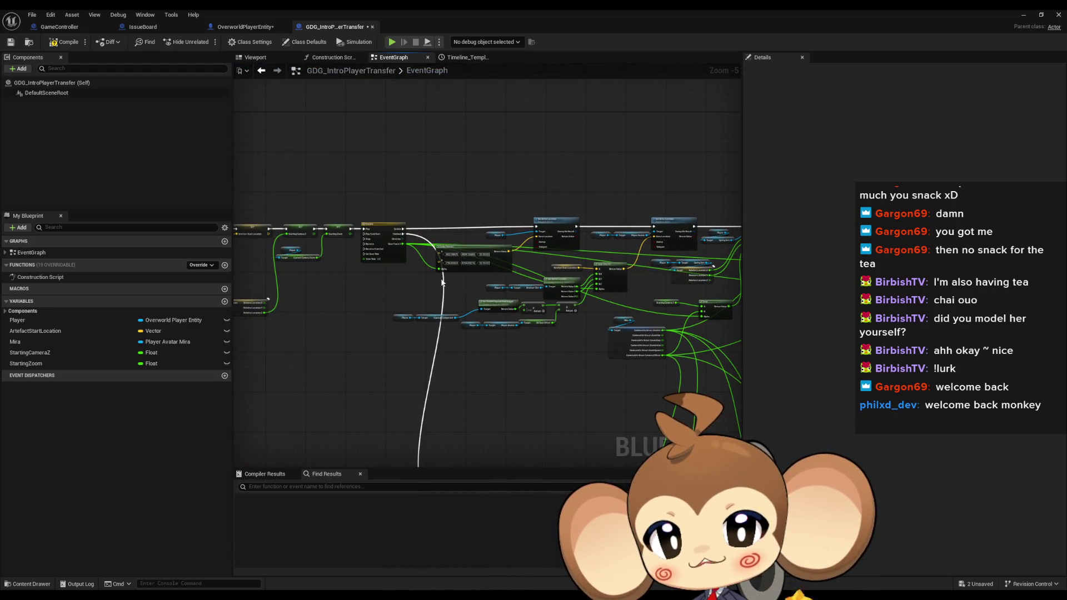
scroll(339, 273, up, 2)
scroll(600, 278, up, 2)
scroll(575, 278, up, 2)
Inspect the Player Avatar getter and SET Player nodes, then float the editor and open Content root.
click(411, 291)
drag(410, 290, 619, 270)
scroll(675, 288, down, 2)
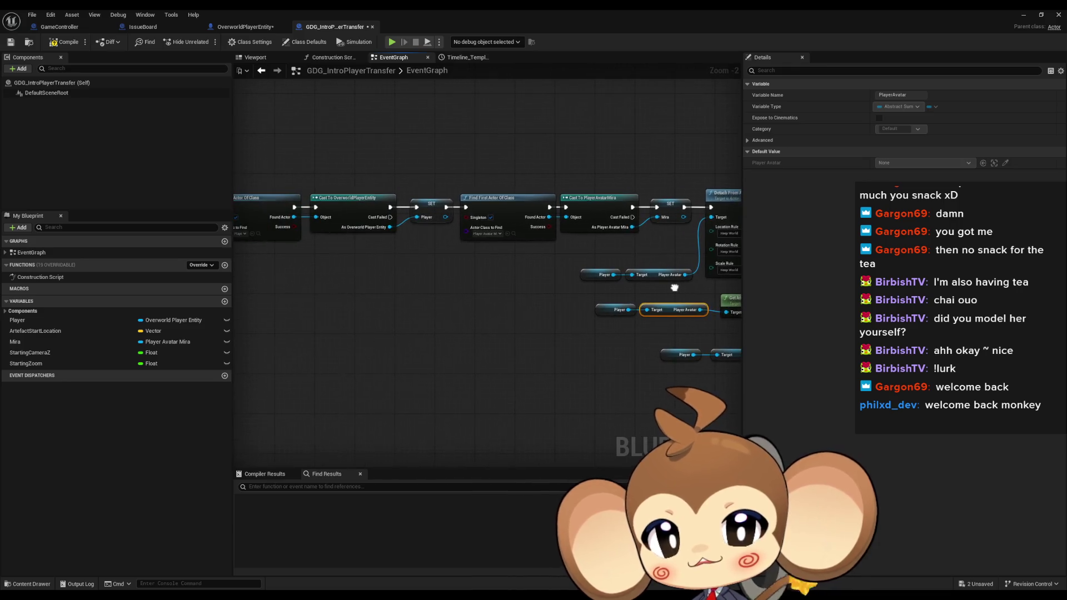
scroll(668, 286, up, 2)
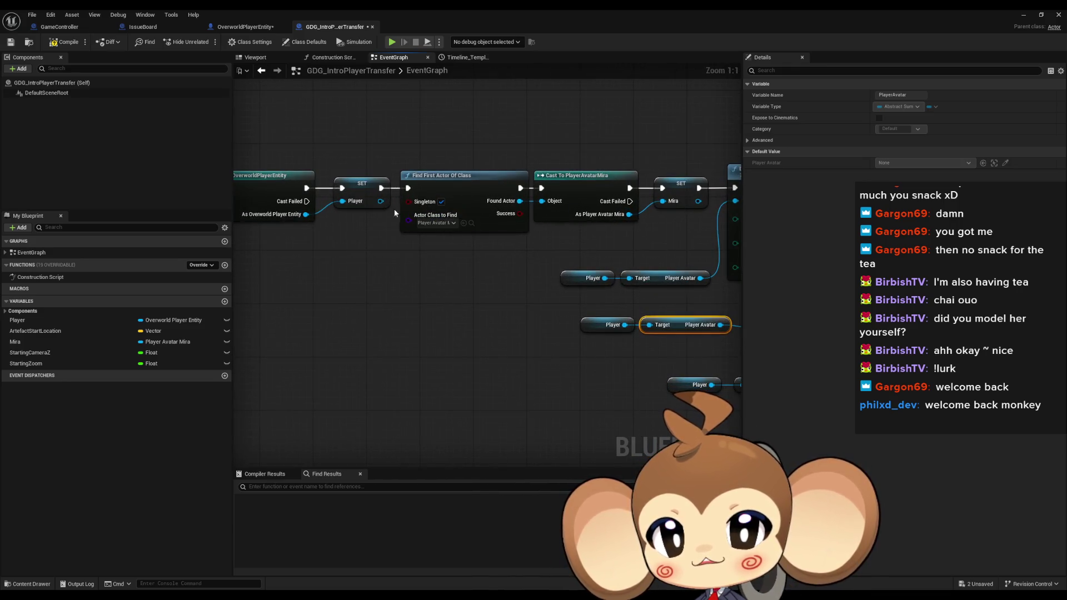
click(361, 197)
mouse_move(358, 235)
mouse_down()
mouse_move(510, 249)
mouse_move(100, 233)
mouse_up()
mouse_move(454, 254)
mouse_down()
mouse_move(349, 222)
mouse_move(482, 213)
mouse_up()
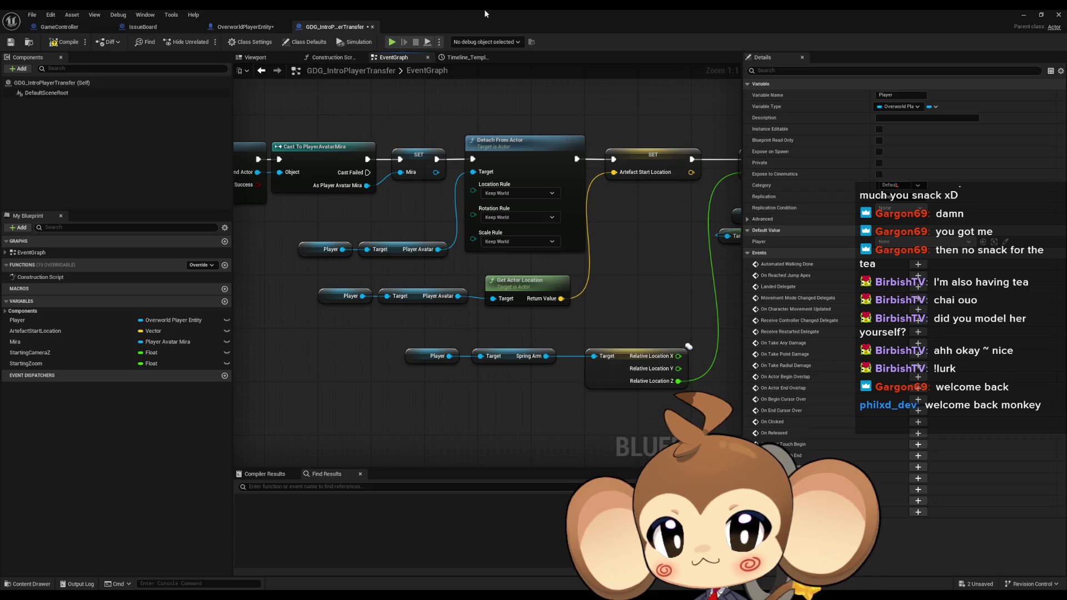
double_click(480, 12)
click(609, 420)
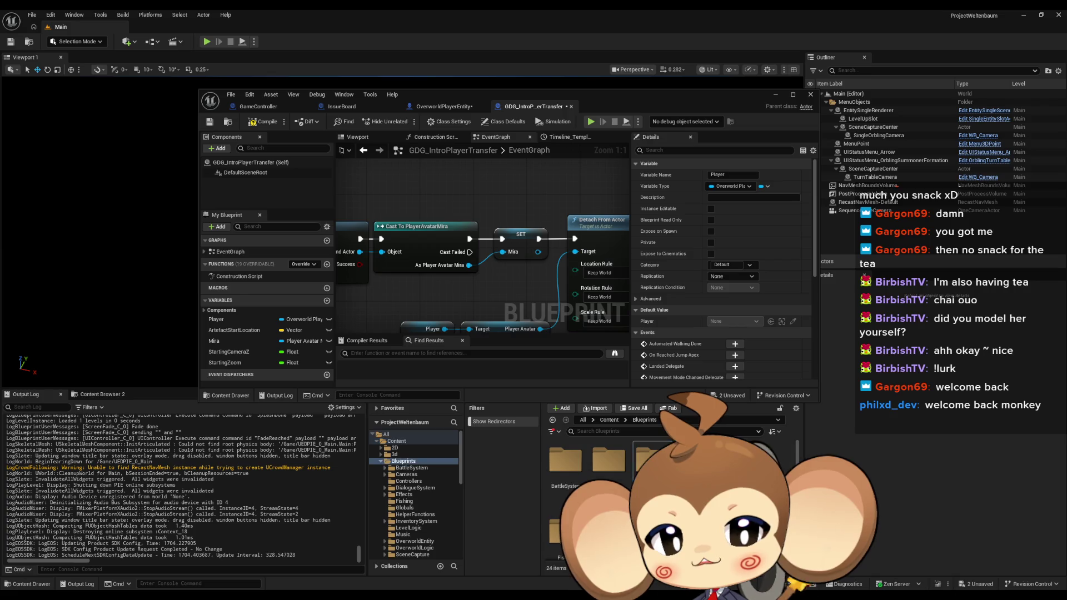
Open the VisualEntity folder and scroll through the PlayerAvatarArtefact Class Defaults.
click(409, 496)
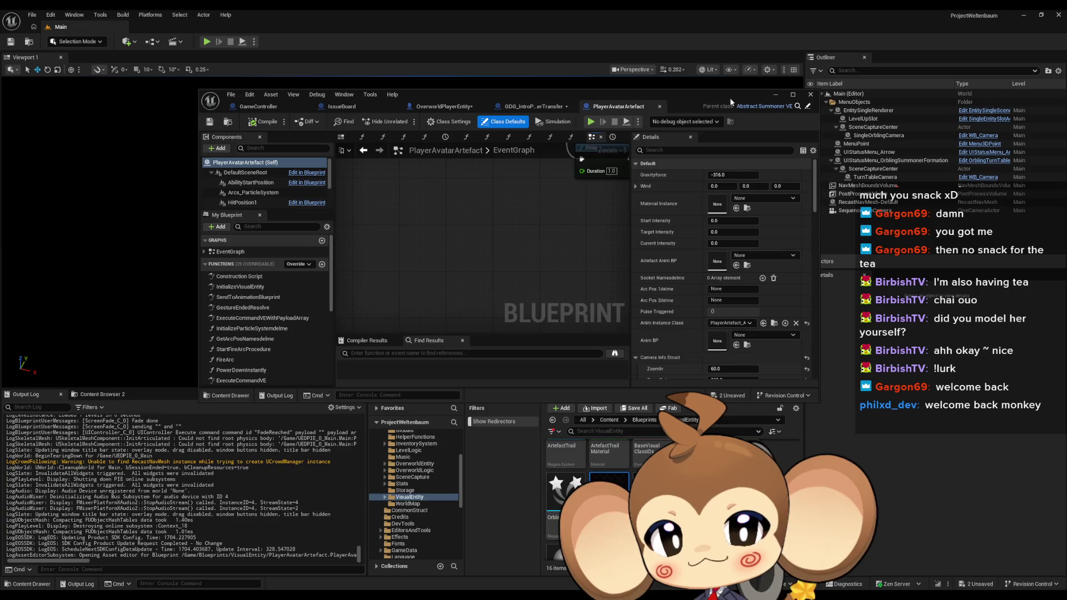
scroll(725, 243, down, 2)
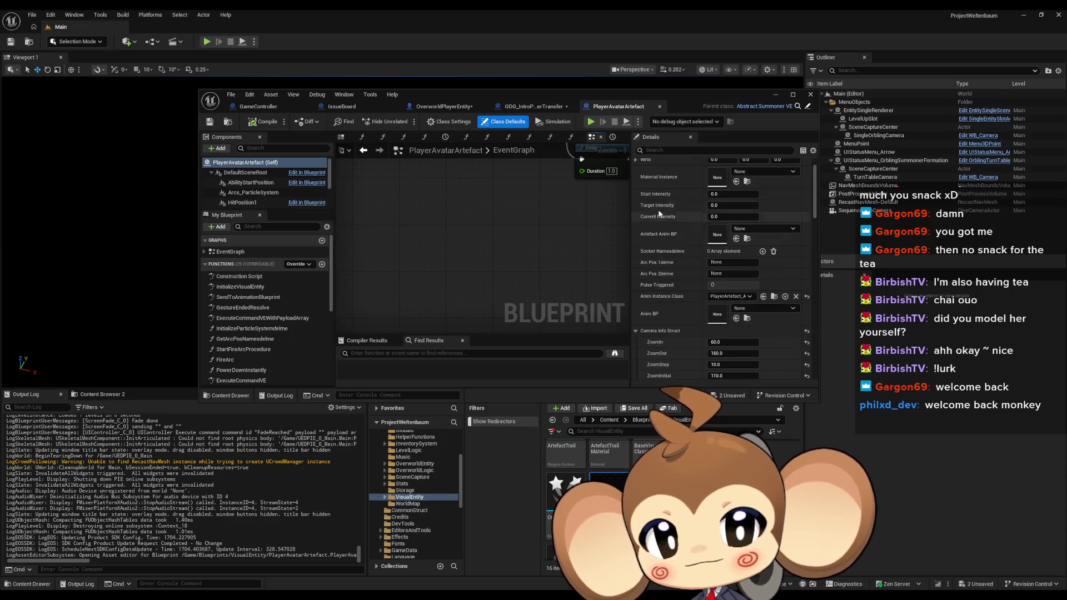
scroll(668, 287, up, 2)
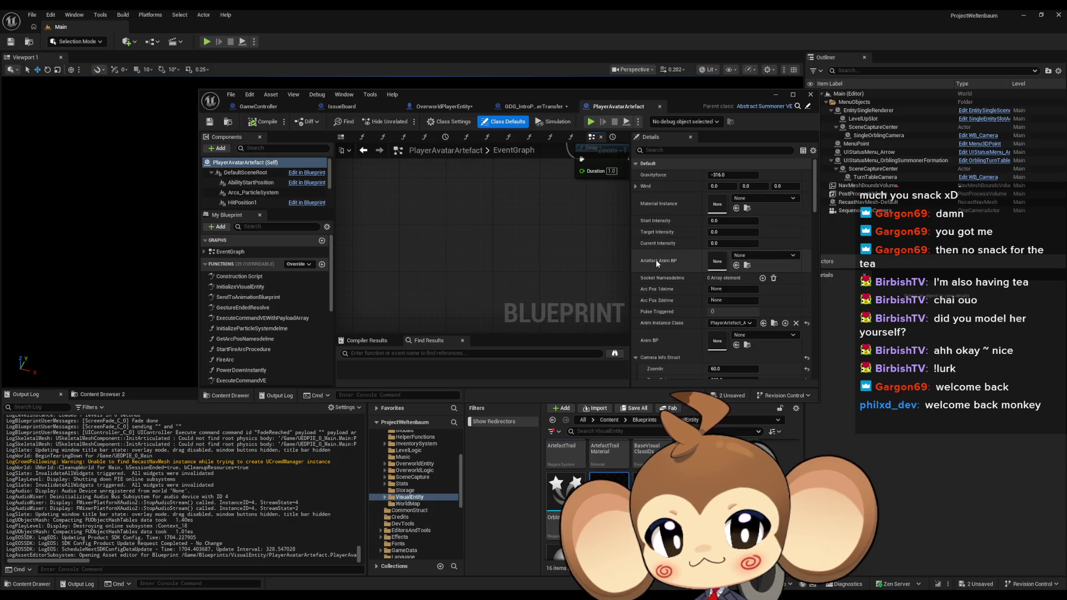
scroll(662, 295, down, 5)
scroll(666, 300, down, 1)
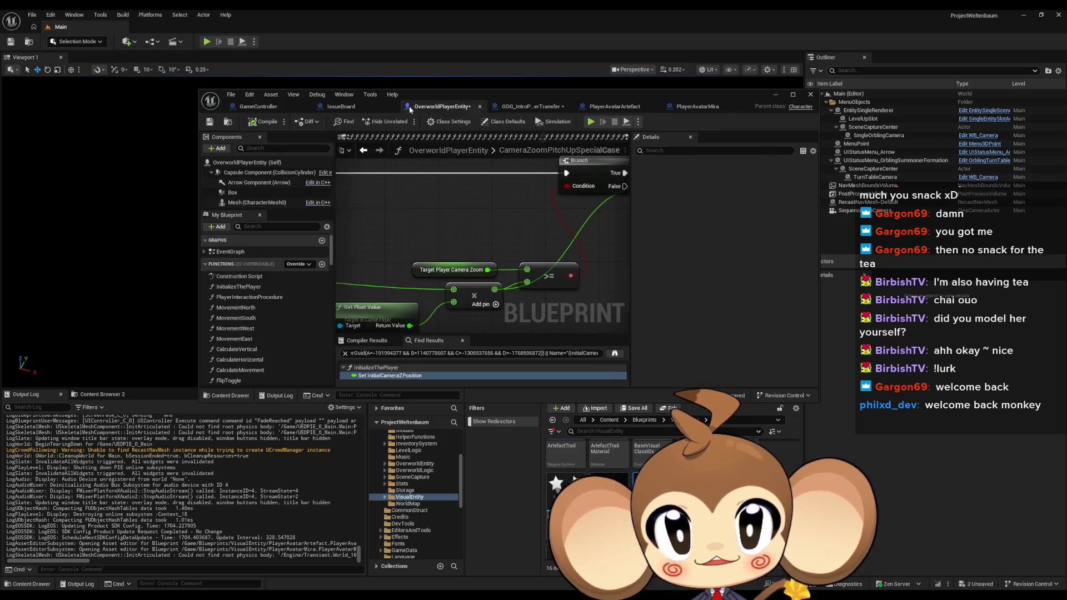
From OverworldPlayerEntity, go to GameController's ExecuteCommand and select its SET Initial Camera ZPosition node.
click(414, 106)
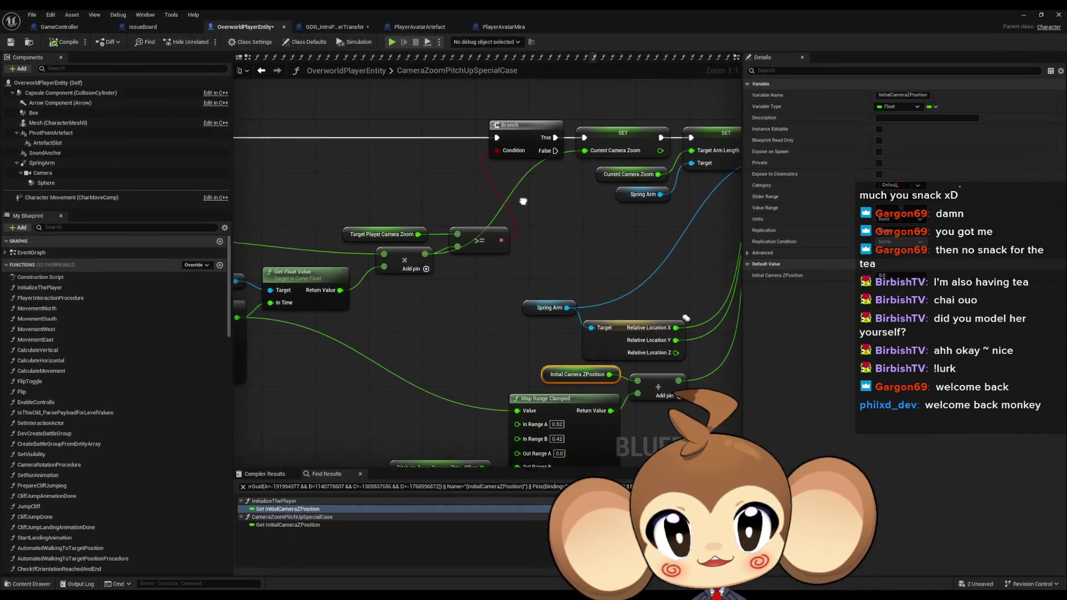
drag(523, 200, 500, 192)
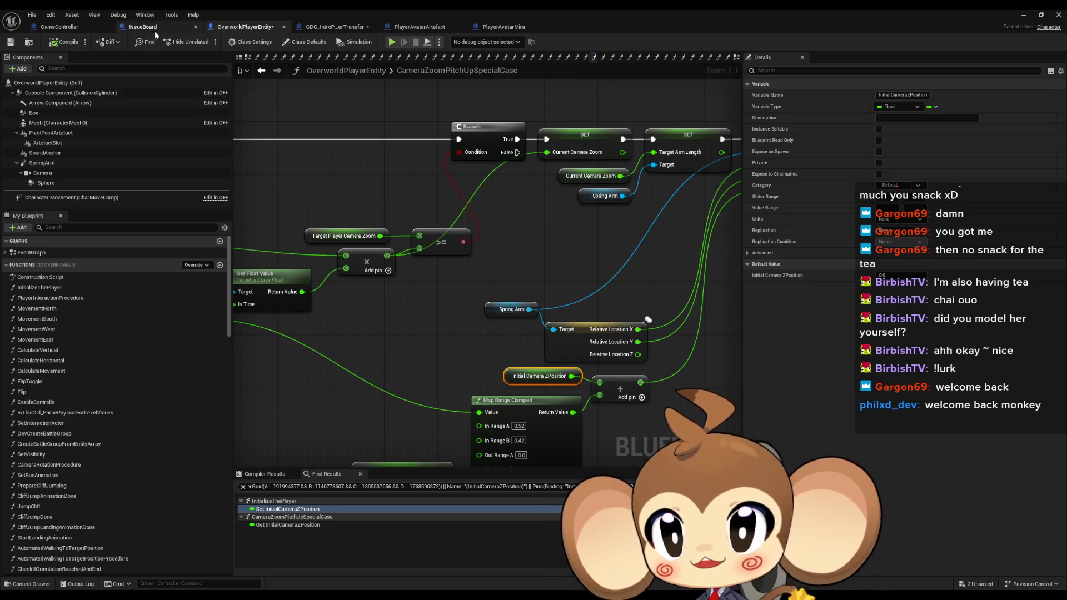
click(59, 27)
drag(473, 405, 474, 405)
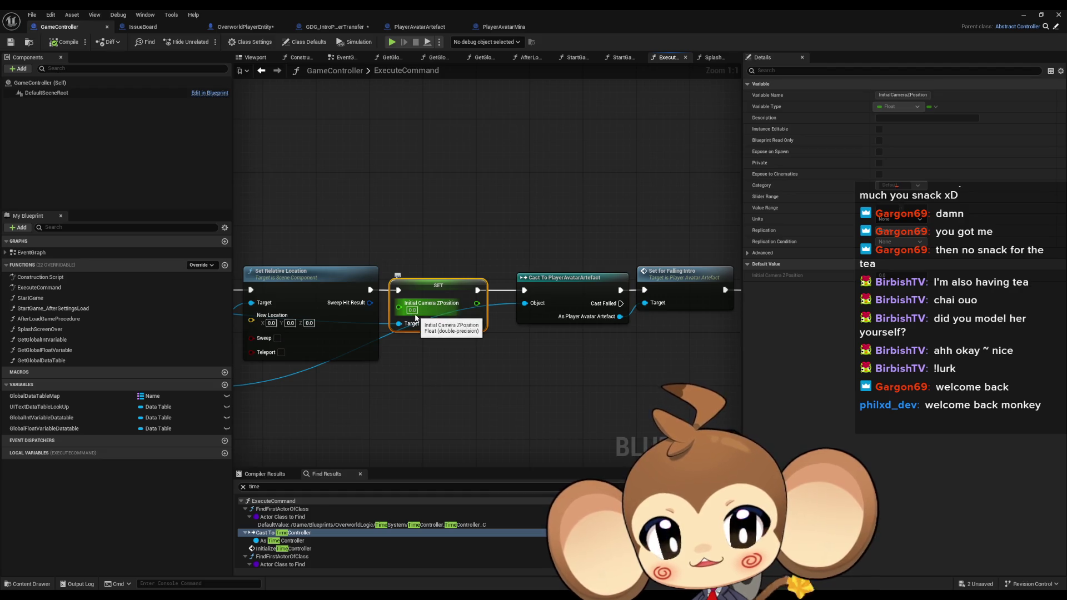
Clear the selection and return to GDG_IntroPlayerTransfer's EventGraph.
mouse_move(416, 317)
mouse_down()
mouse_move(645, 303)
mouse_move(451, 304)
mouse_up()
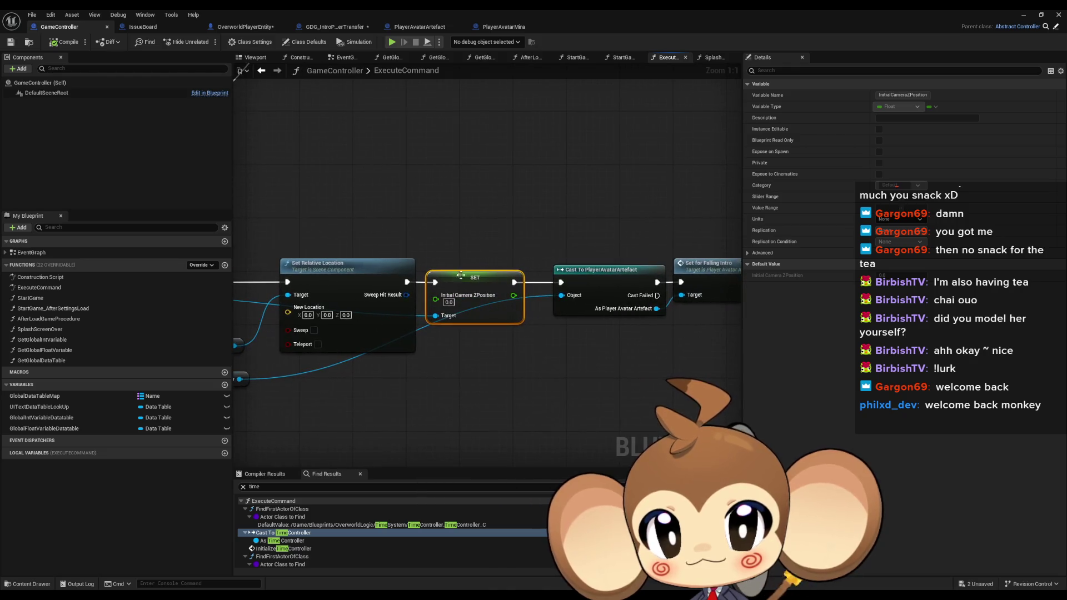
click(478, 209)
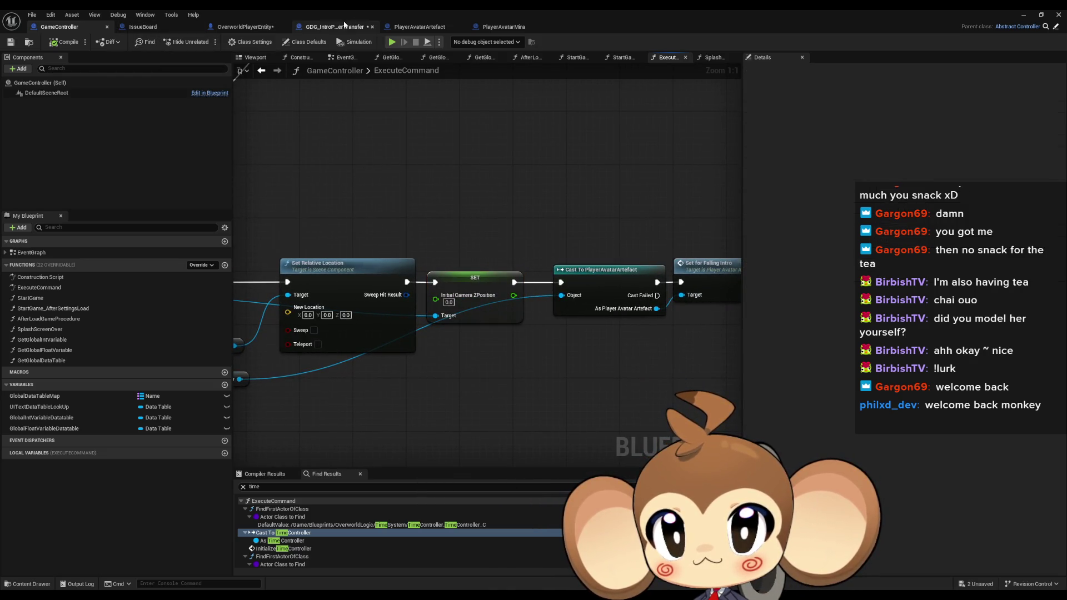
click(344, 25)
drag(528, 281, 479, 259)
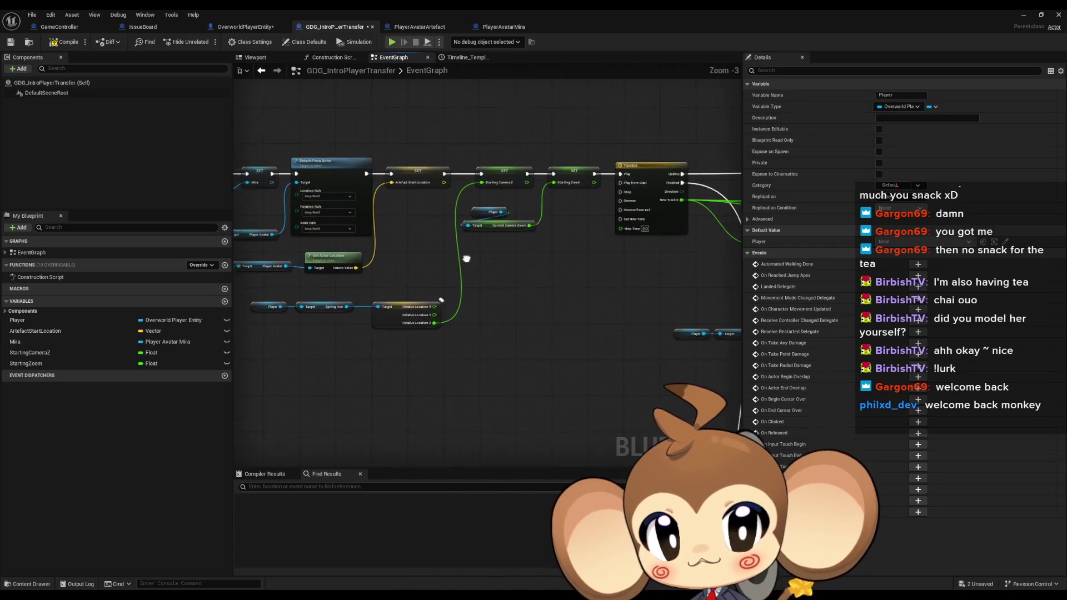
Place the Player getter beneath the SET nodes, save GDG_IntroPlayerTransfer, and minimize its editor.
scroll(568, 232, up, 3)
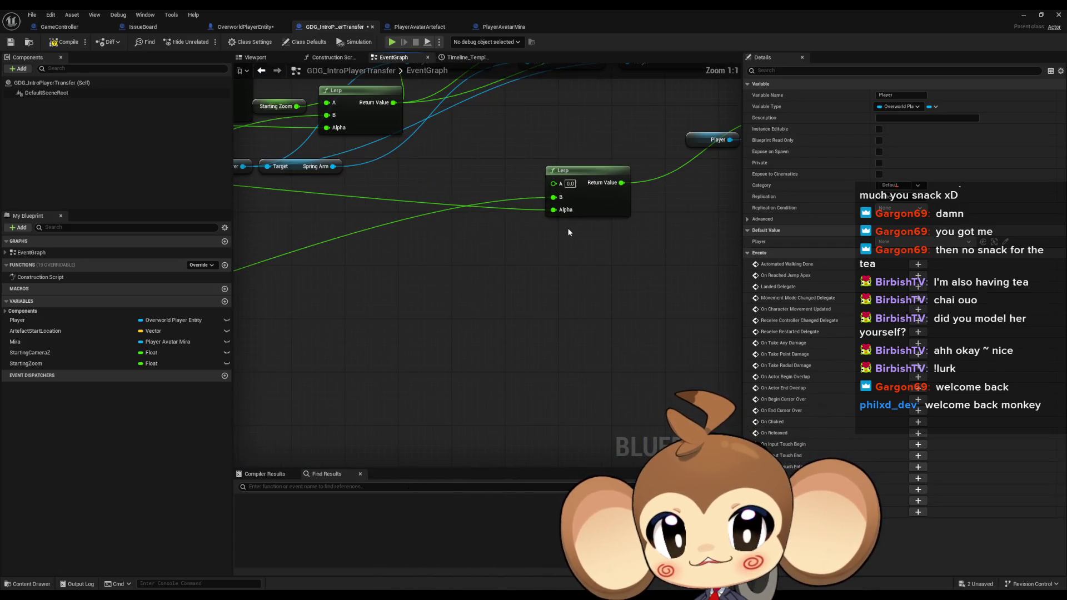
click(578, 178)
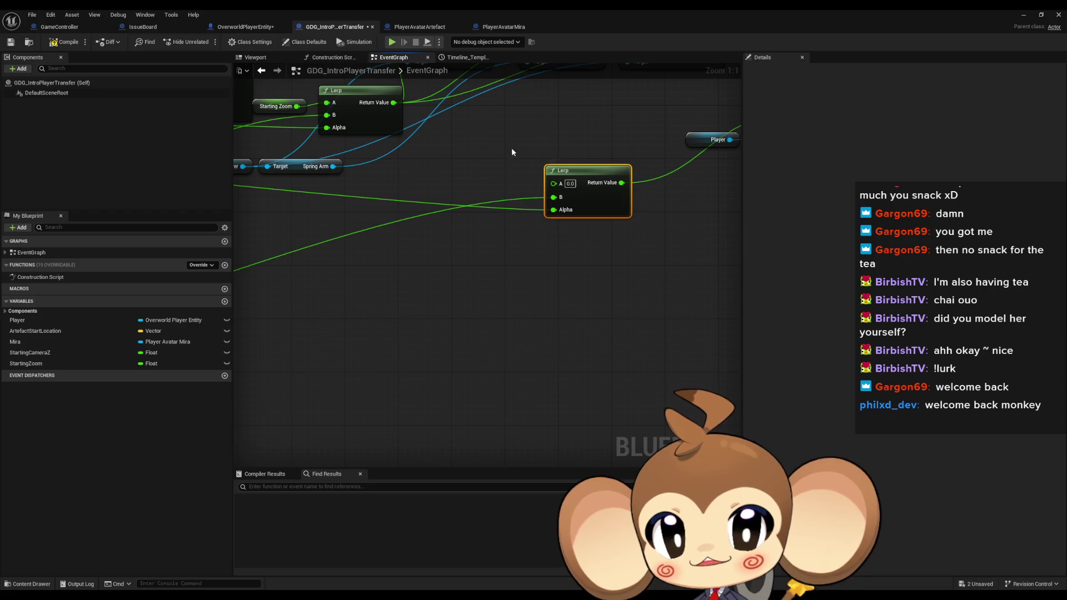
mouse_move(511, 158)
mouse_down()
mouse_move(552, 270)
mouse_move(551, 206)
mouse_up()
mouse_move(465, 305)
mouse_down()
mouse_move(451, 247)
mouse_move(446, 257)
mouse_up()
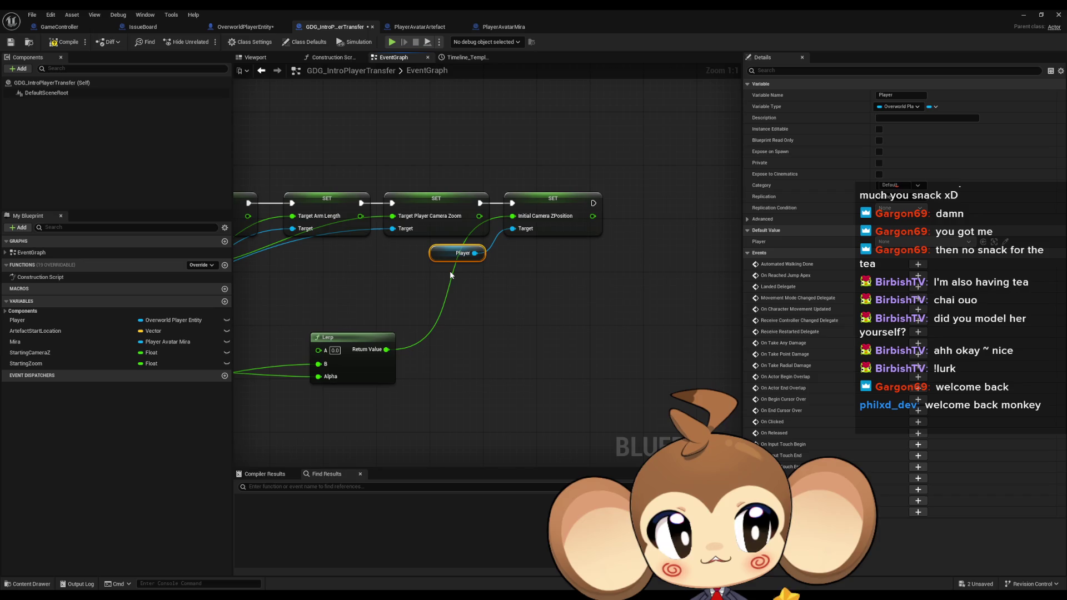
click(505, 282)
key(ctrl+s)
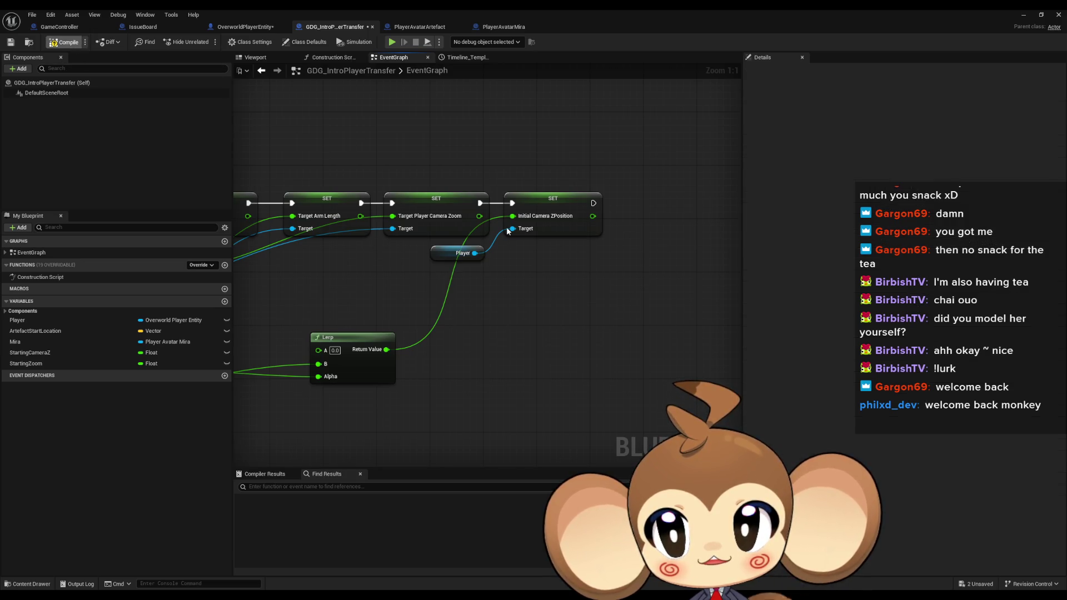
click(1023, 14)
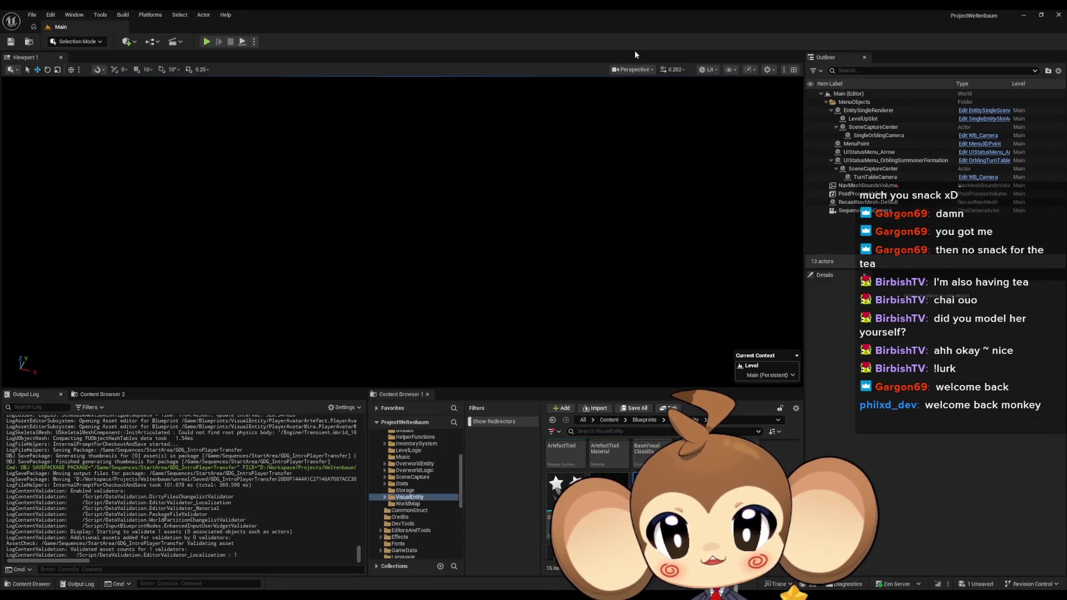
Start Play-in-Editor, tuck the Content Browser out of the way, and watch the intro.
click(212, 42)
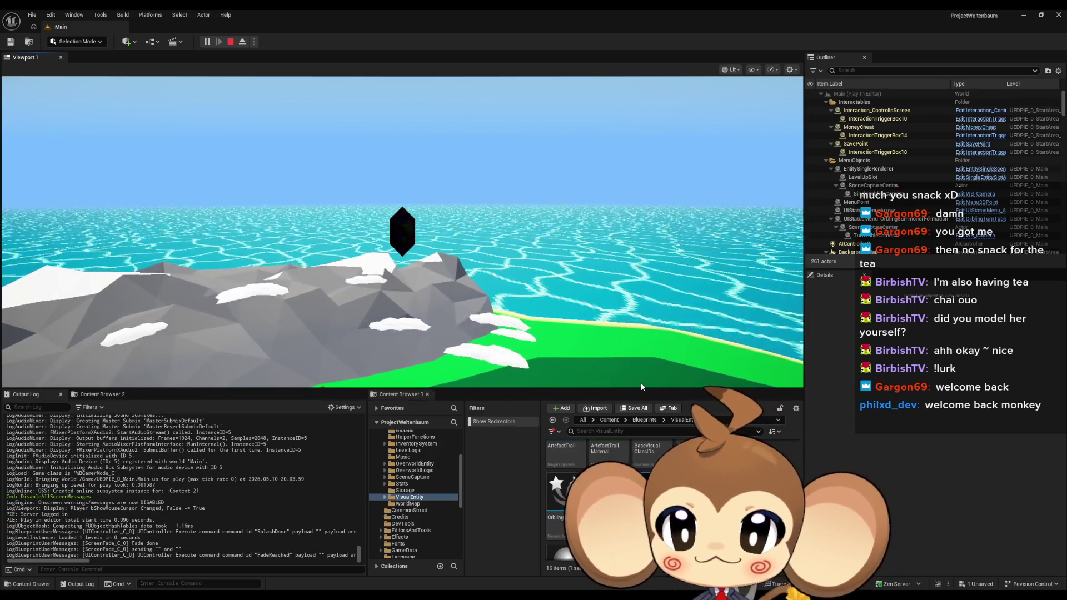
drag(396, 394, 425, 331)
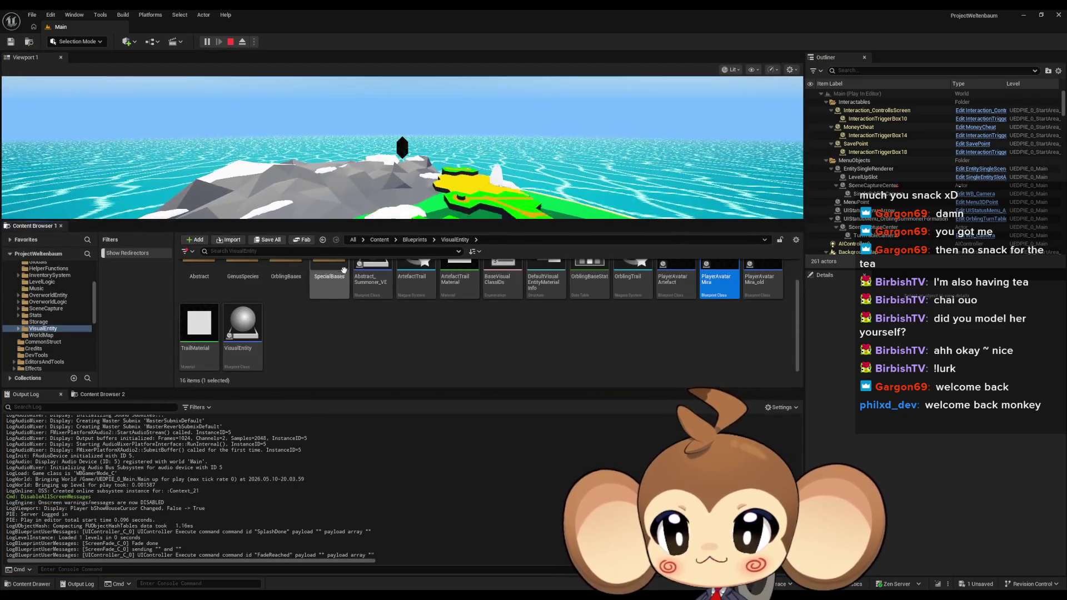
drag(127, 226, 572, 500)
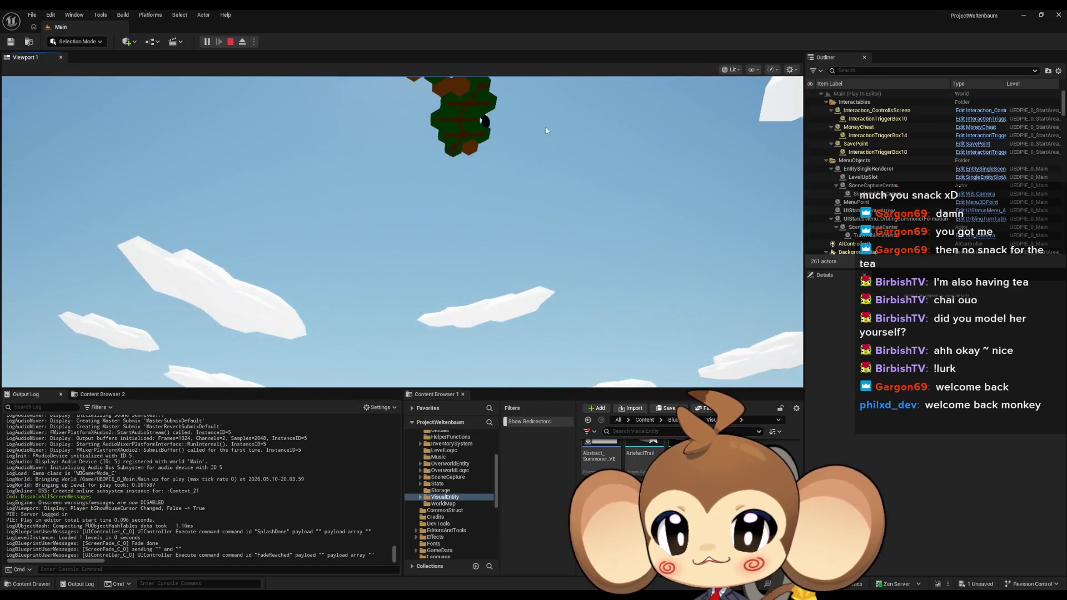
click(539, 276)
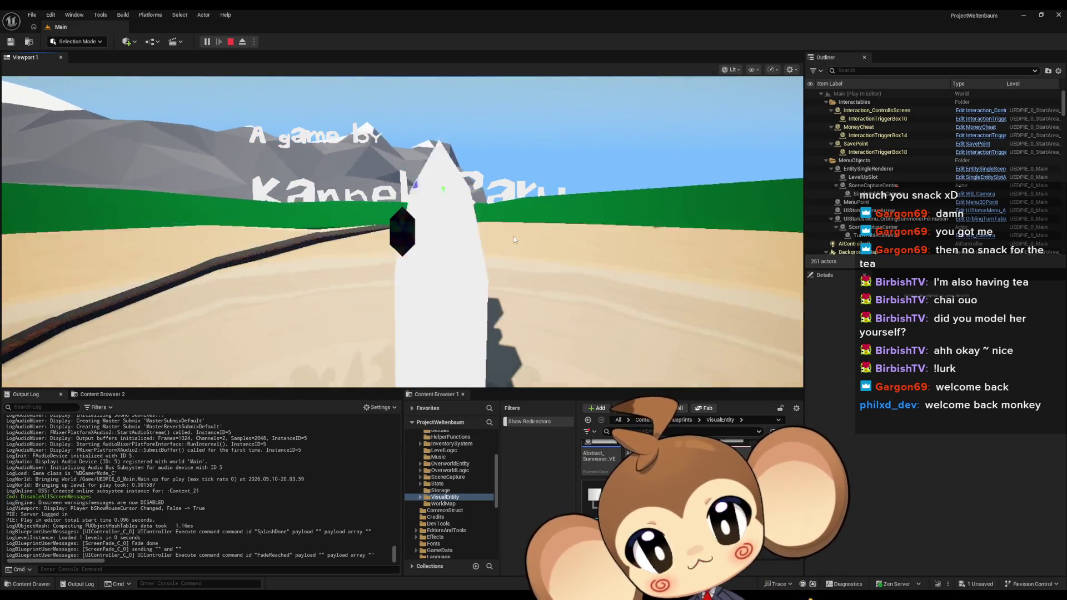
click(514, 240)
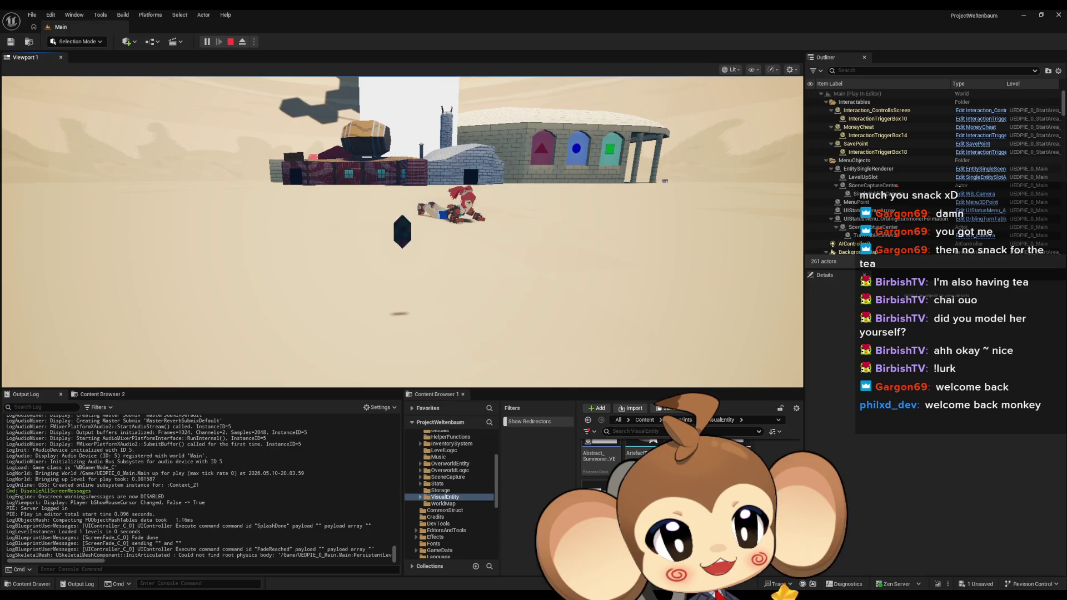
Control the character around the desert start area, free the mouse with Shift+F1, and stop the session.
click(509, 280)
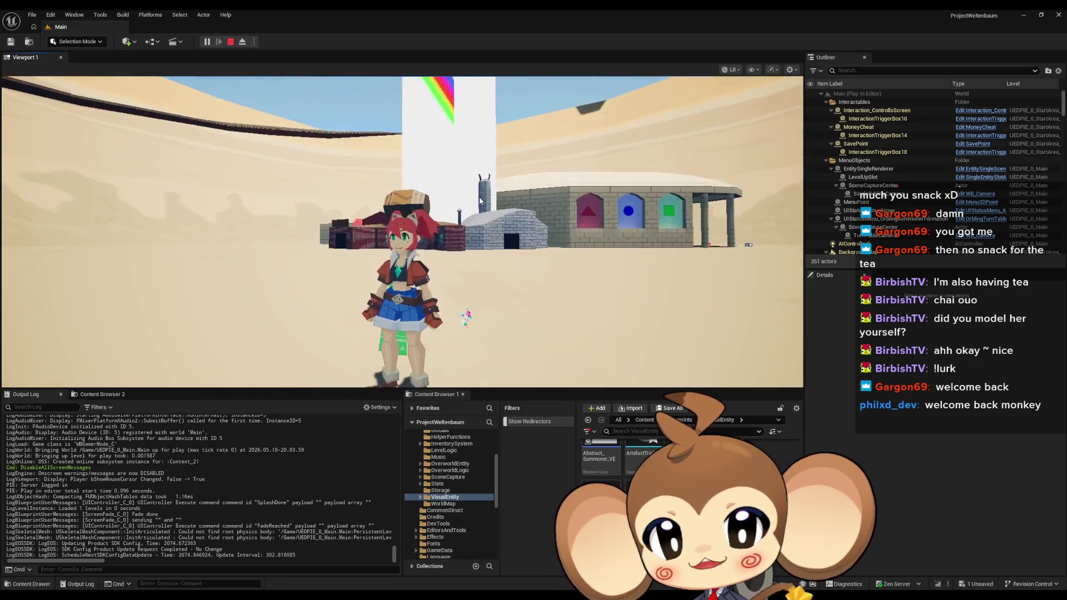
click(486, 245)
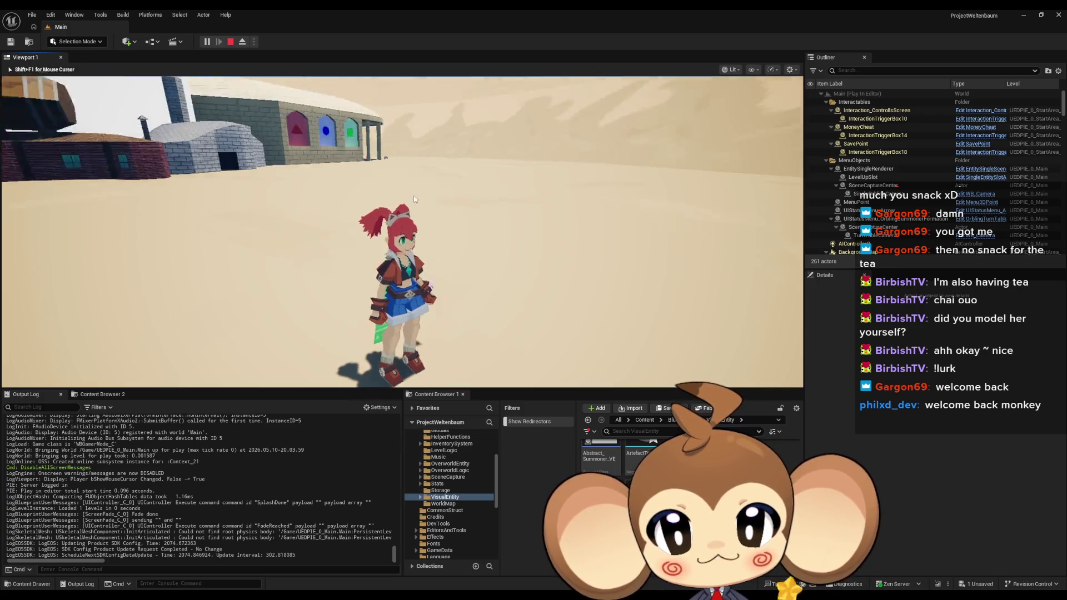
click(247, 181)
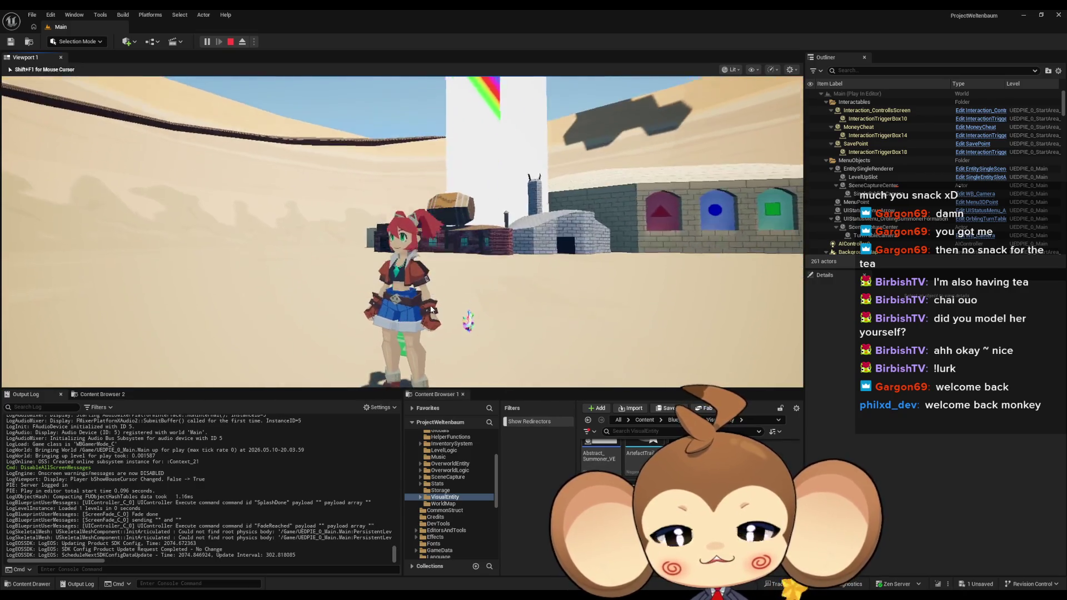
key(shift+F1)
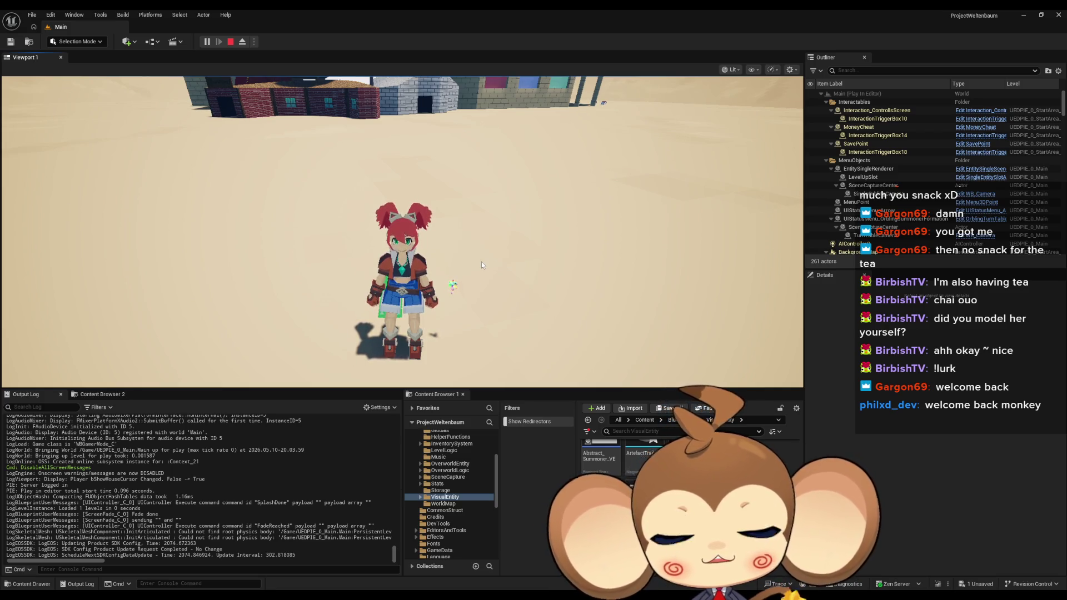
drag(474, 265, 475, 125)
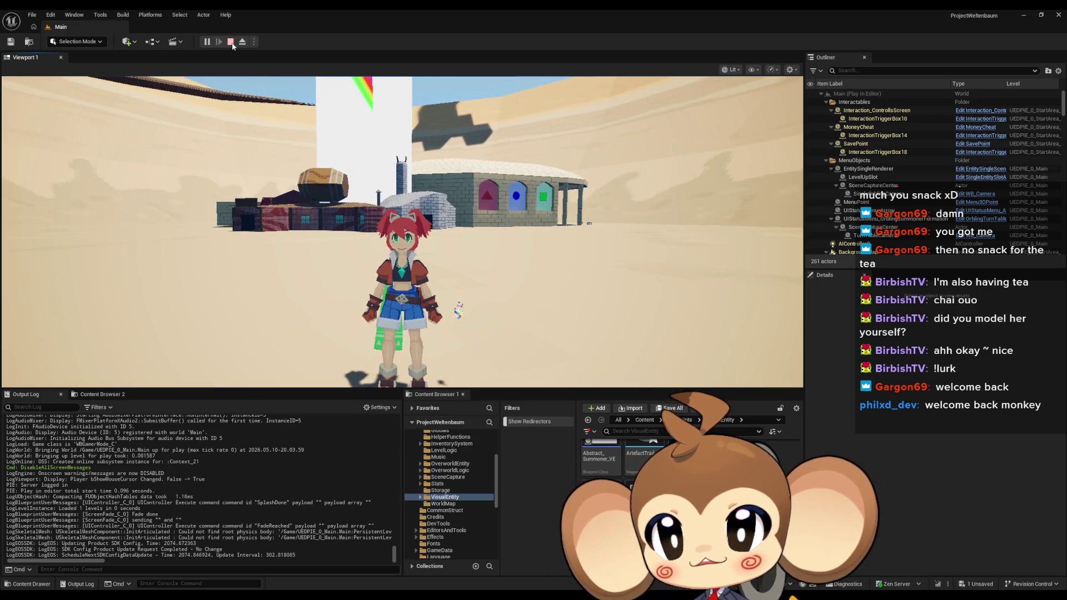
click(231, 43)
Play the game again and take control once the intro flythrough reaches the desert.
click(208, 42)
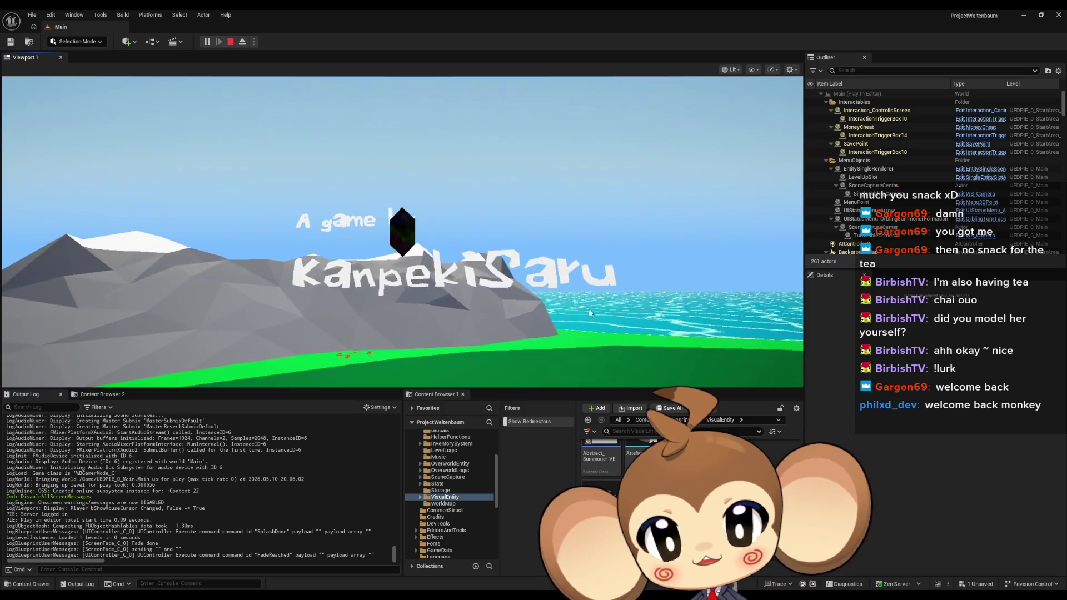
click(382, 200)
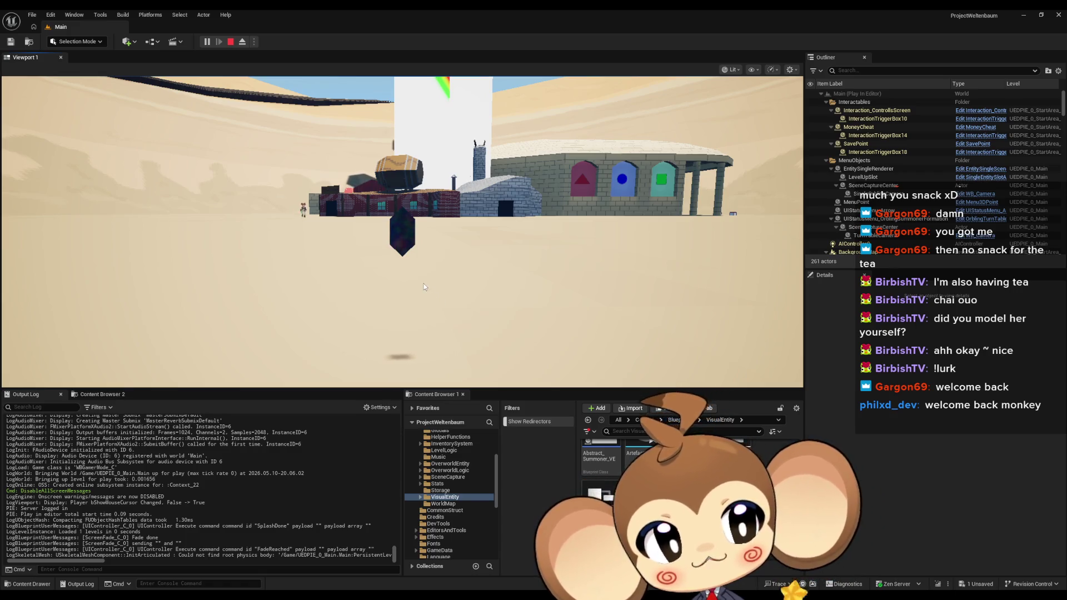
Move the character past the crystal and rainbow pillar toward the houses, then stop playing.
click(373, 255)
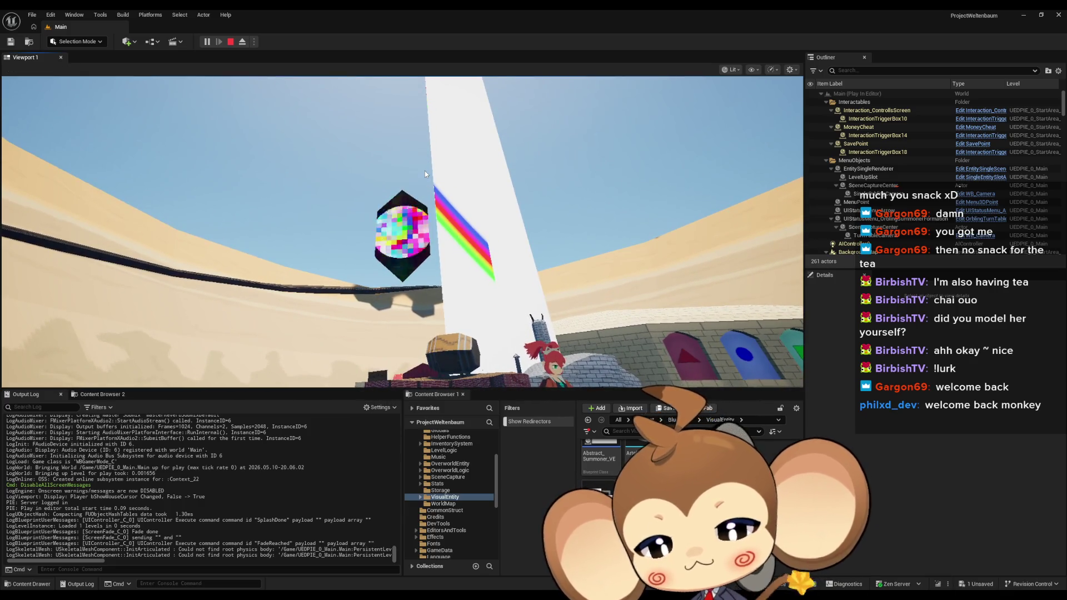
click(535, 291)
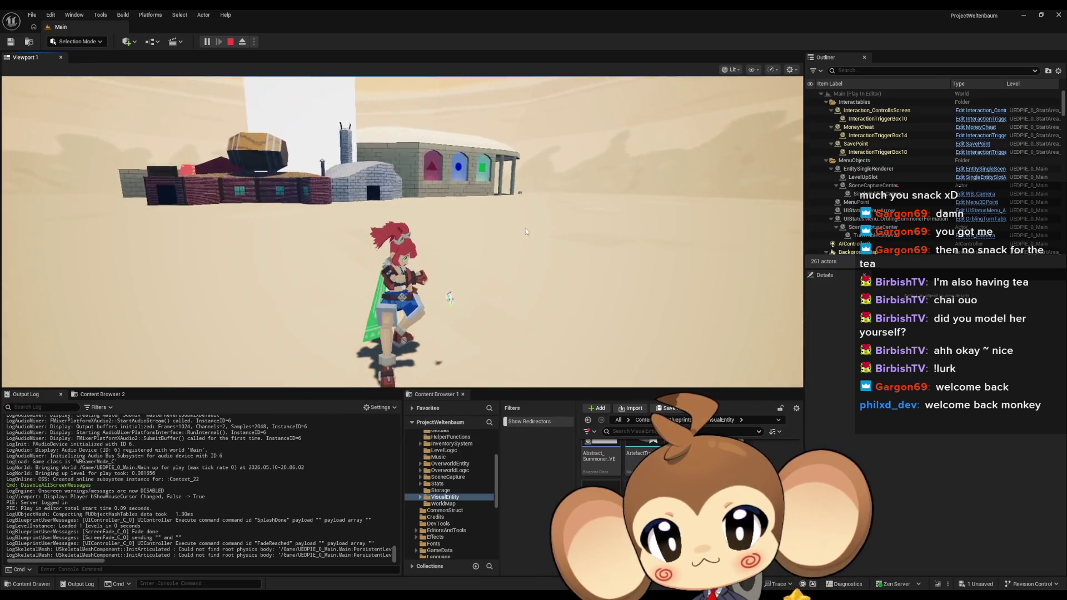
click(509, 224)
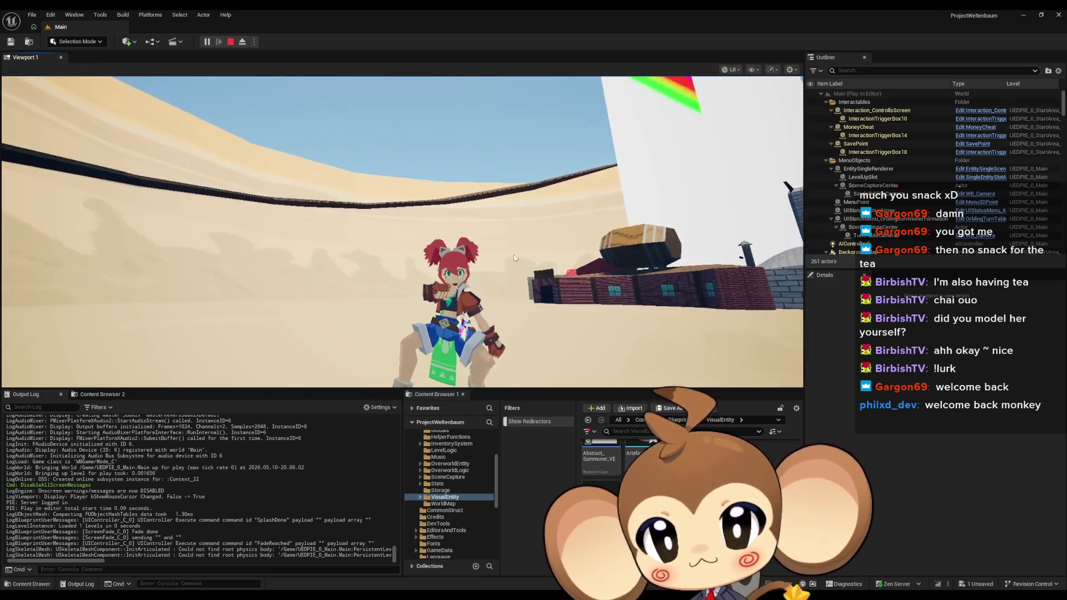
key(shift+F1)
click(230, 42)
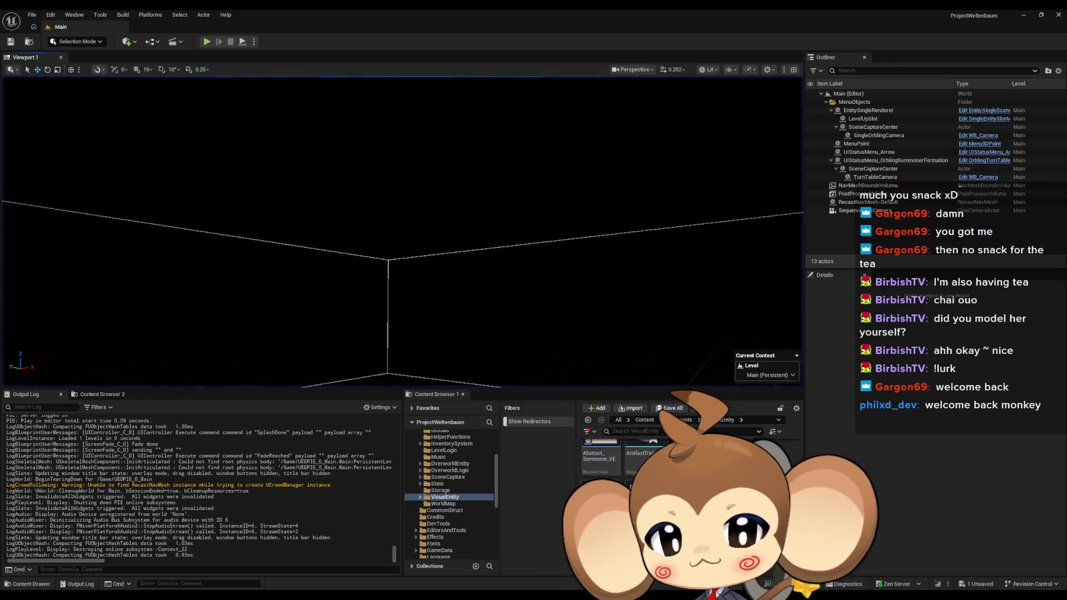
Bring the Blueprint editor back and show the IssueBoard to-do notes graph.
mouse_move(517, 573)
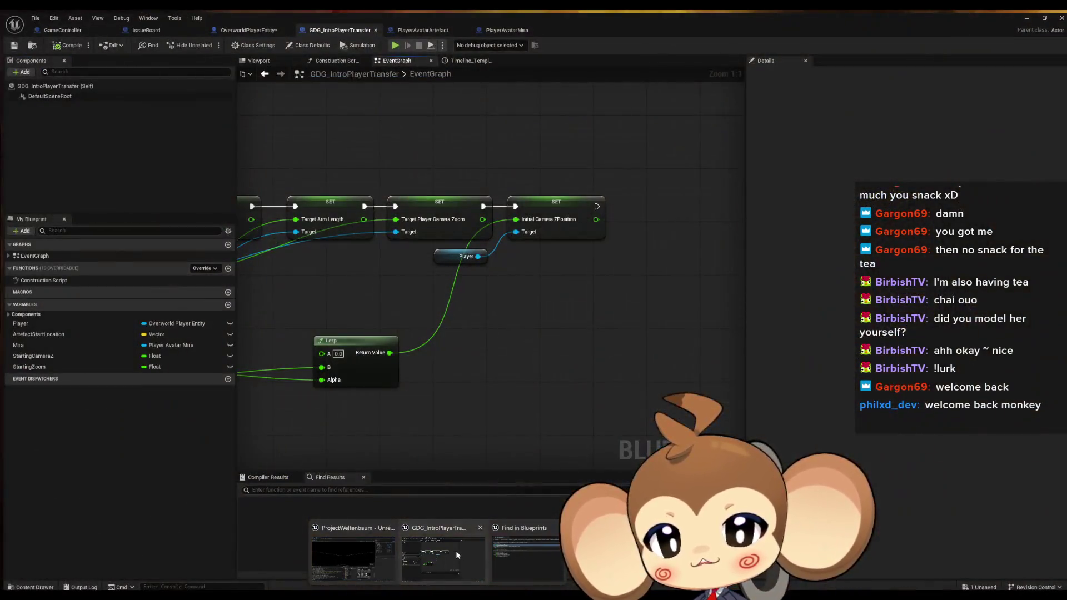
click(456, 550)
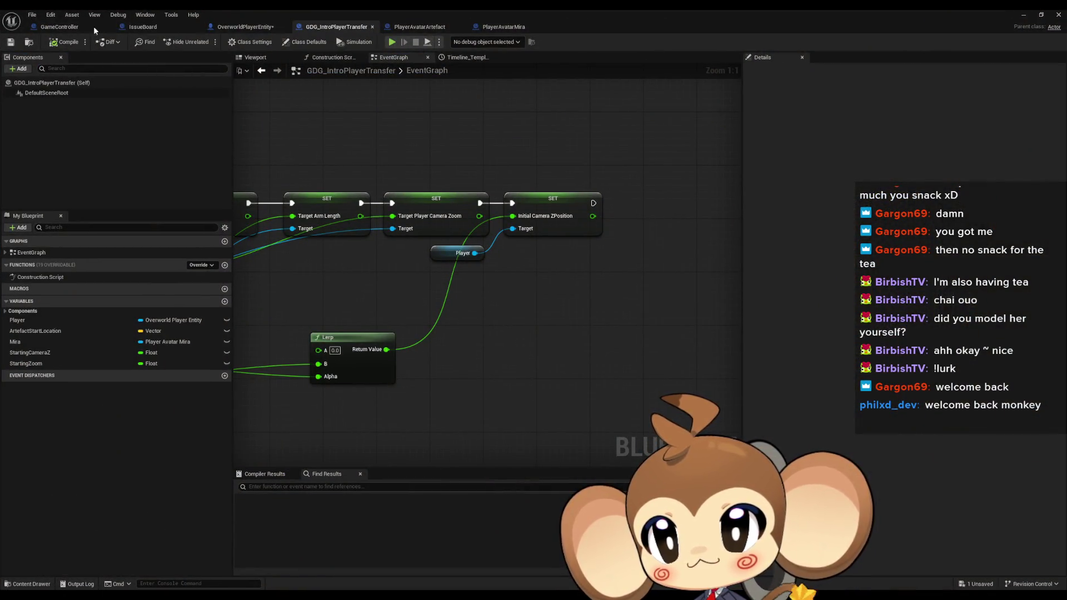
click(134, 28)
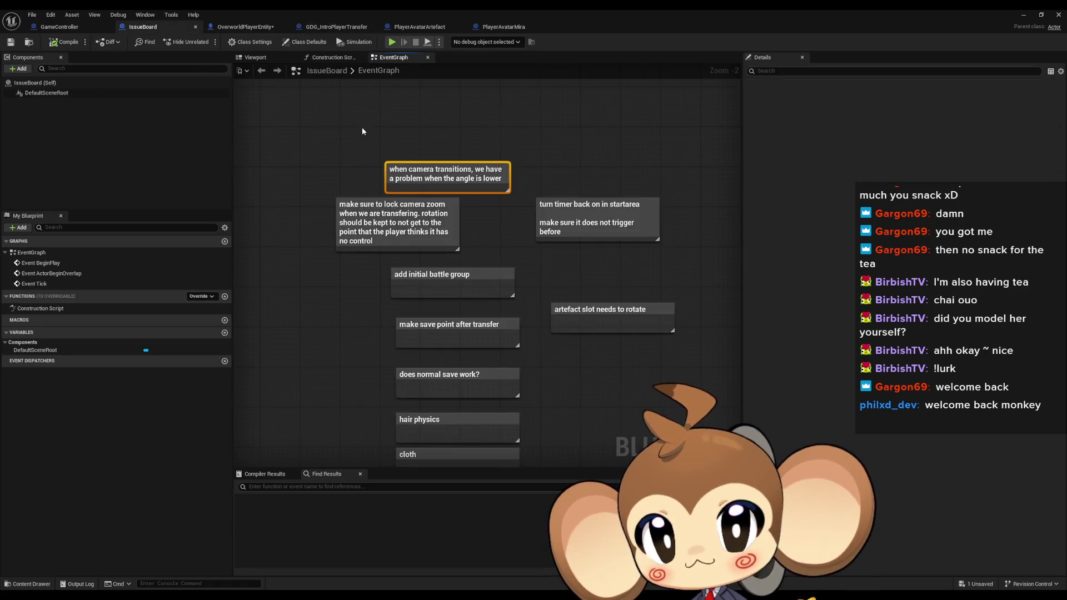
Select the 'lock camera zoom' note alone and start editing its text with F2.
drag(530, 181, 529, 181)
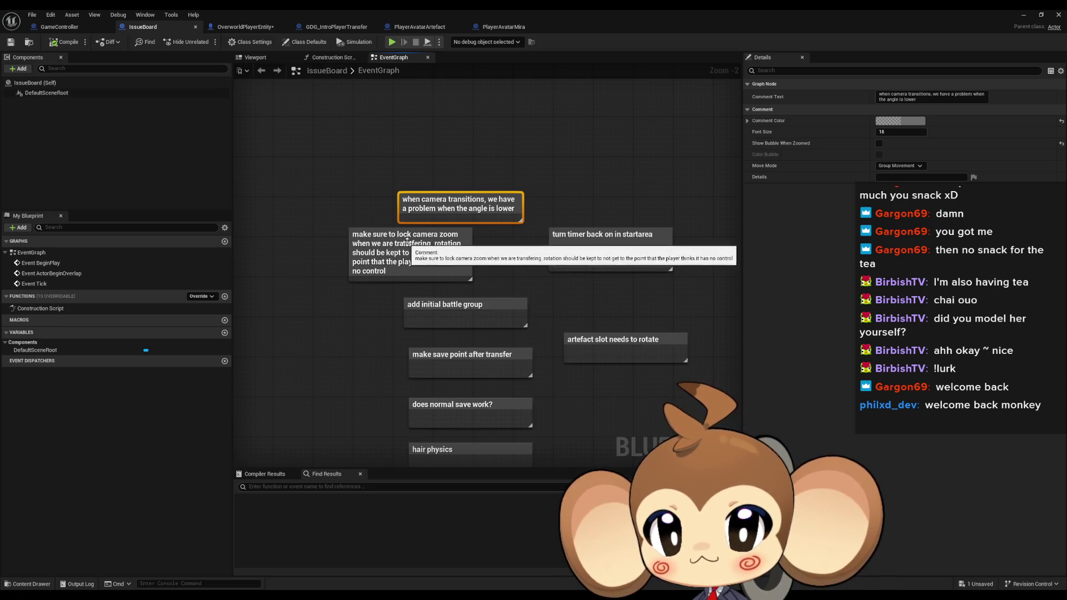
click(438, 247)
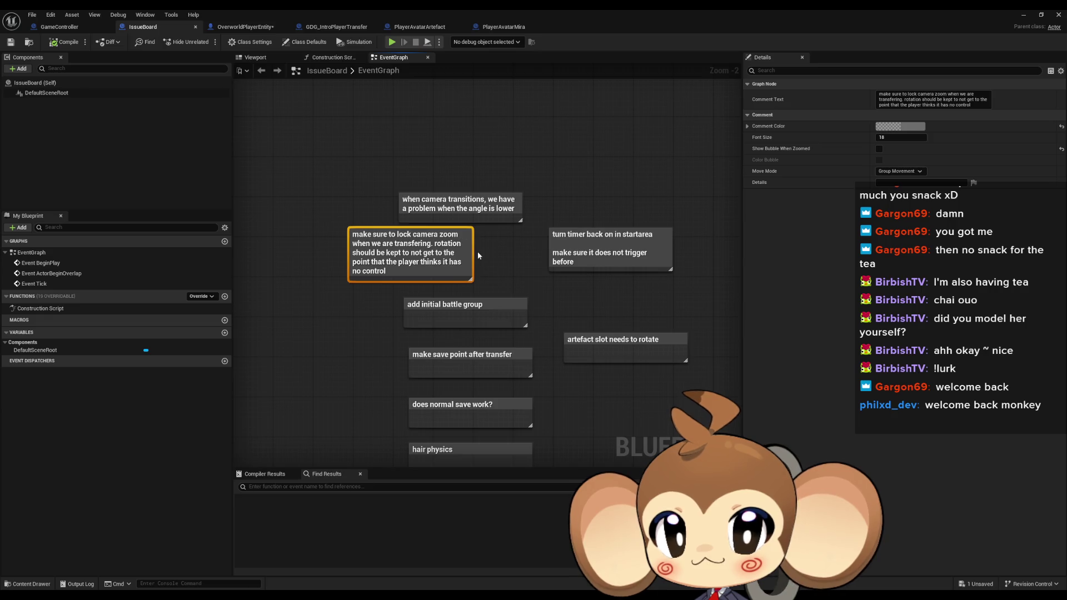
drag(502, 267, 500, 266)
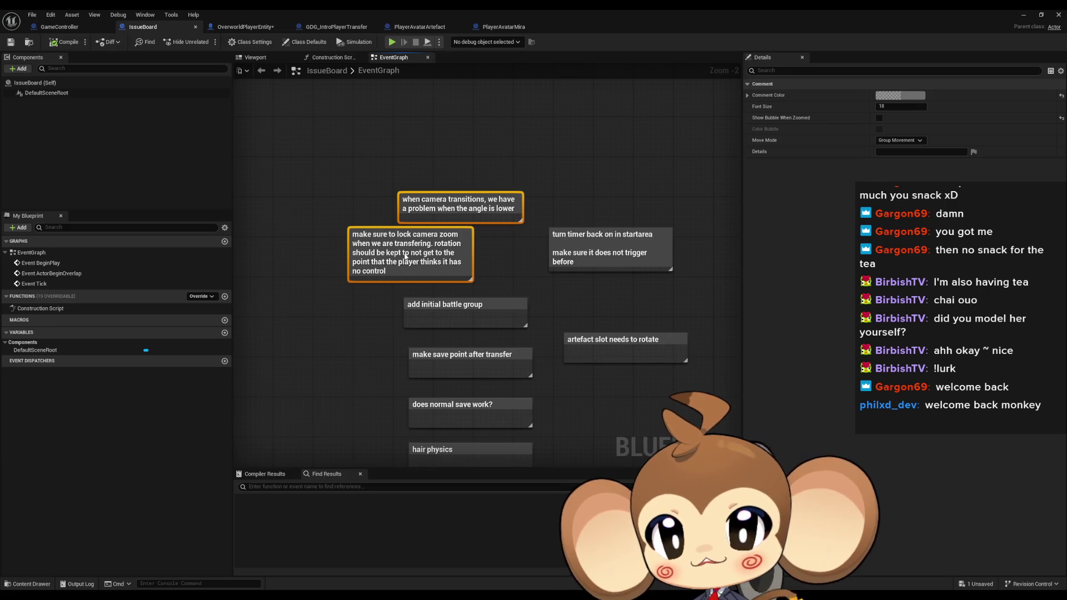
click(388, 261)
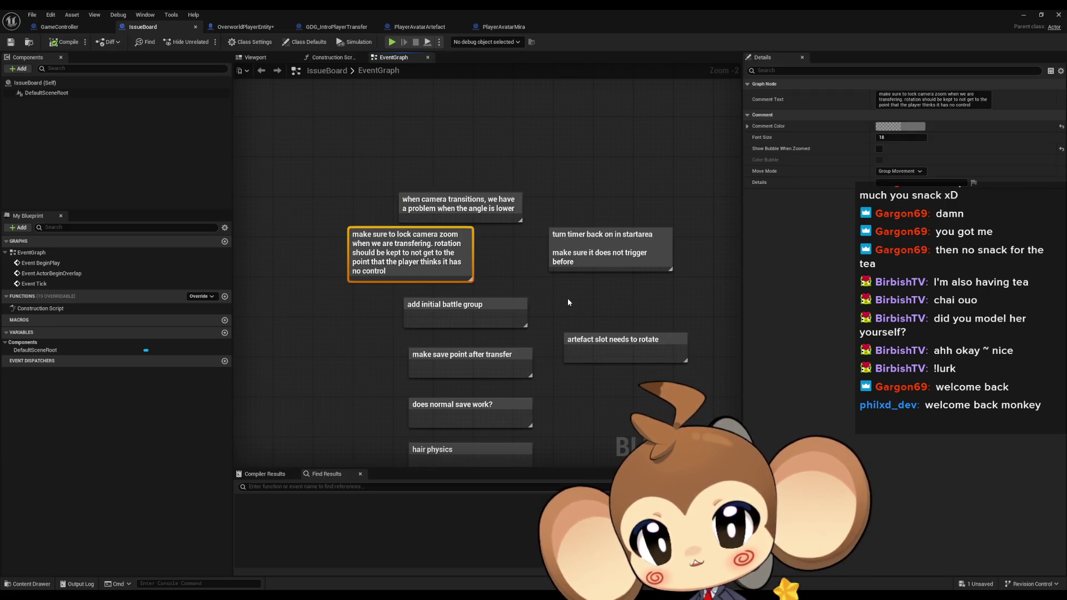
key(F2)
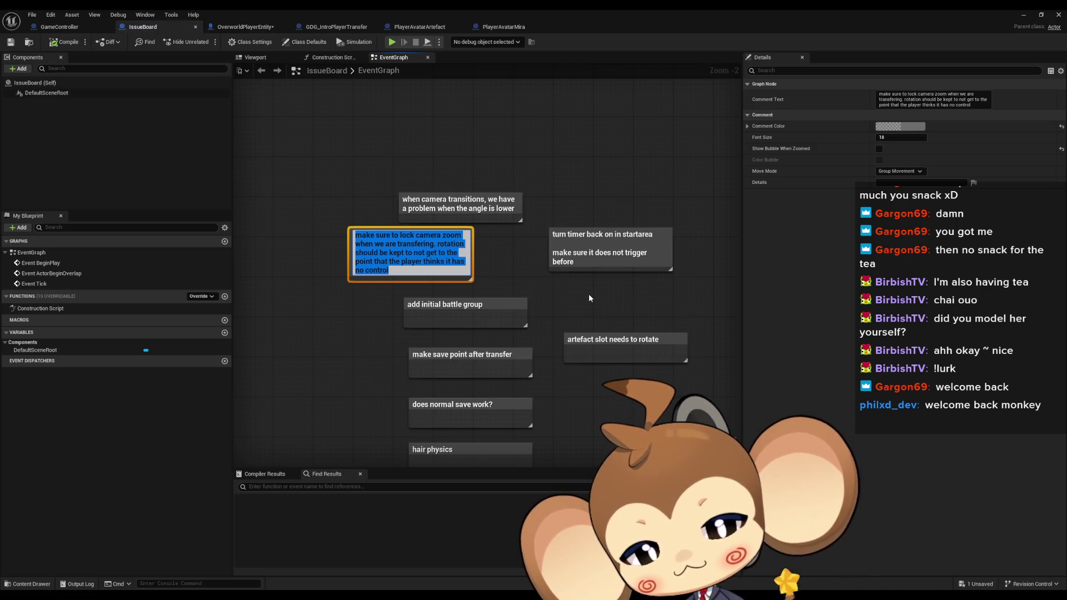
Retitle the note 'make camera limits when in intro maybe' and add the sky-transition problem description.
text(make camera li)
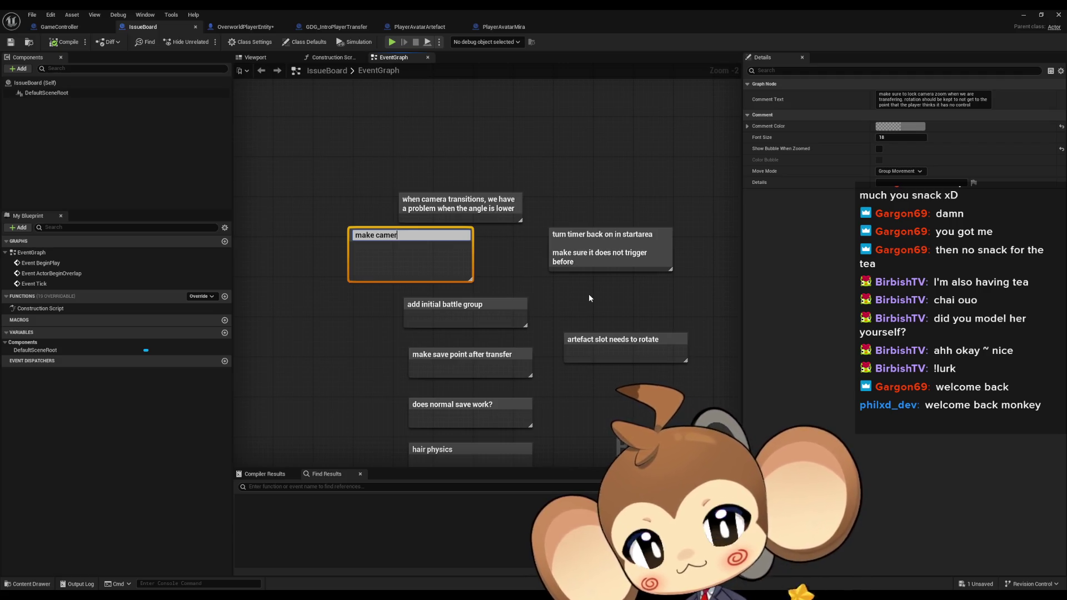
text(mits when in intro)
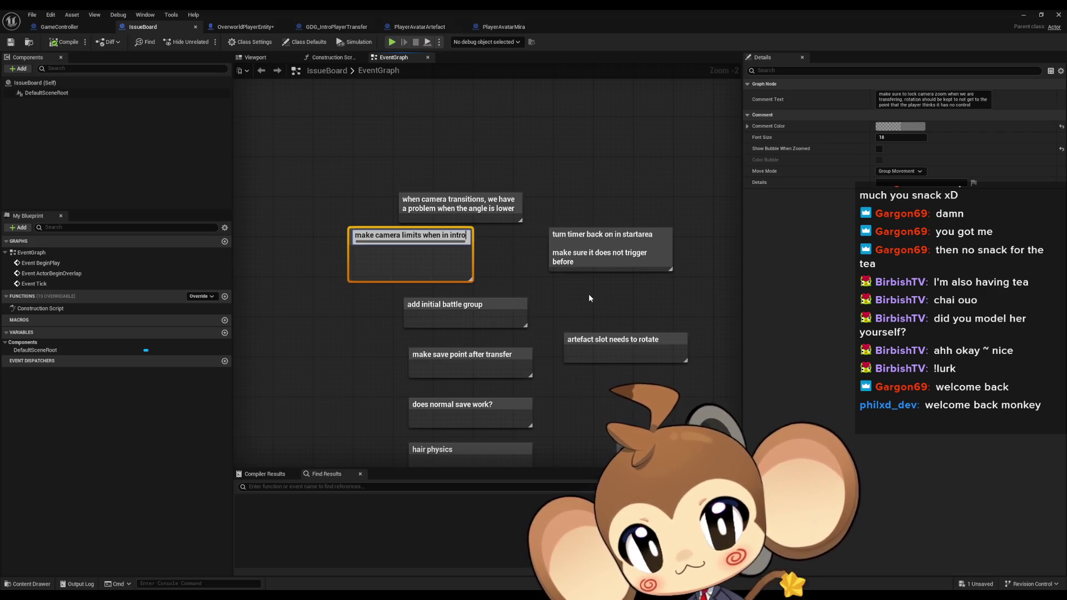
text( maybe)
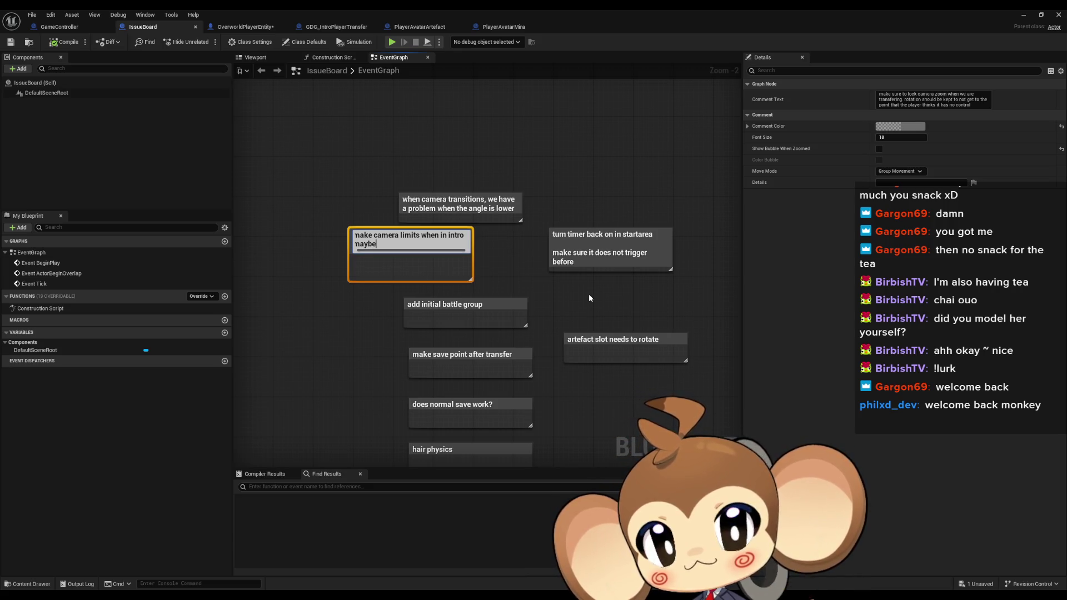
key(Return)
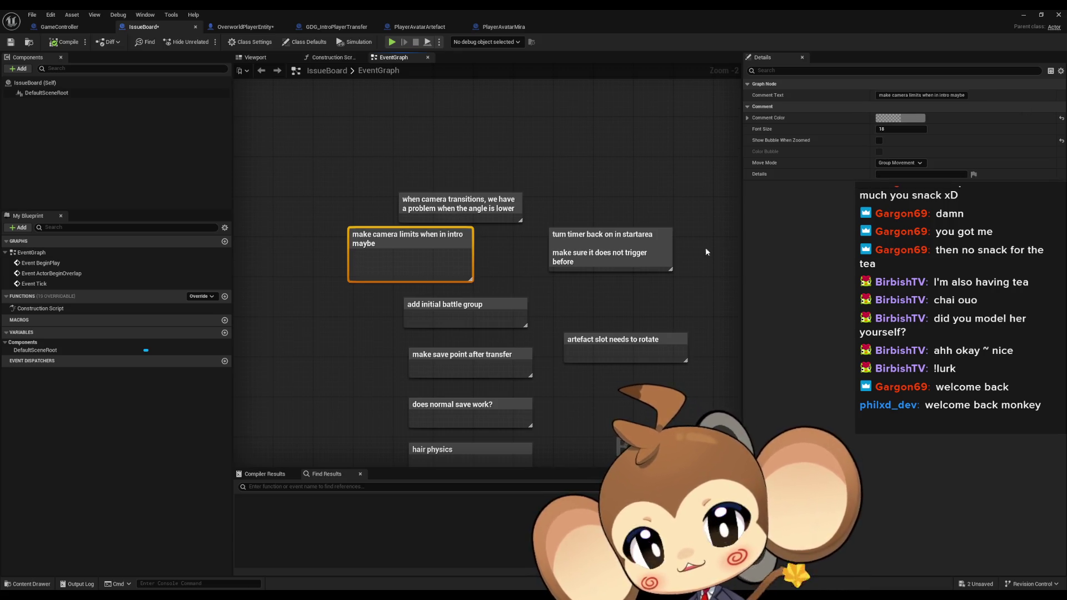
double_click(414, 253)
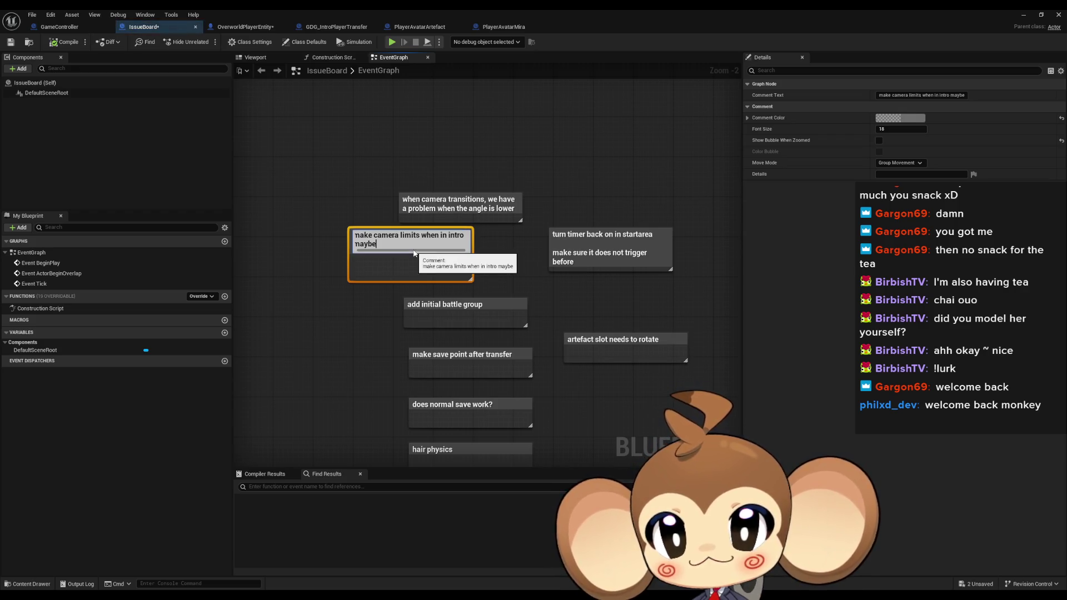
text(current pr)
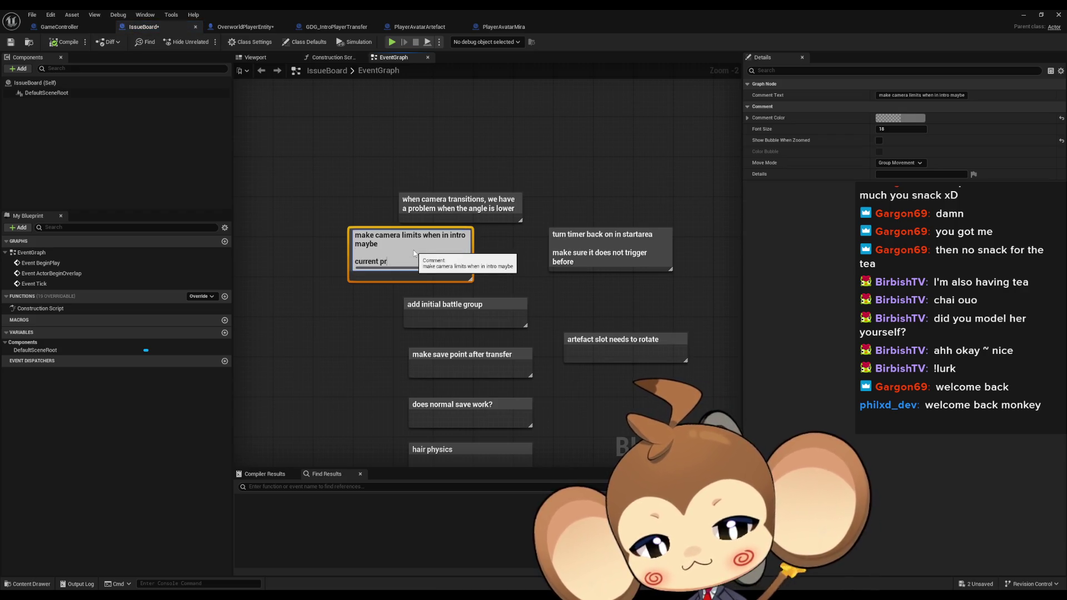
text(oblem. w)
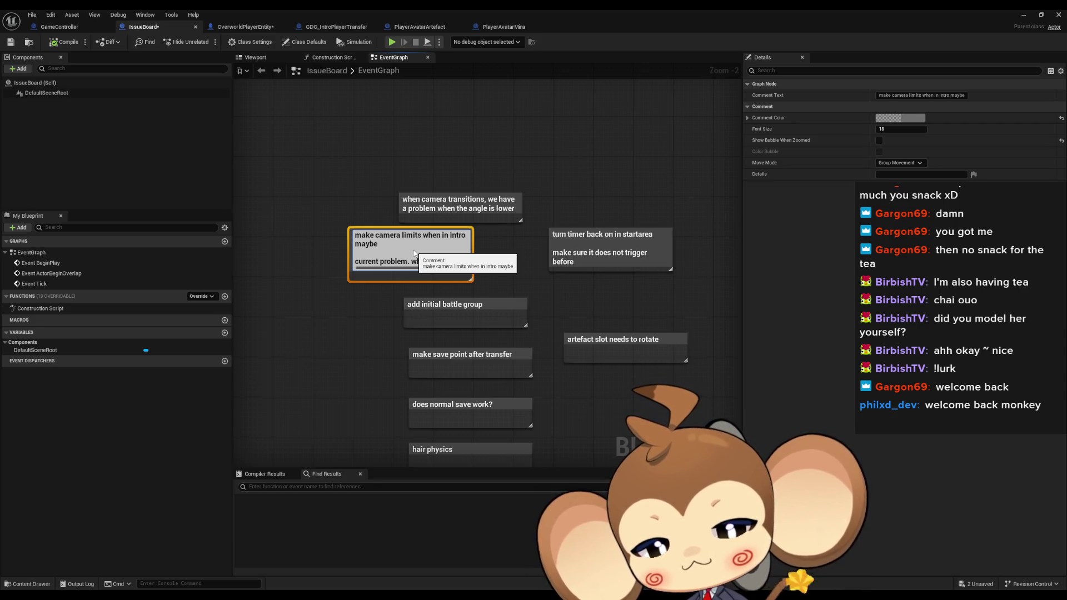
text(touches artefact an)
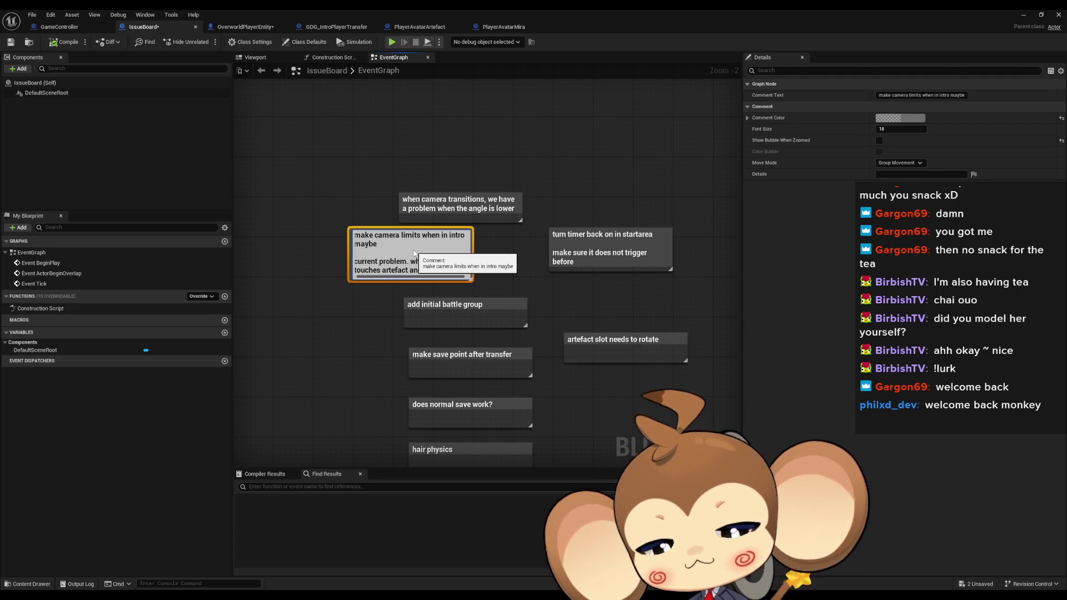
text(d the)
key(BackSpace)
key(BackSpace)
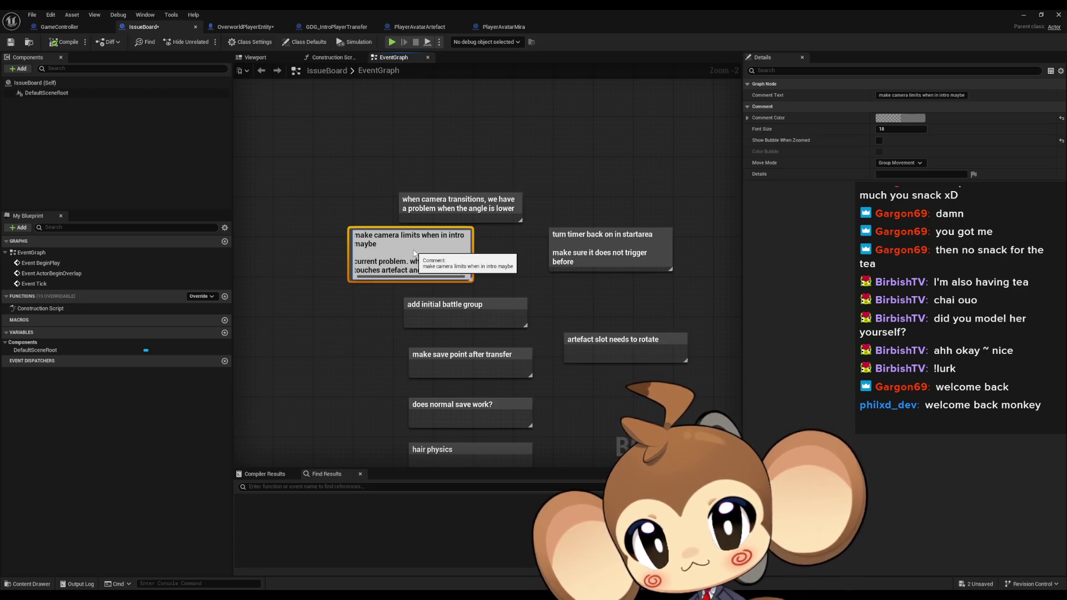
key(BackSpace)
key(BackSpace)
key(BackSpace)
text(at )
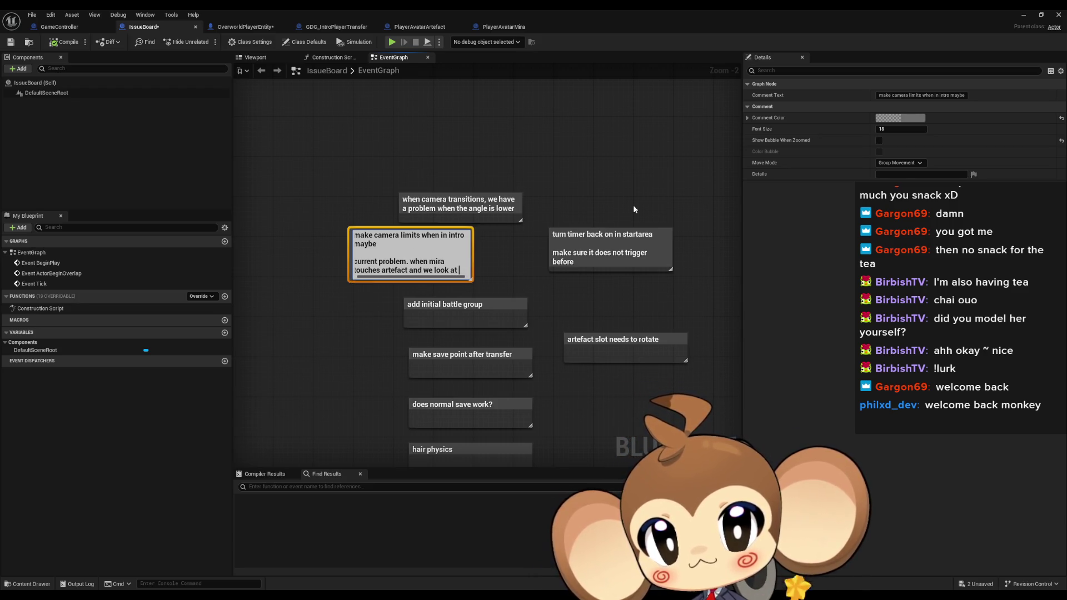
text(the sky, w)
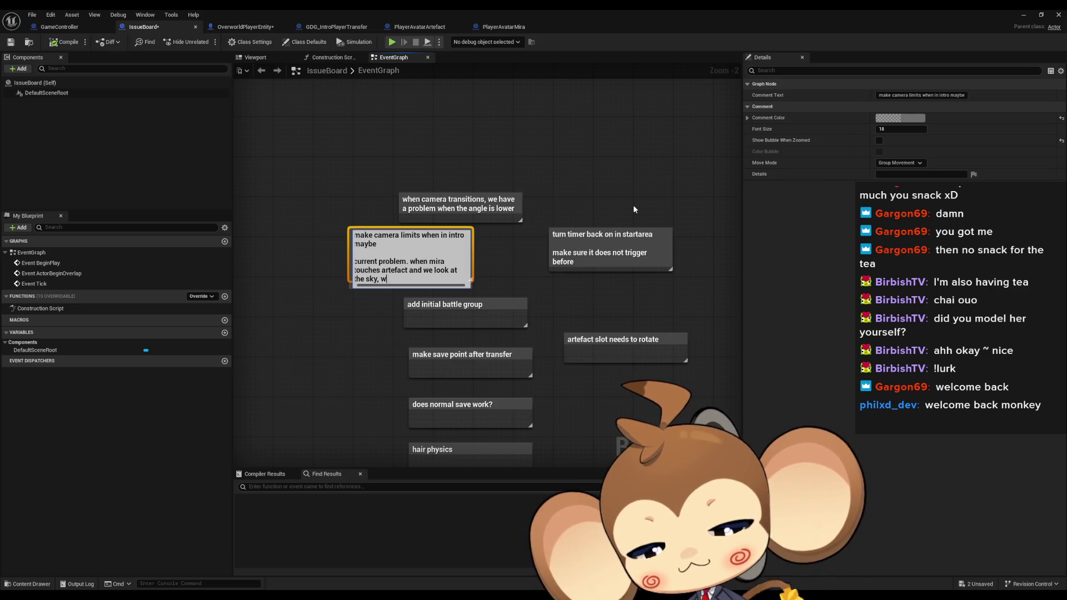
text(e don't see )
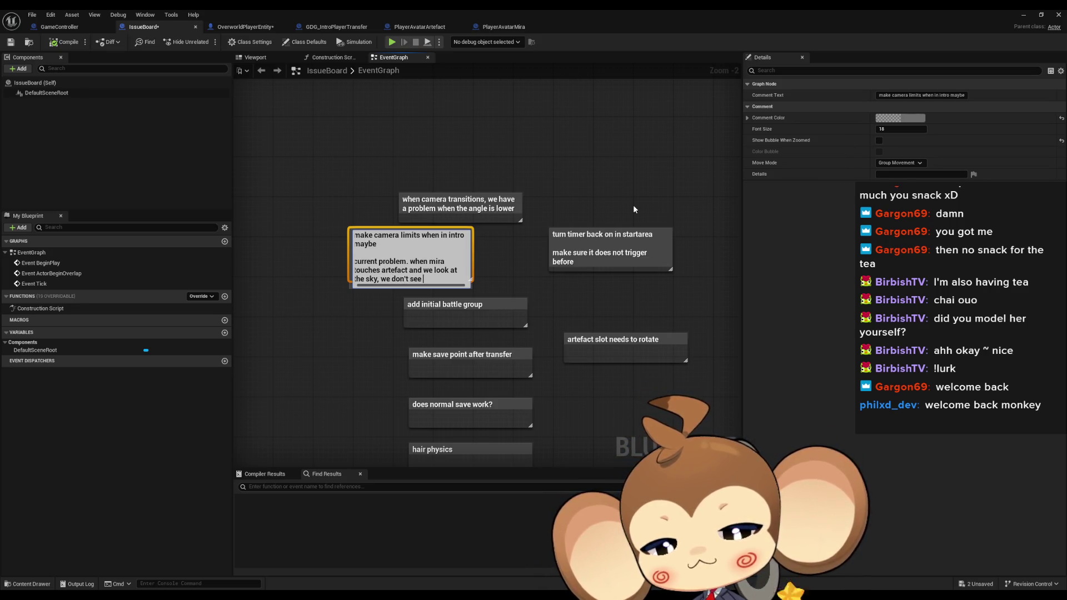
text(mira and the )
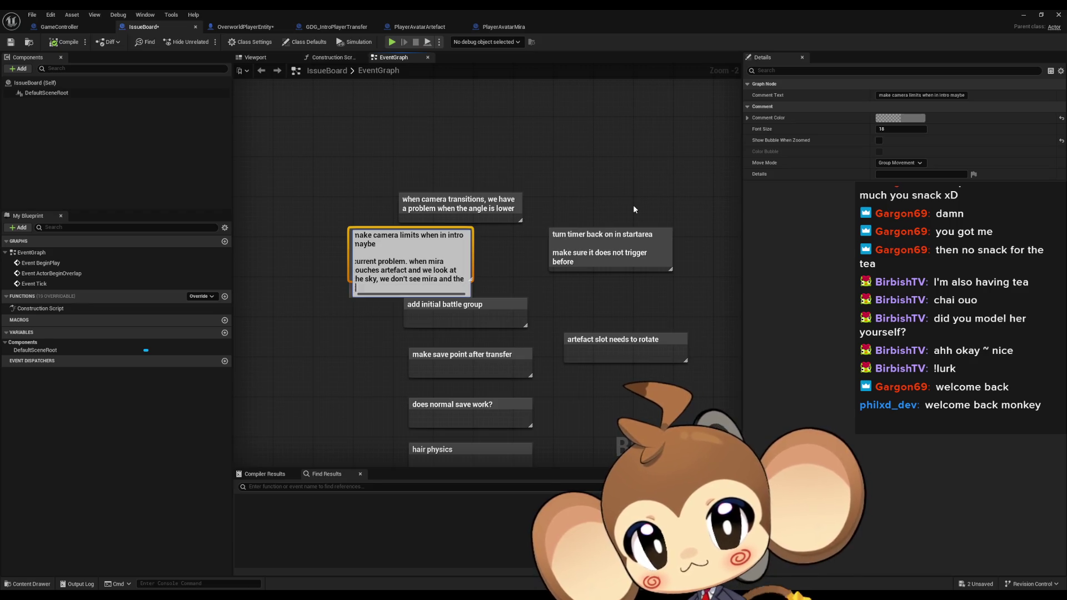
text(transition)
key(Return)
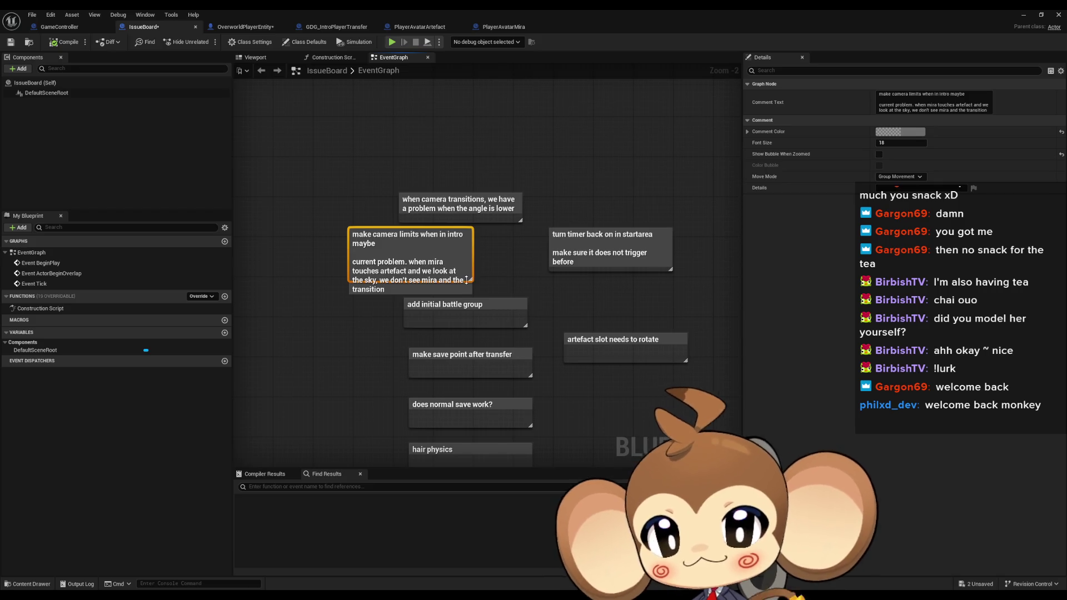
Move the camera-limits note left among the other notes.
scroll(634, 341, down, 4)
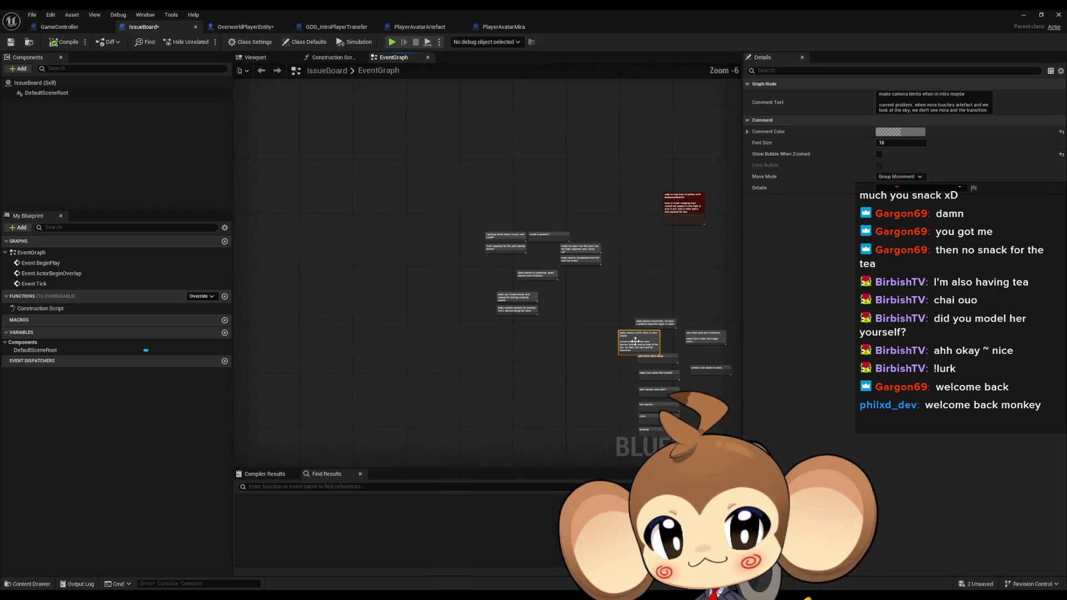
scroll(634, 340, up, 2)
mouse_move(516, 324)
mouse_down()
mouse_move(567, 172)
mouse_move(351, 315)
mouse_up()
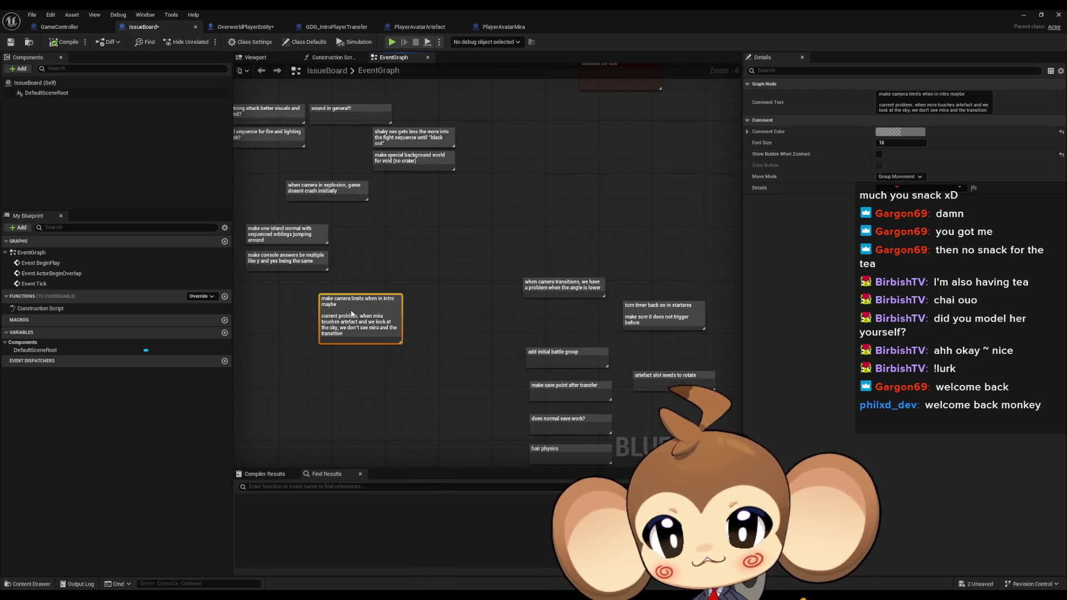
click(478, 257)
Bring the camera-limits note back into view and nudge it into place without changing its text.
scroll(511, 235, down, 4)
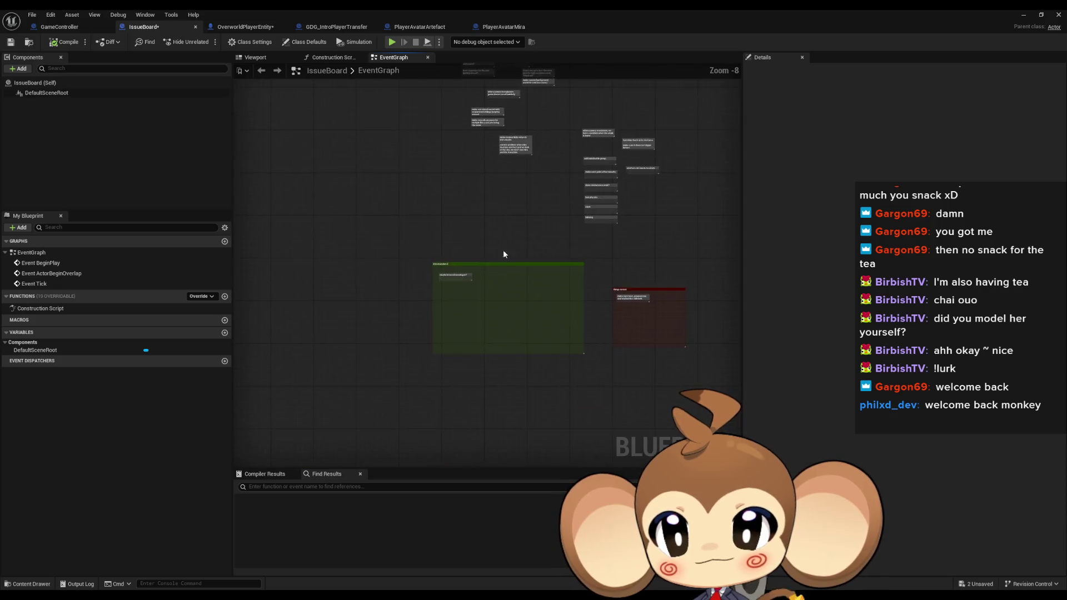
scroll(511, 235, up, 5)
scroll(339, 251, down, 4)
scroll(396, 239, up, 5)
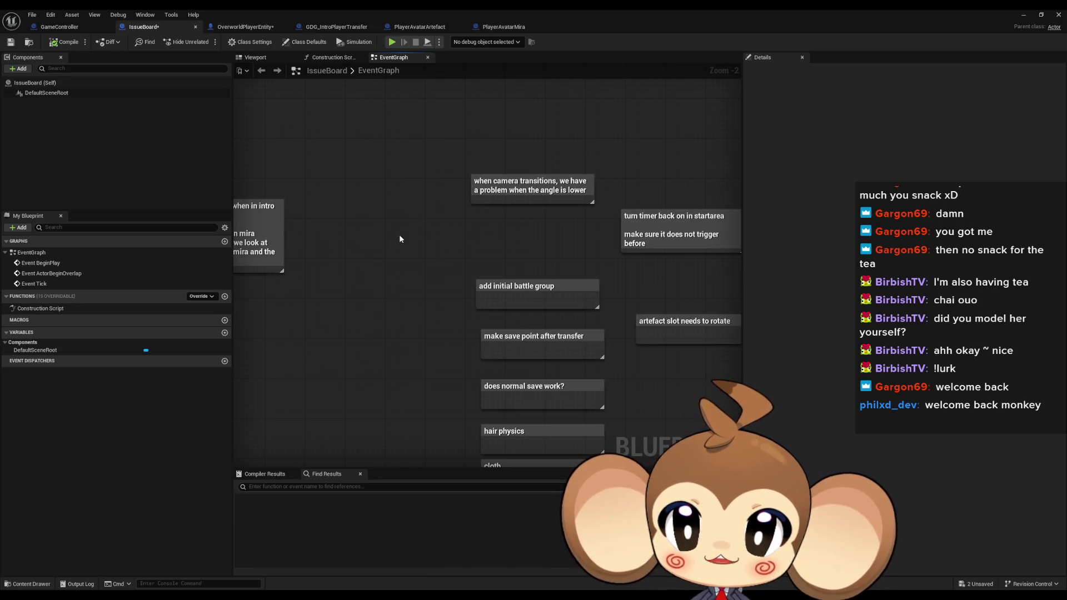
drag(402, 232, 530, 253)
click(380, 266)
double_click(425, 266)
mouse_move(379, 266)
mouse_down()
mouse_move(425, 266)
mouse_move(376, 257)
mouse_up()
key(Return)
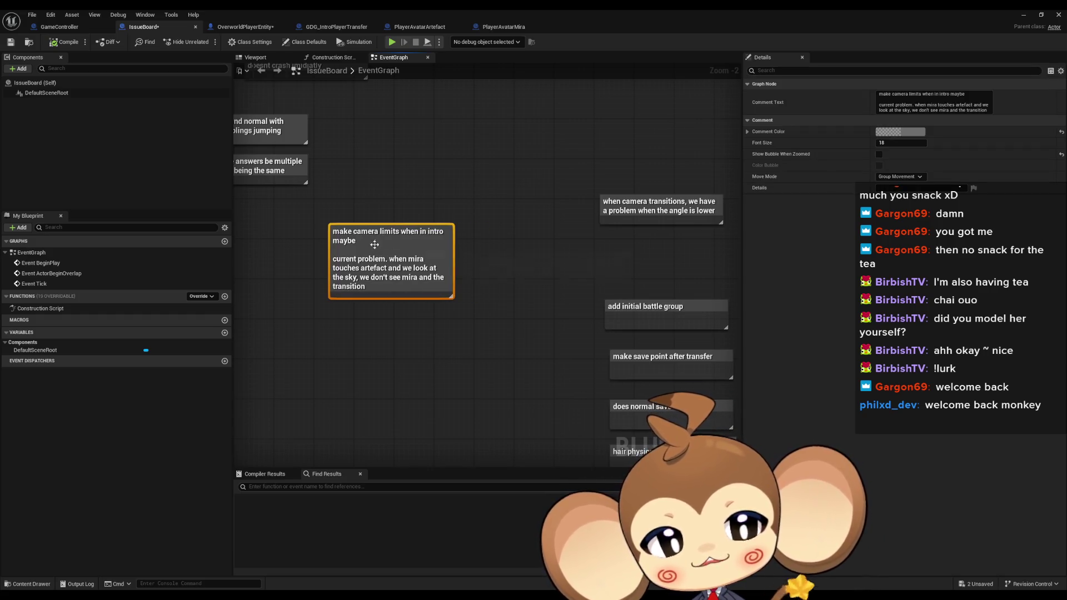
click(546, 173)
Pan right and select the 'when camera transitions' note.
drag(547, 177, 520, 185)
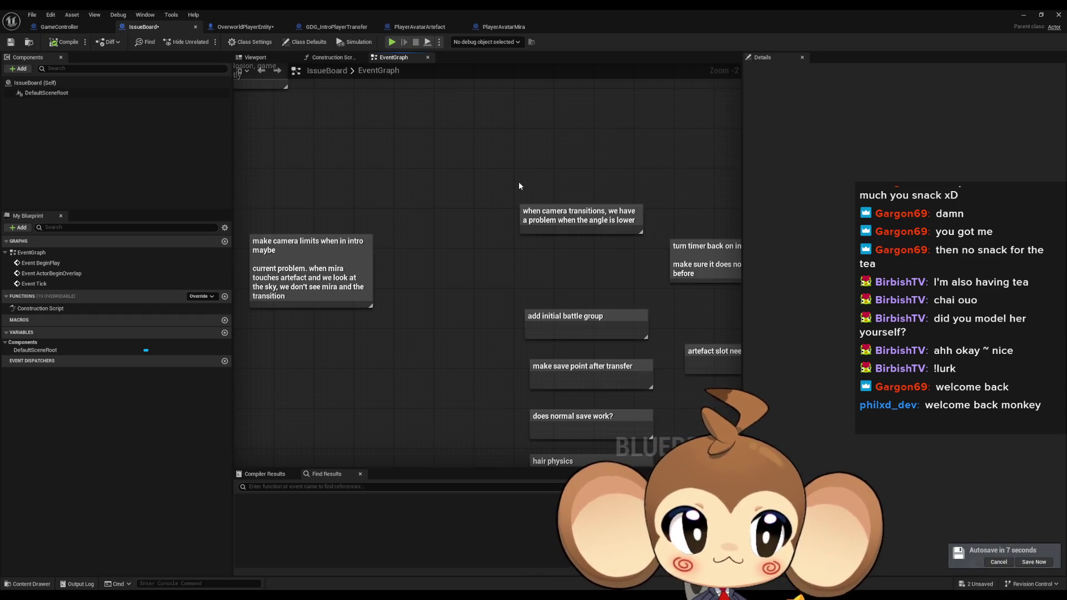
drag(519, 186, 427, 190)
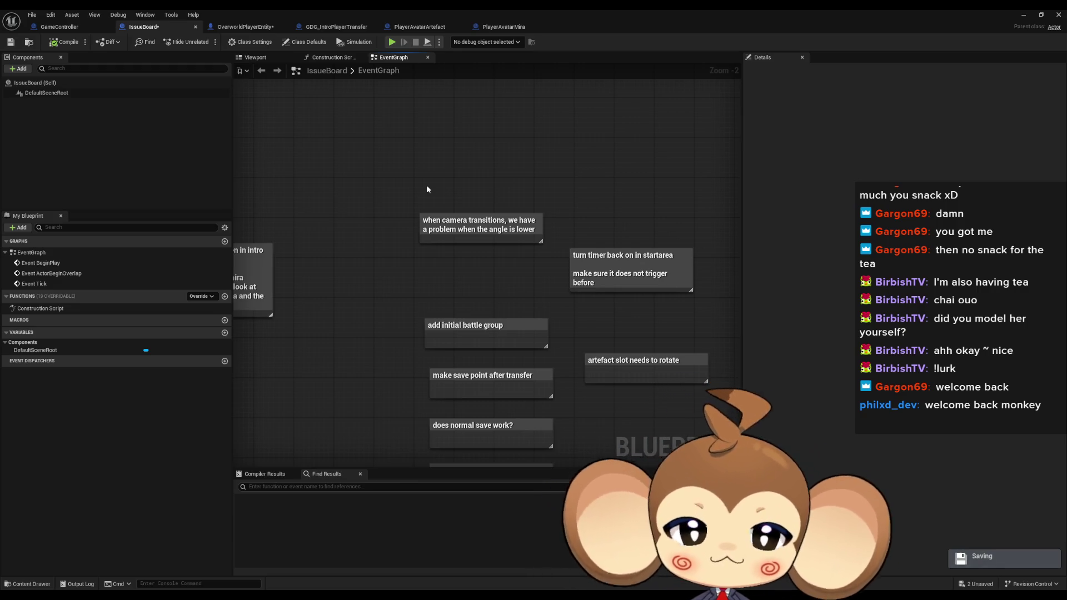
drag(403, 181, 506, 248)
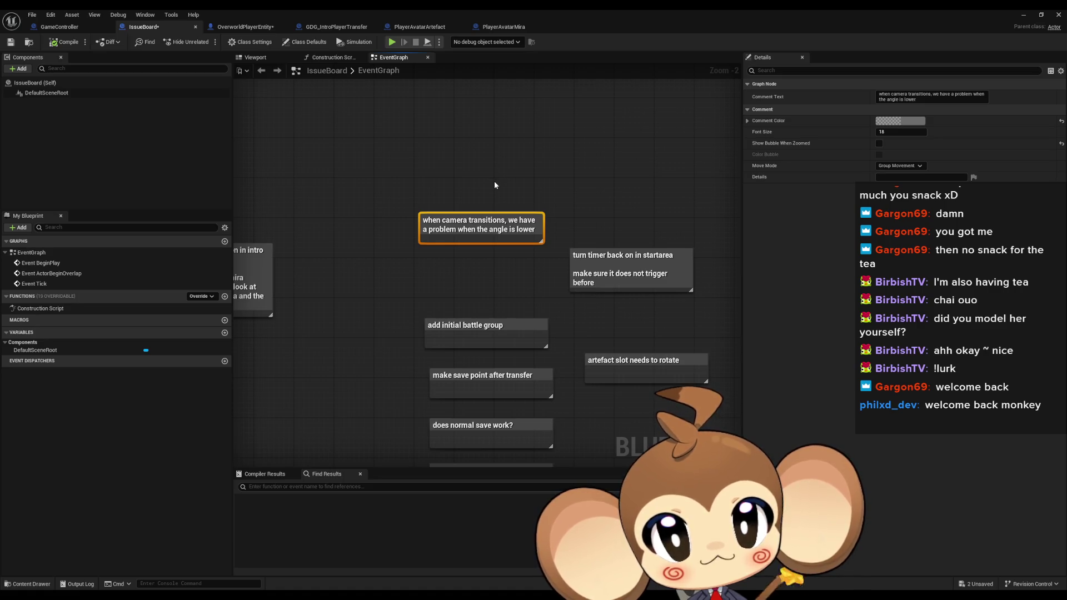
Delete the camera-transition and 'turn timer back on' notes, then recentre on the remaining notes.
key(Delete)
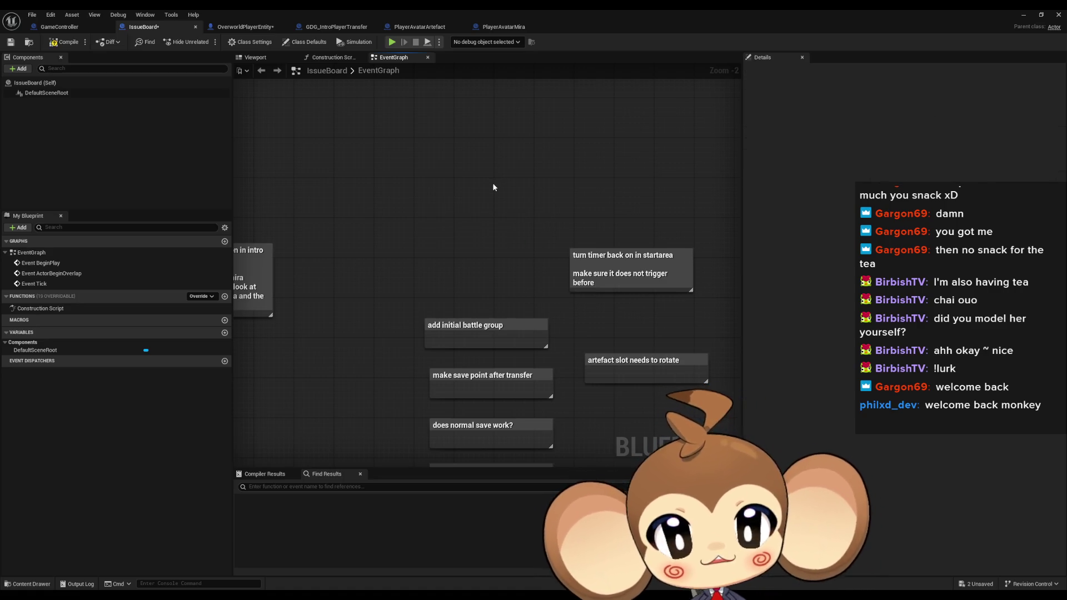
drag(493, 220, 381, 207)
click(575, 264)
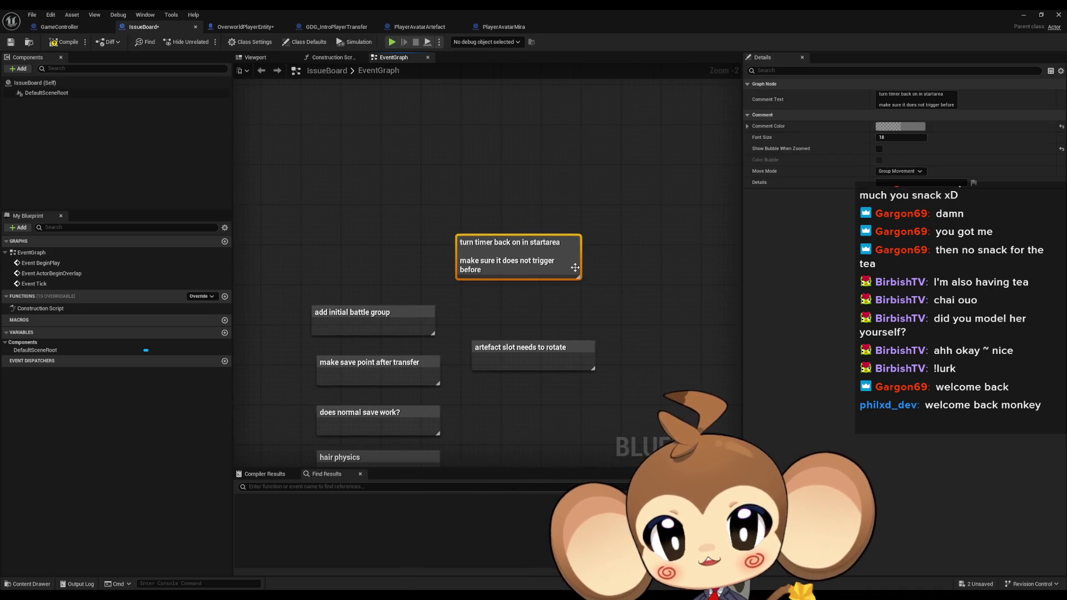
key(Delete)
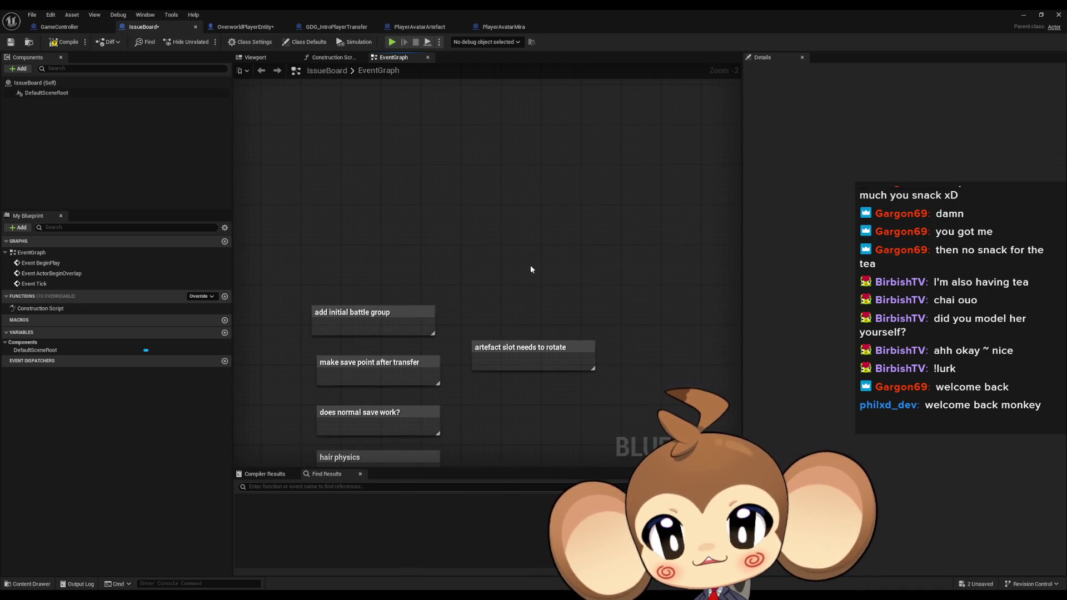
drag(400, 254, 482, 185)
mouse_move(390, 199)
mouse_down()
mouse_move(512, 270)
mouse_move(498, 202)
mouse_move(479, 174)
mouse_up()
click(463, 254)
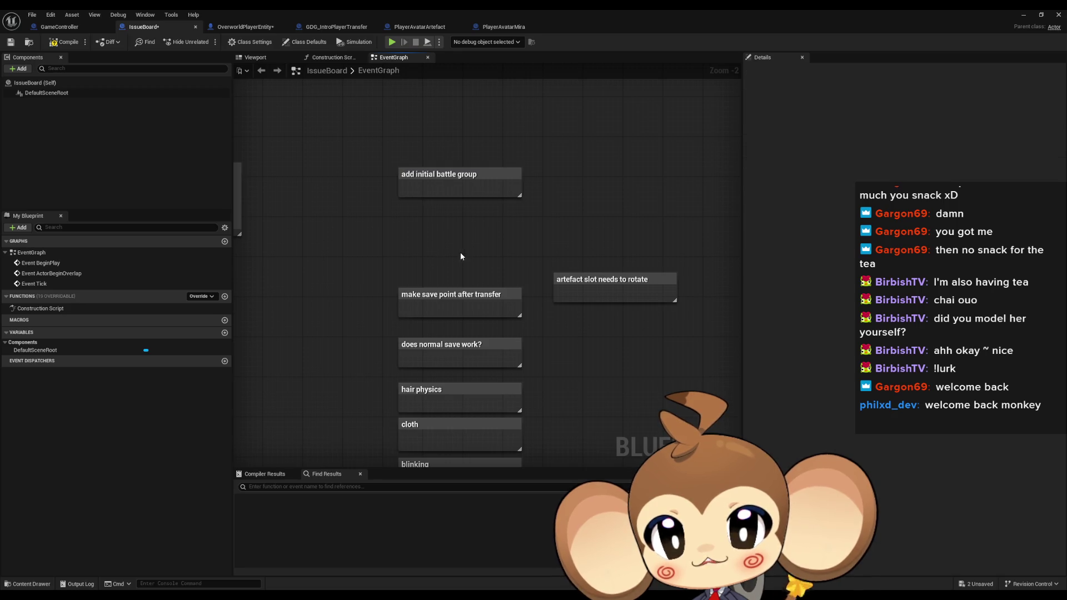
Move the save-point note directly below the battle group note and nudge the artefact slot note.
click(461, 295)
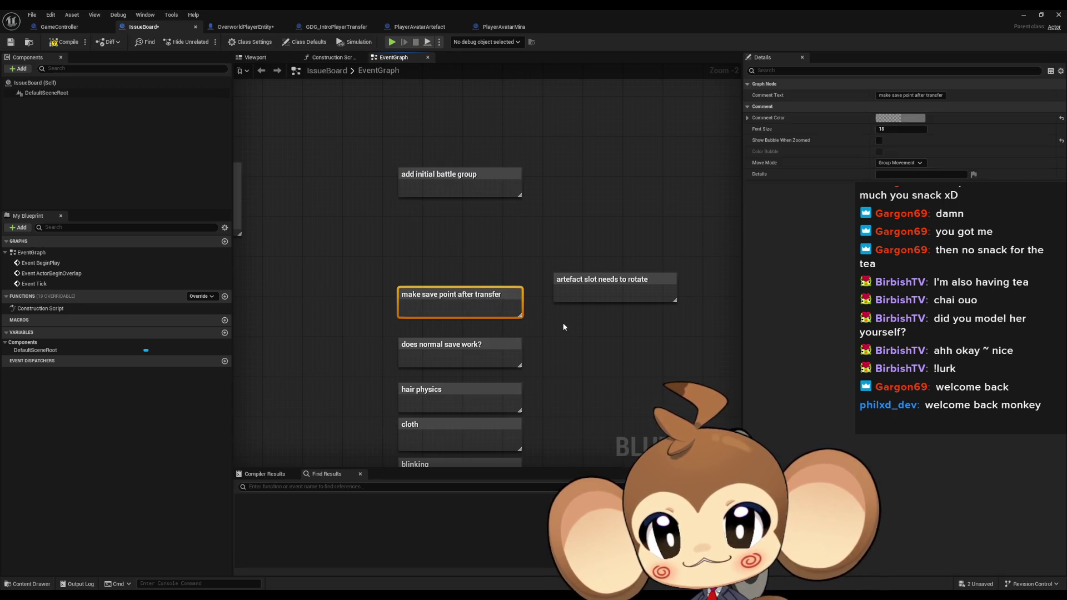
drag(505, 296, 501, 209)
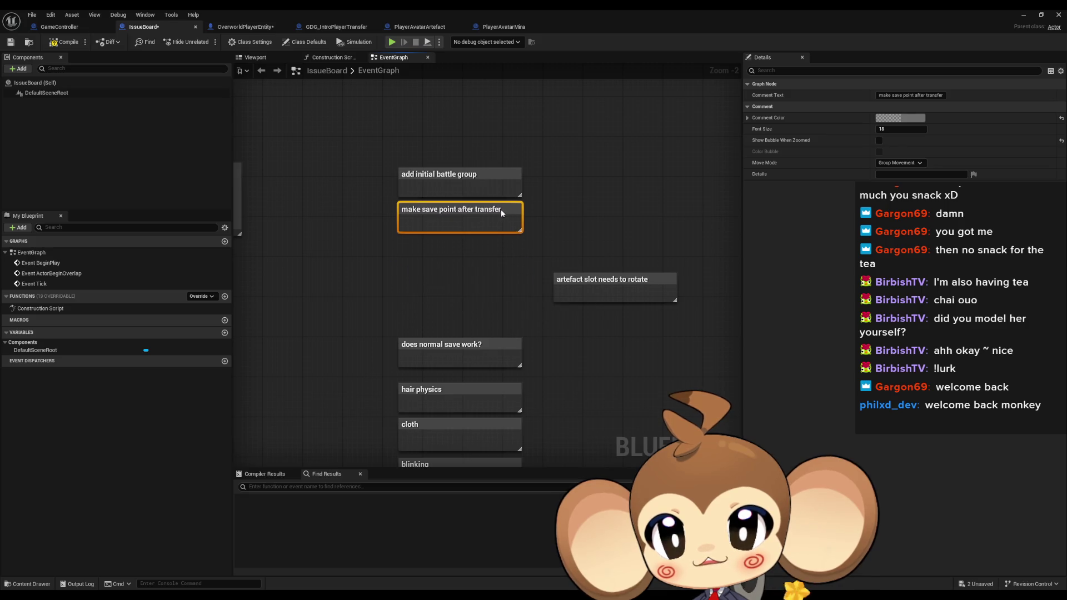
click(578, 281)
mouse_move(579, 303)
mouse_down()
mouse_move(524, 303)
mouse_move(562, 251)
mouse_move(542, 248)
mouse_move(552, 273)
mouse_up()
drag(498, 296, 538, 289)
Stack the hair physics and cloth notes beneath the save-point note.
click(418, 329)
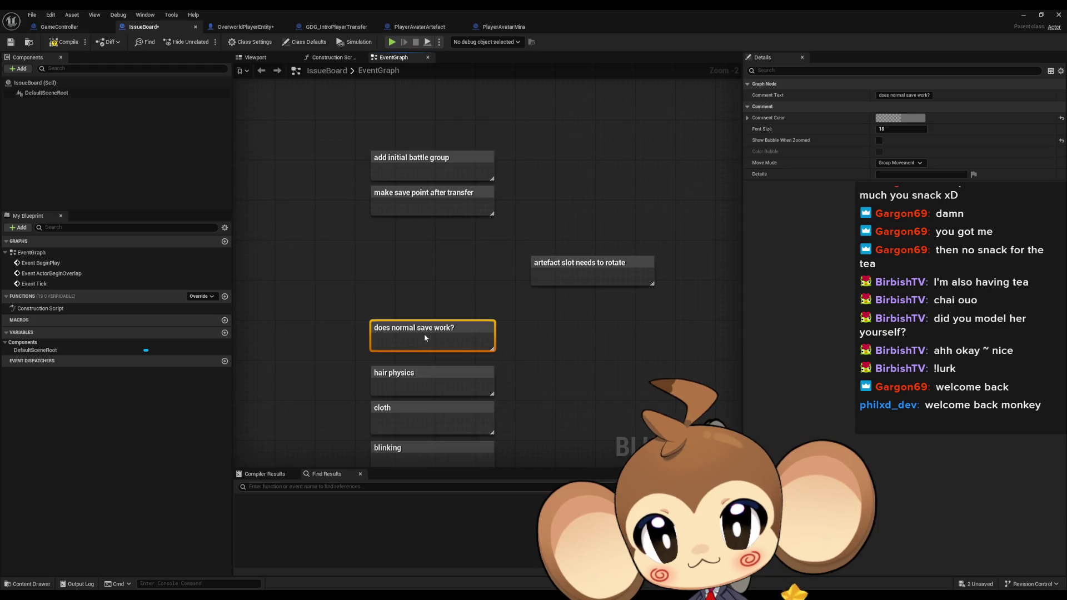
drag(424, 336, 424, 299)
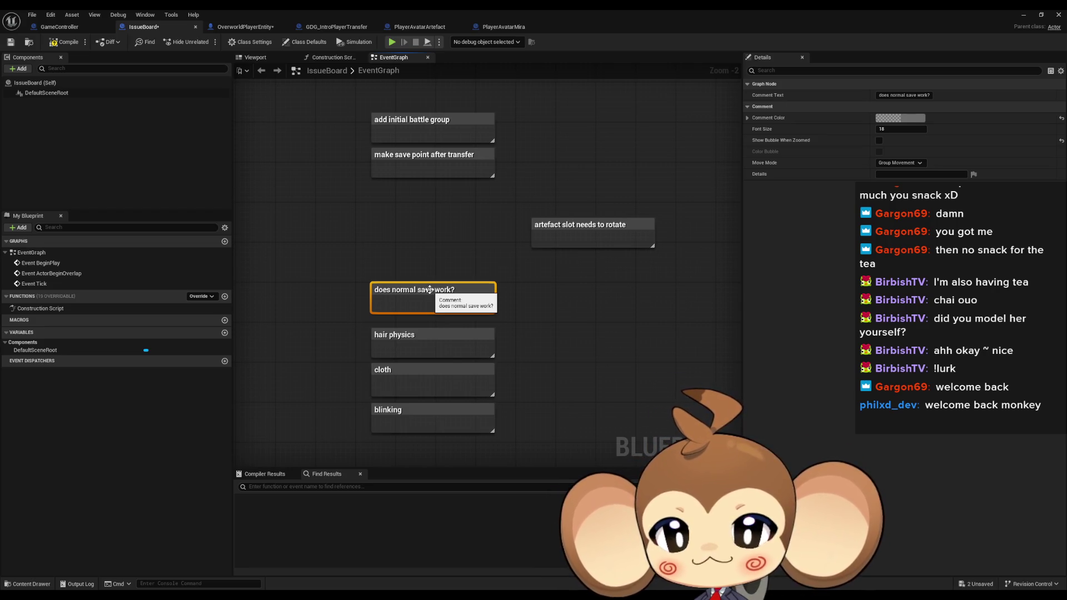
drag(429, 286, 446, 260)
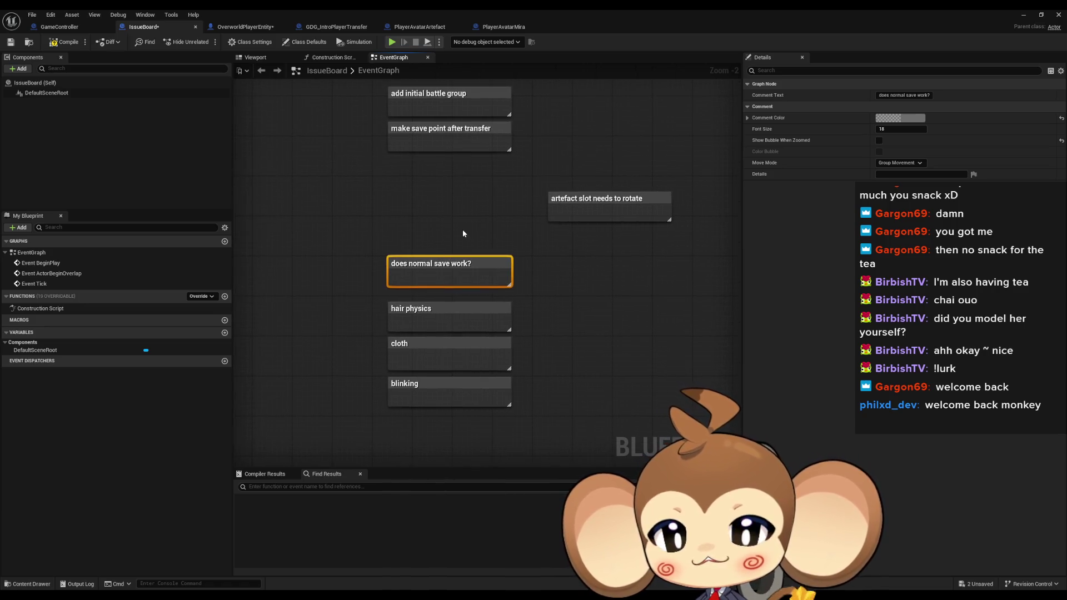
click(451, 297)
click(437, 310)
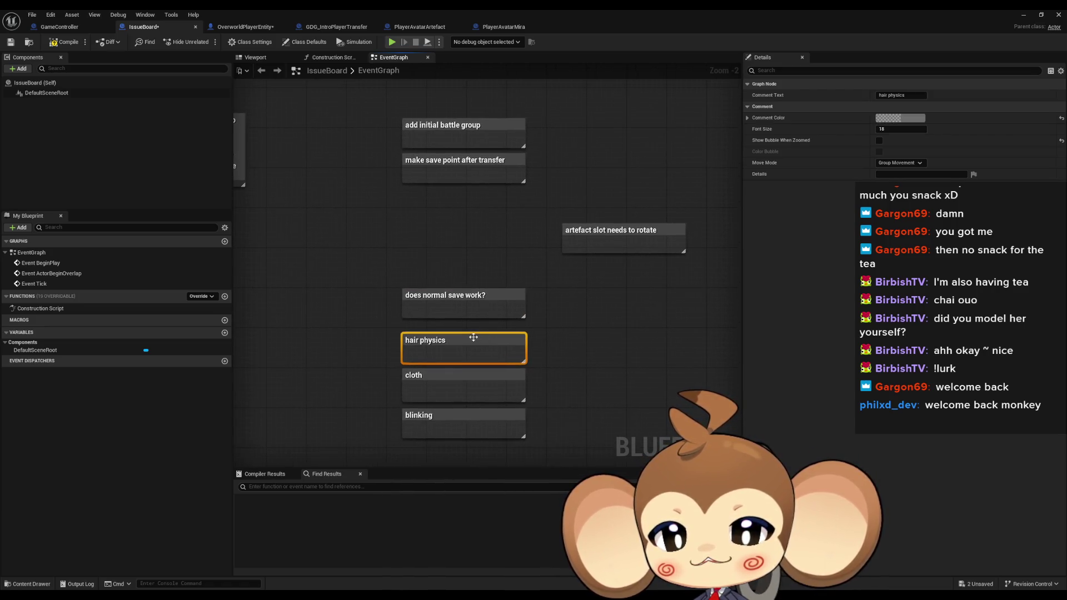
drag(468, 339, 468, 196)
click(453, 262)
mouse_move(439, 371)
mouse_down()
mouse_move(454, 241)
mouse_move(439, 226)
mouse_up()
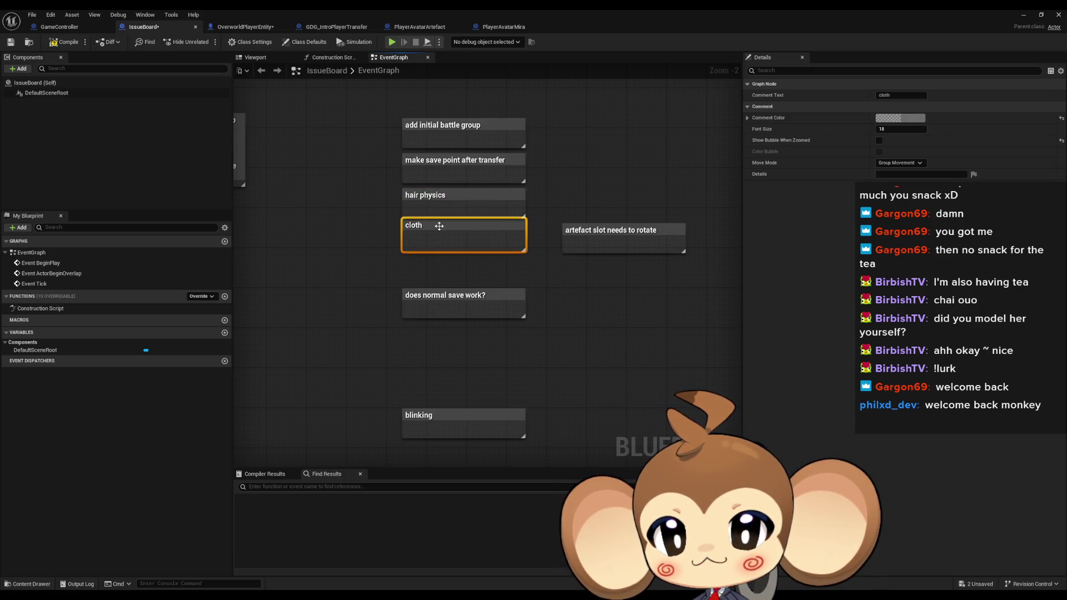
click(487, 394)
Move the blinking note, then 'artefact slot needs to rotate', to the top of the column.
mouse_move(453, 414)
mouse_down()
mouse_move(467, 255)
mouse_move(457, 255)
mouse_move(468, 254)
mouse_up()
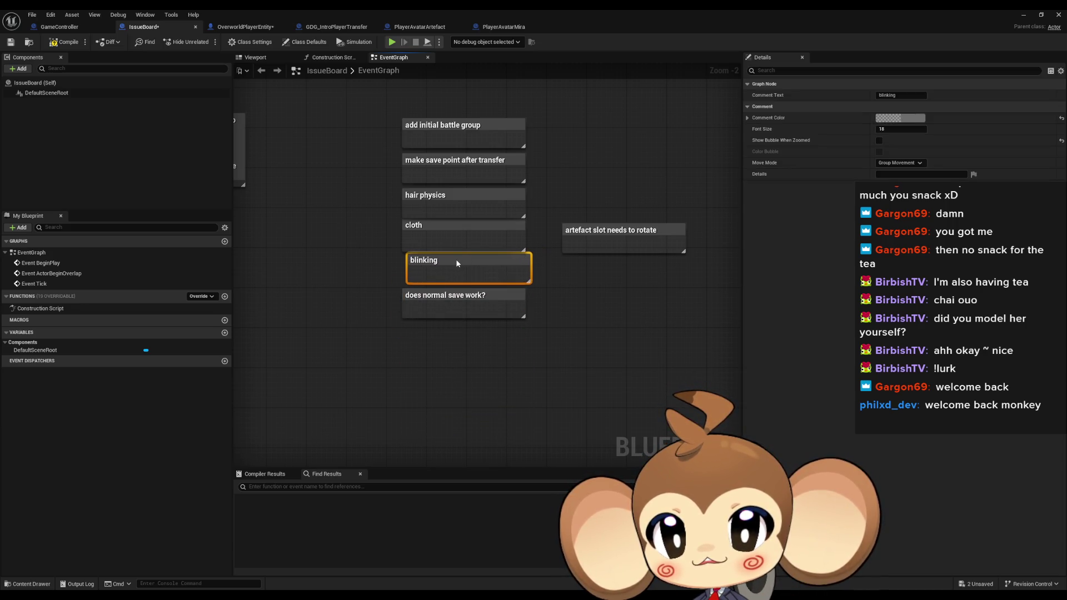
mouse_move(466, 350)
mouse_down()
mouse_move(483, 335)
mouse_move(468, 199)
mouse_move(455, 199)
mouse_up()
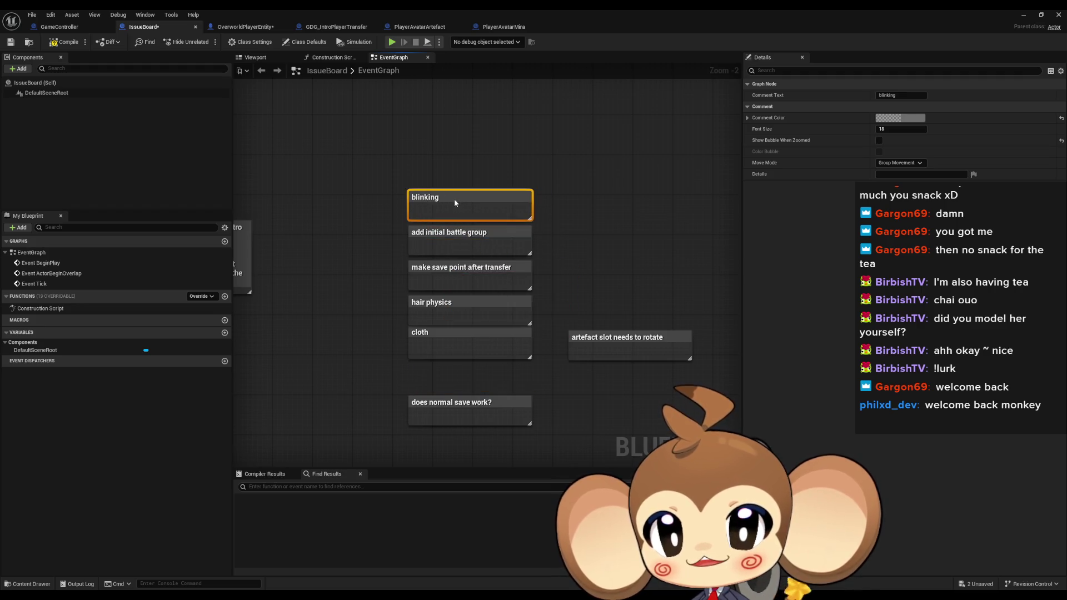
click(593, 268)
mouse_move(604, 376)
mouse_down()
mouse_move(623, 206)
mouse_move(444, 205)
mouse_up()
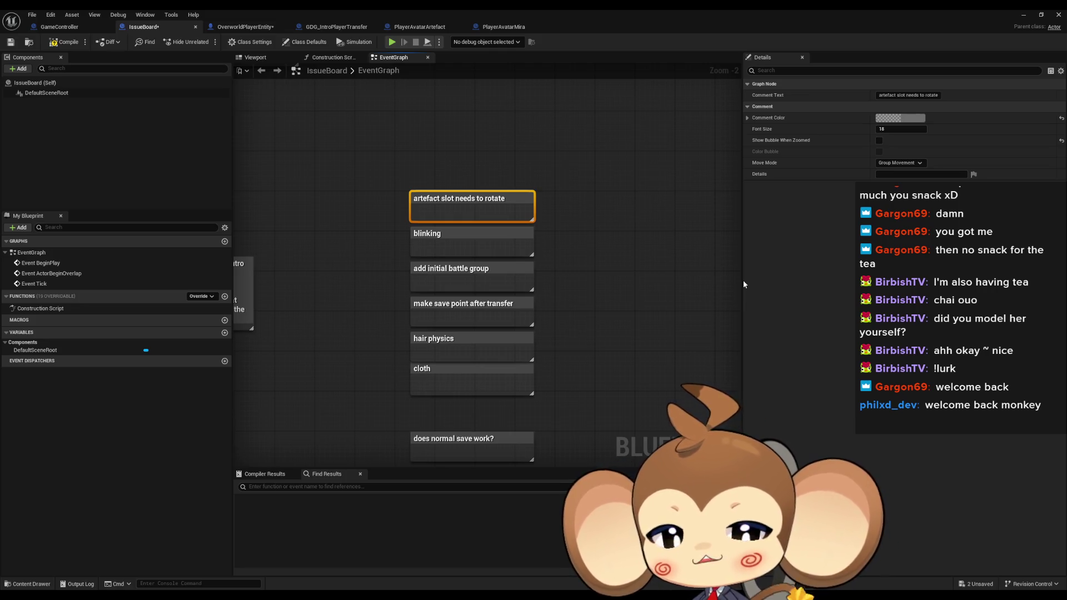
mouse_move(590, 276)
mouse_down()
mouse_move(583, 258)
mouse_move(600, 190)
mouse_up()
click(575, 229)
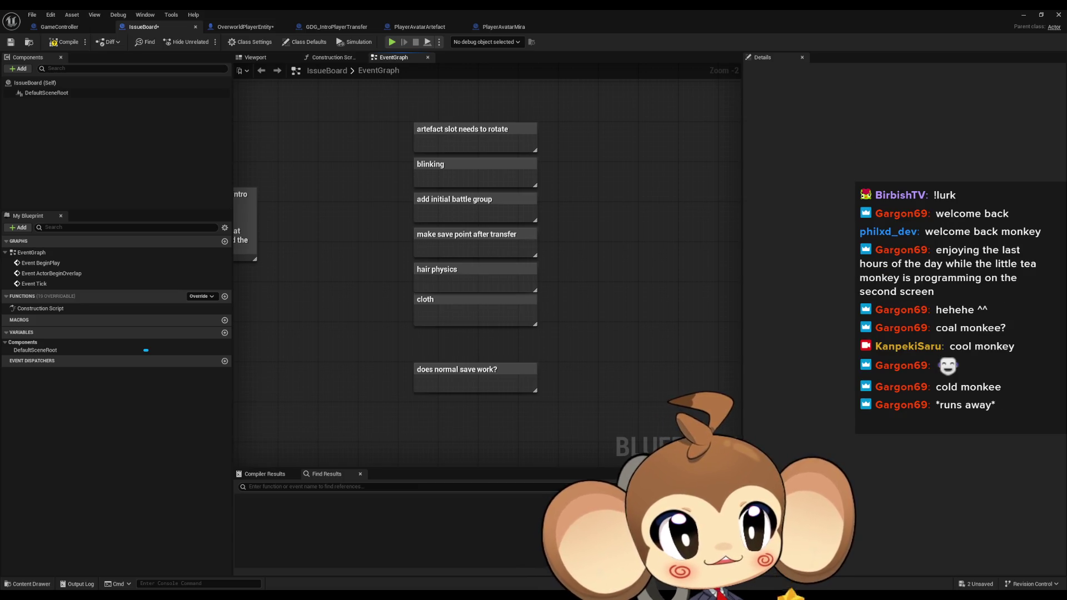
drag(1066, 113, 697, 121)
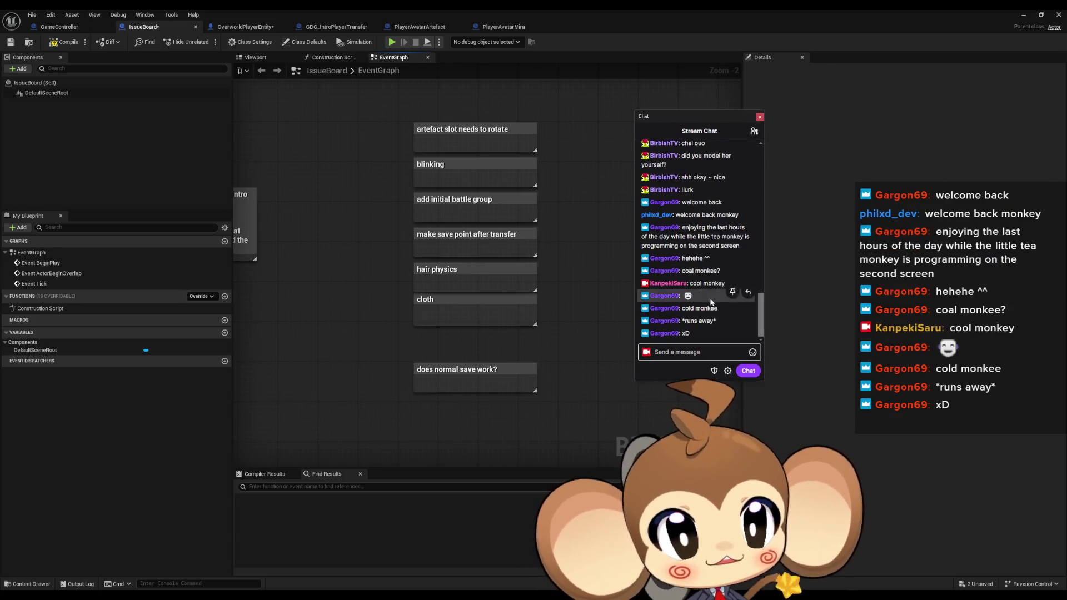
Copy the viewer's 'cool monkey' message text in Twitch Stream Chat.
mouse_move(725, 284)
mouse_down()
mouse_move(697, 284)
mouse_move(722, 284)
mouse_up()
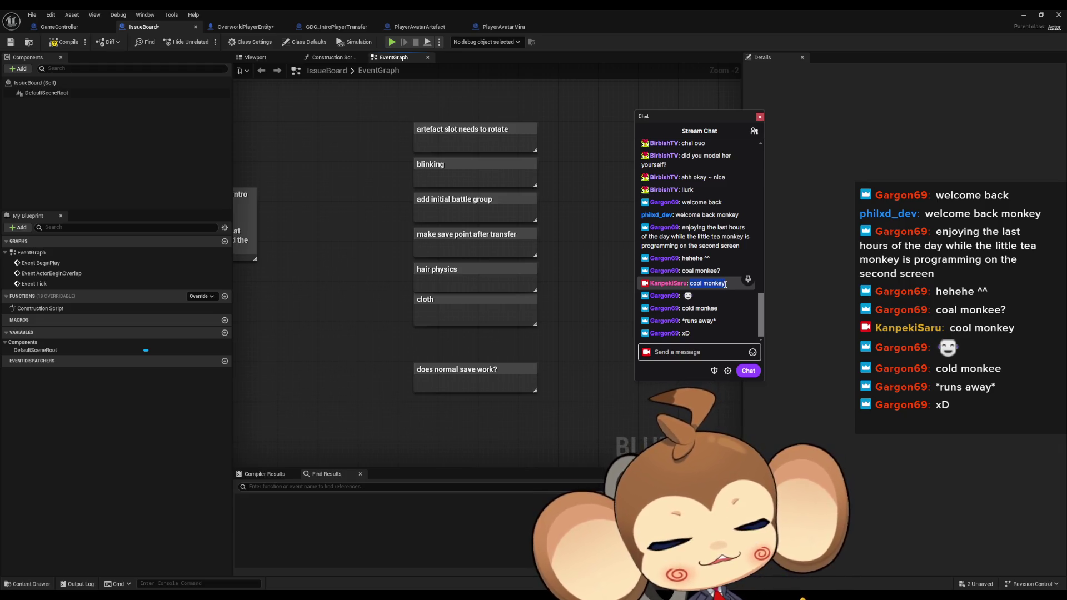
right_click(703, 285)
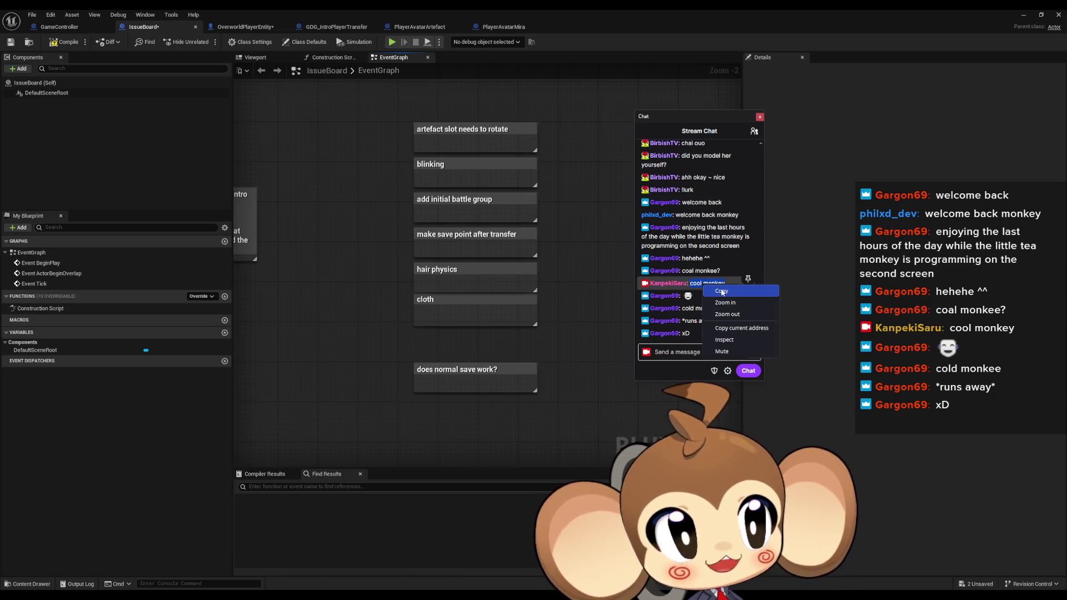
click(722, 290)
Paste the 'cool monkey' text into the chat box, send it, and close the chat window.
click(669, 353)
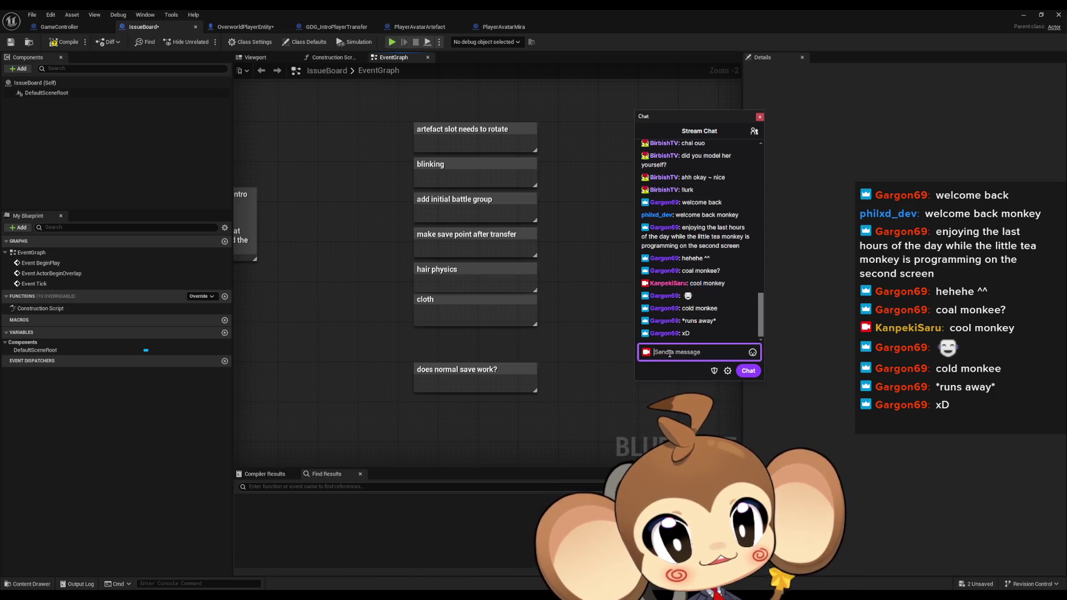
right_click(670, 354)
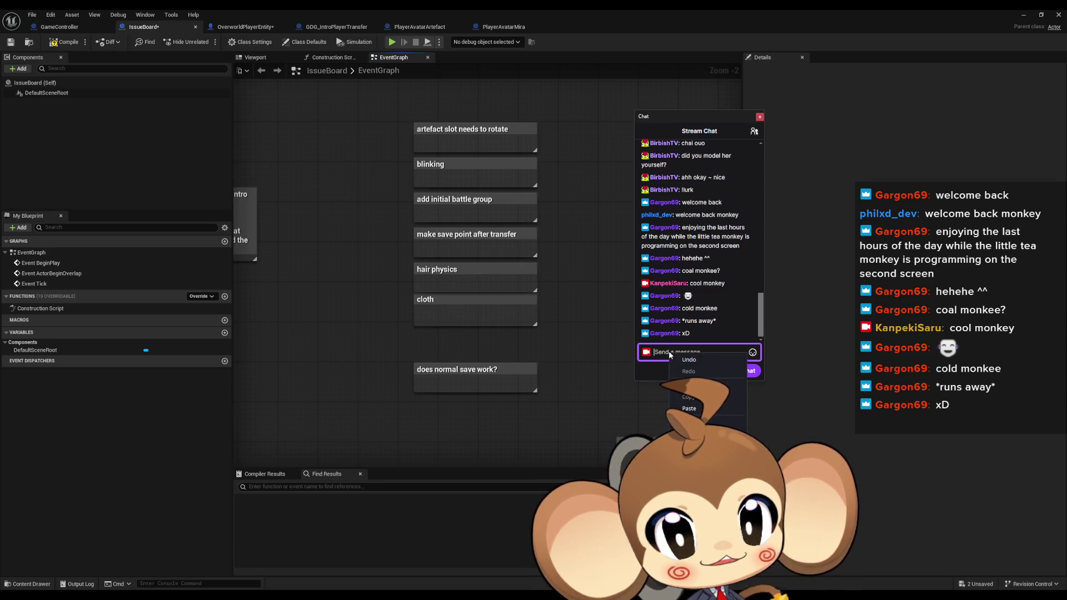
click(689, 408)
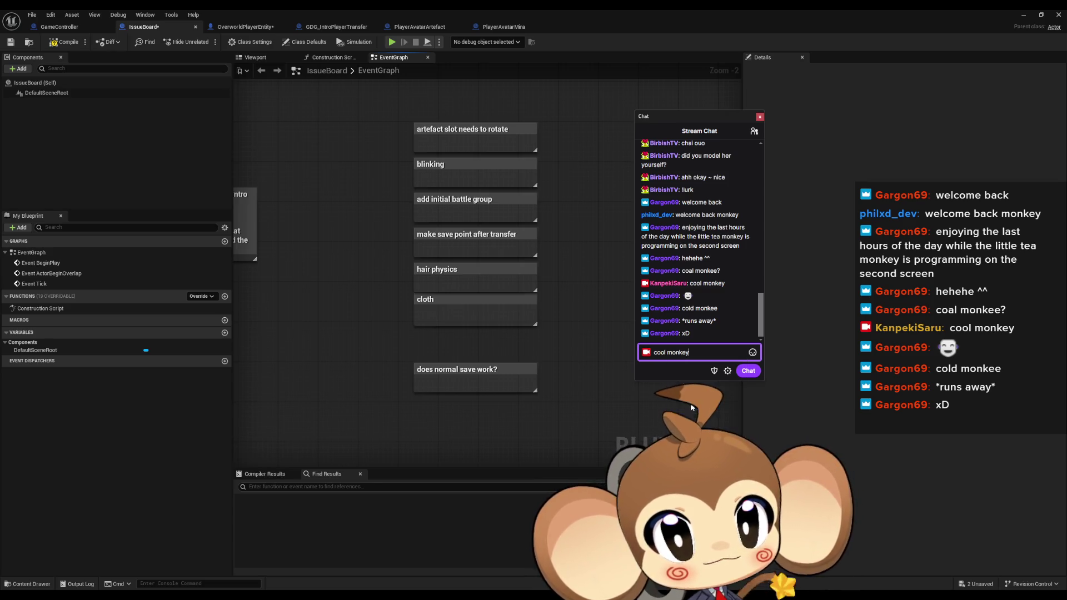
click(753, 372)
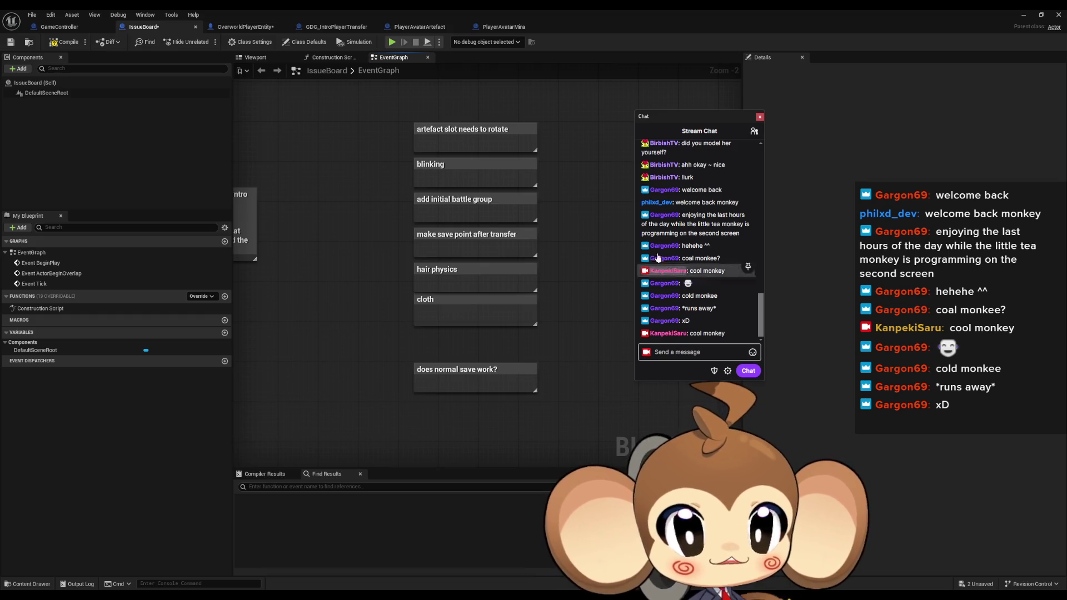
click(759, 117)
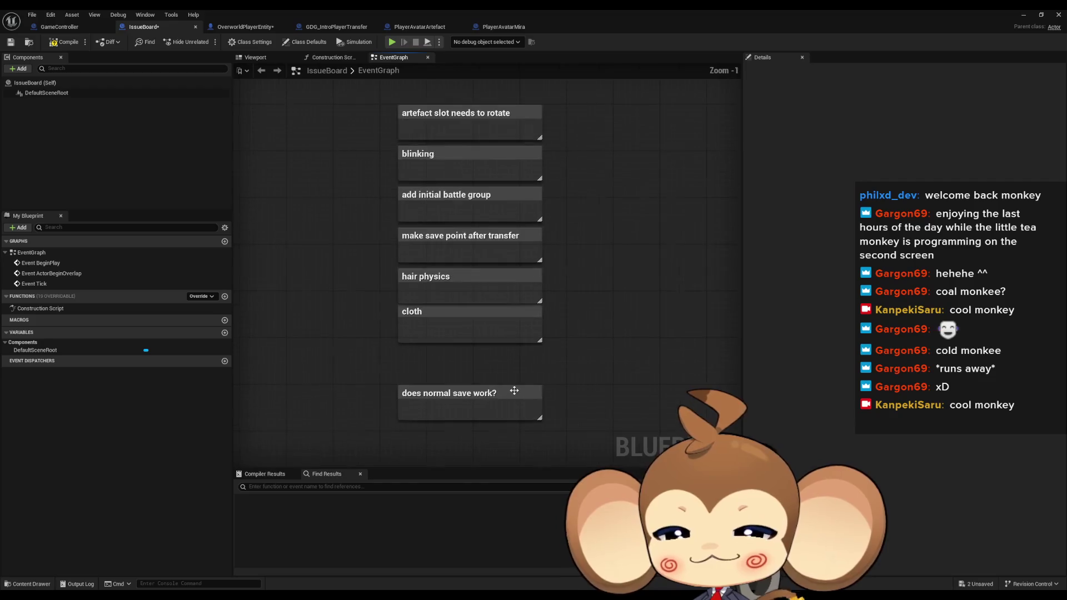
Zoom to the six stacked IssueBoard notes, select them to check, then deselect and leave the editor.
scroll(523, 398, up, 1)
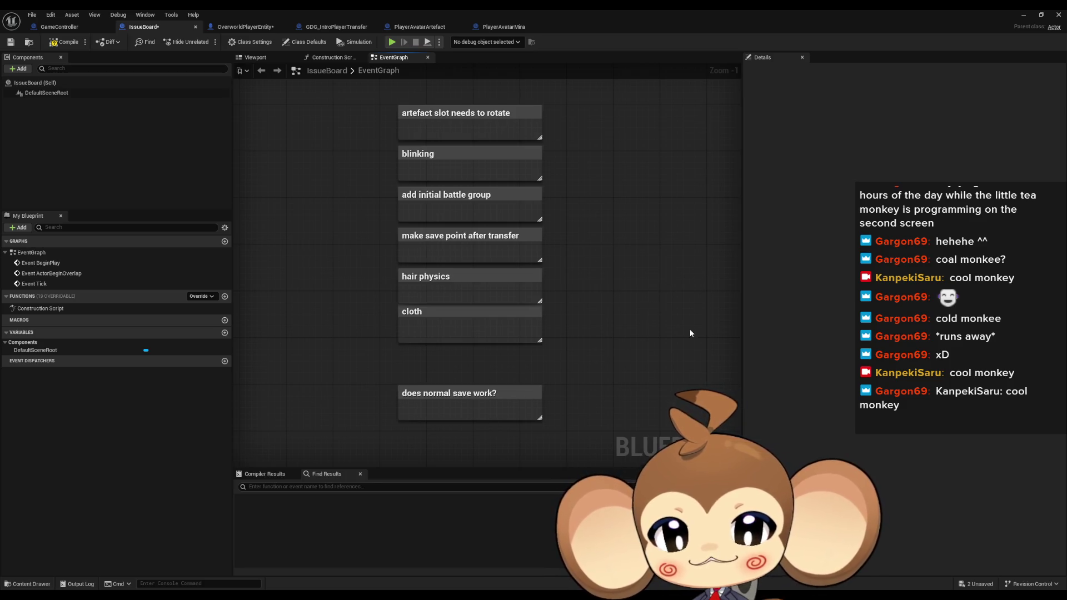
drag(566, 161, 580, 232)
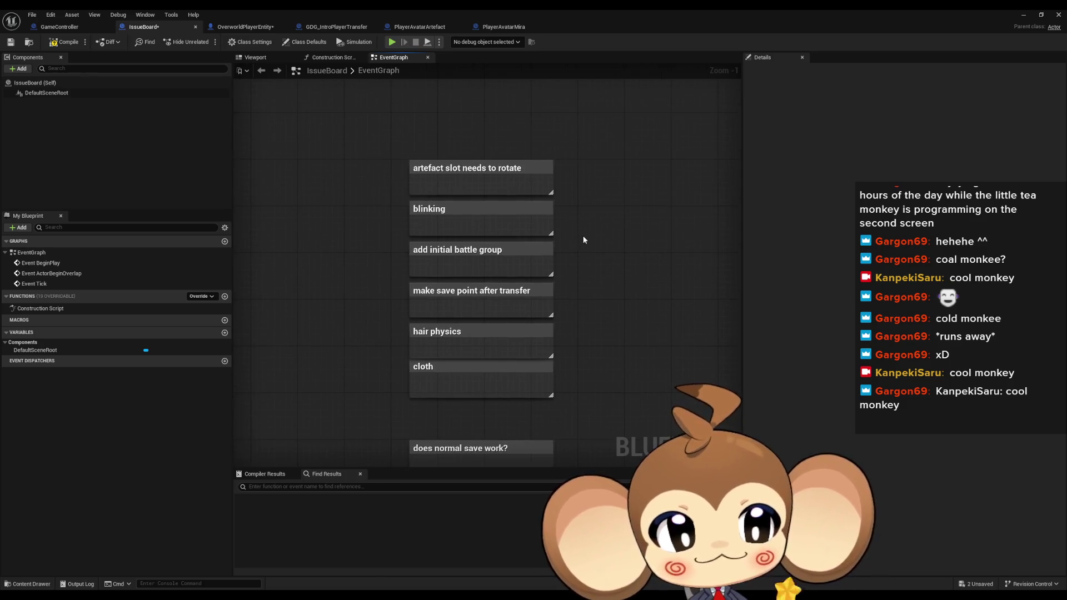
mouse_move(411, 126)
mouse_down()
mouse_move(565, 241)
mouse_move(566, 401)
mouse_up()
click(606, 335)
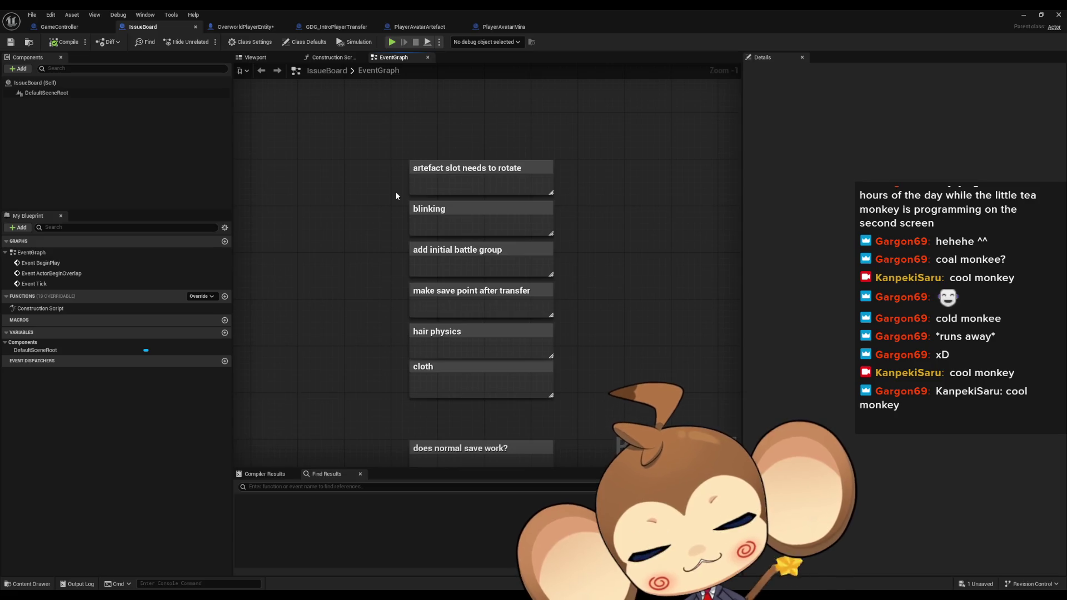
click(1023, 15)
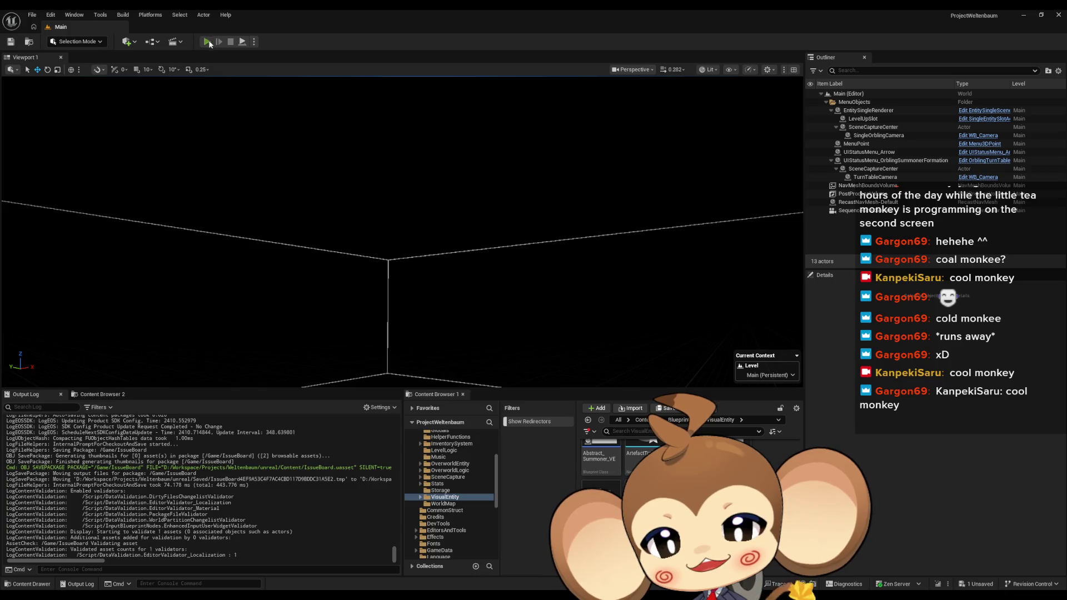
Run a Play-In-Editor session, stop it, and return to the IssueBoard blueprint window.
click(207, 41)
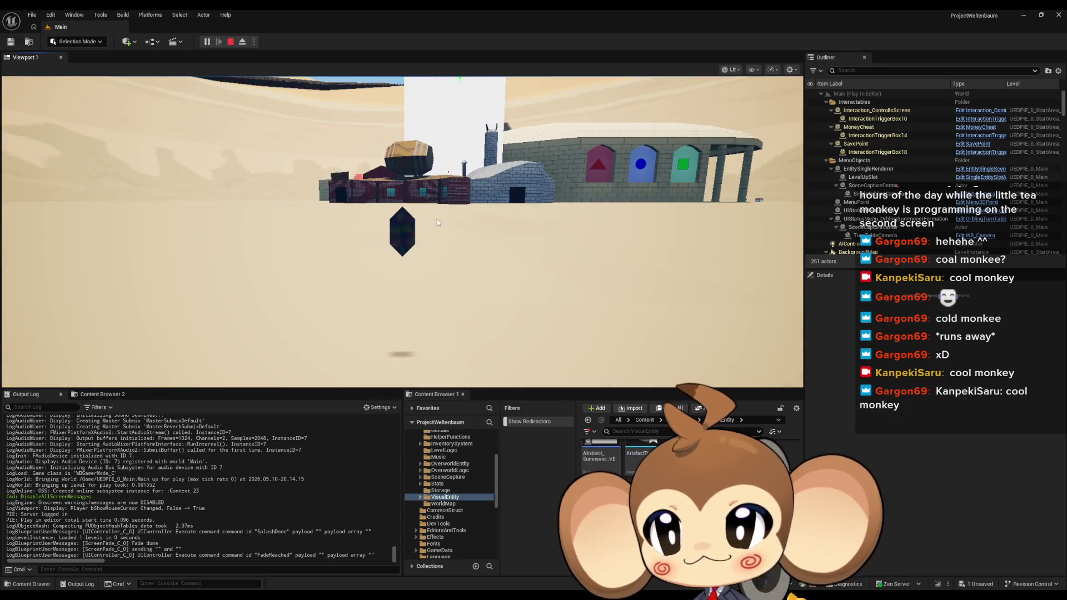
click(230, 41)
mouse_move(427, 595)
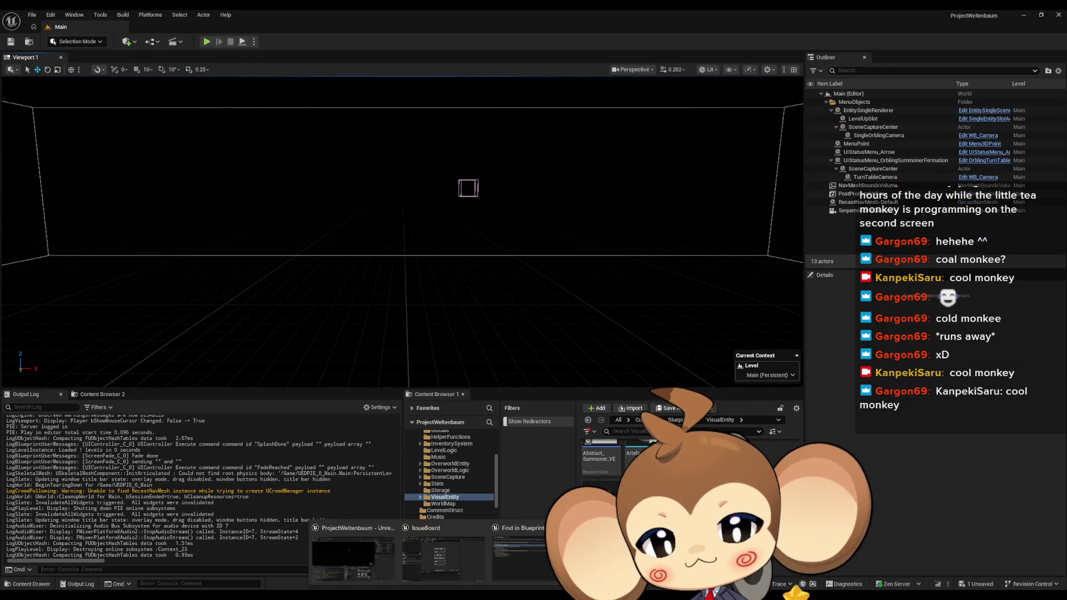
click(448, 564)
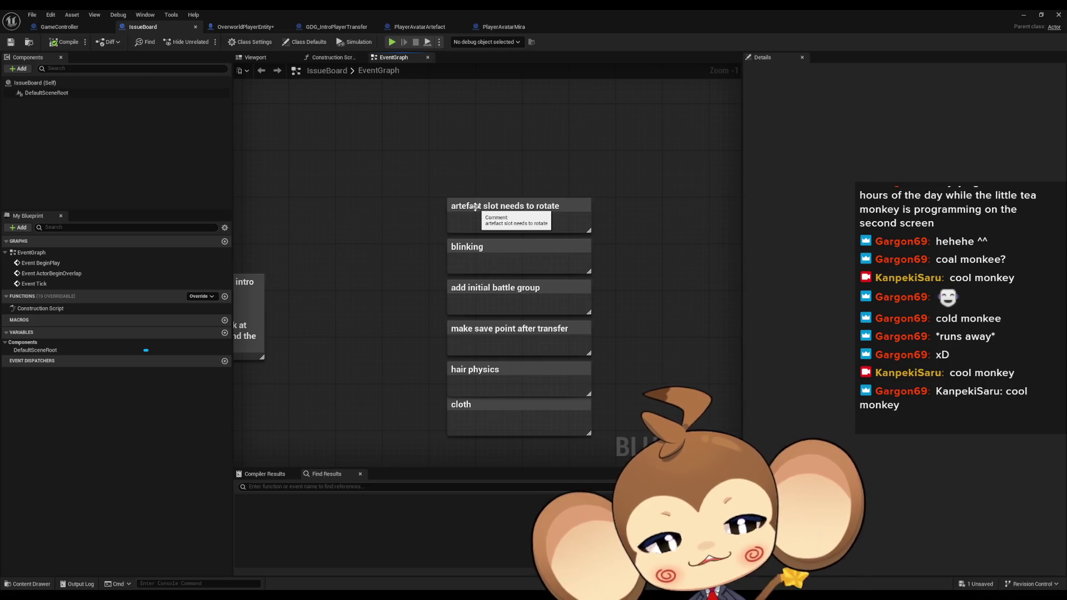
Switch through the blueprint tabs to GameController and open its SplashScreenOver function graph.
click(328, 28)
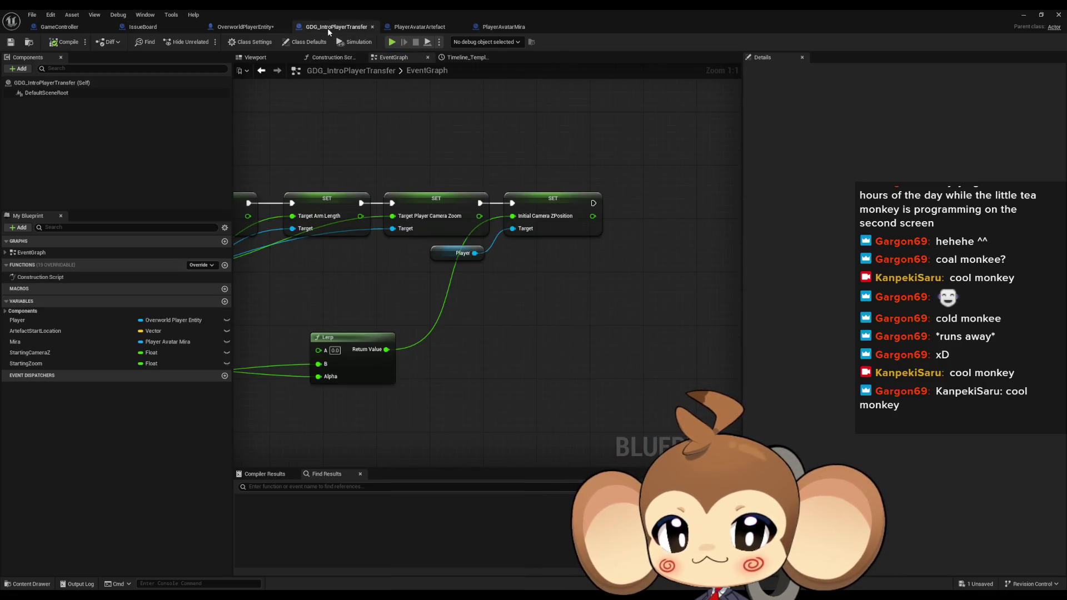
click(246, 27)
click(95, 28)
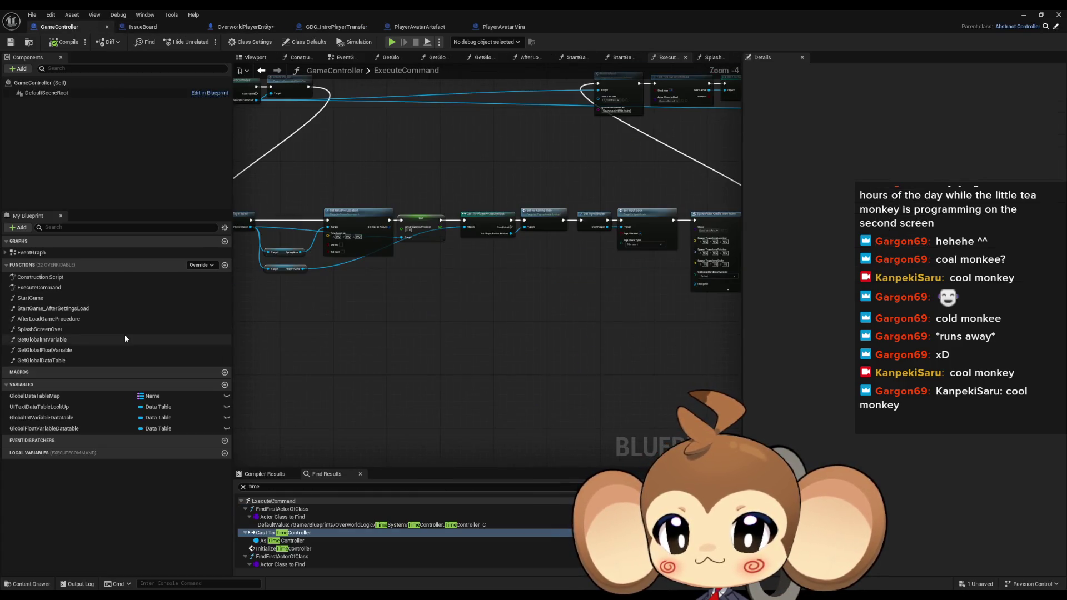
double_click(125, 329)
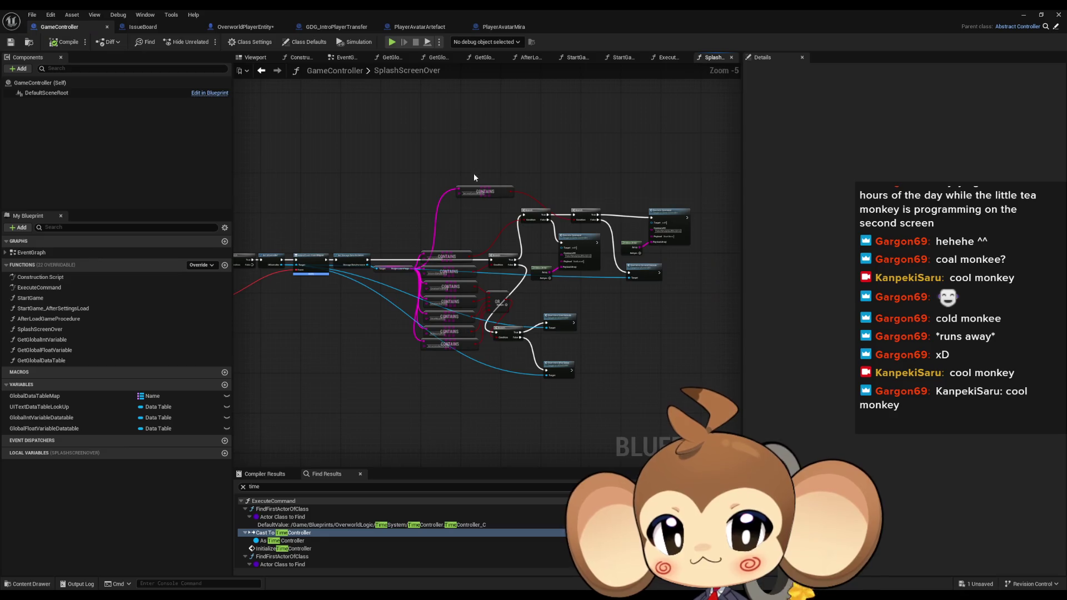
Look over the SplashScreenOver Execute Command network, then open the ExecuteCommand function graph.
scroll(374, 233, up, 5)
drag(432, 120, 550, 264)
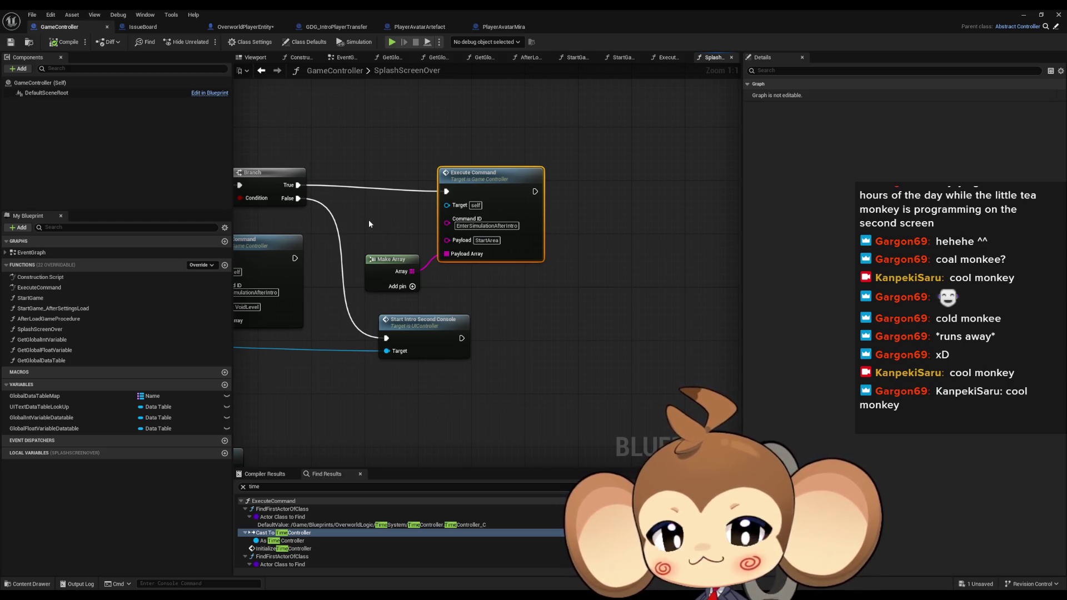
scroll(369, 219, down, 3)
mouse_move(571, 425)
mouse_down()
mouse_move(491, 473)
mouse_move(441, 366)
mouse_up()
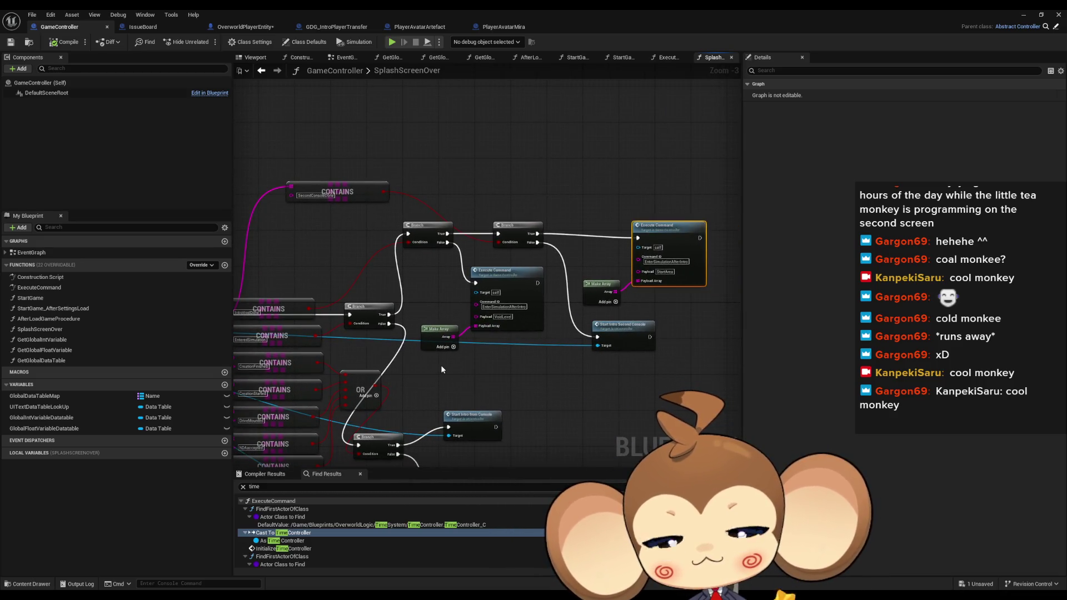
drag(354, 351, 352, 350)
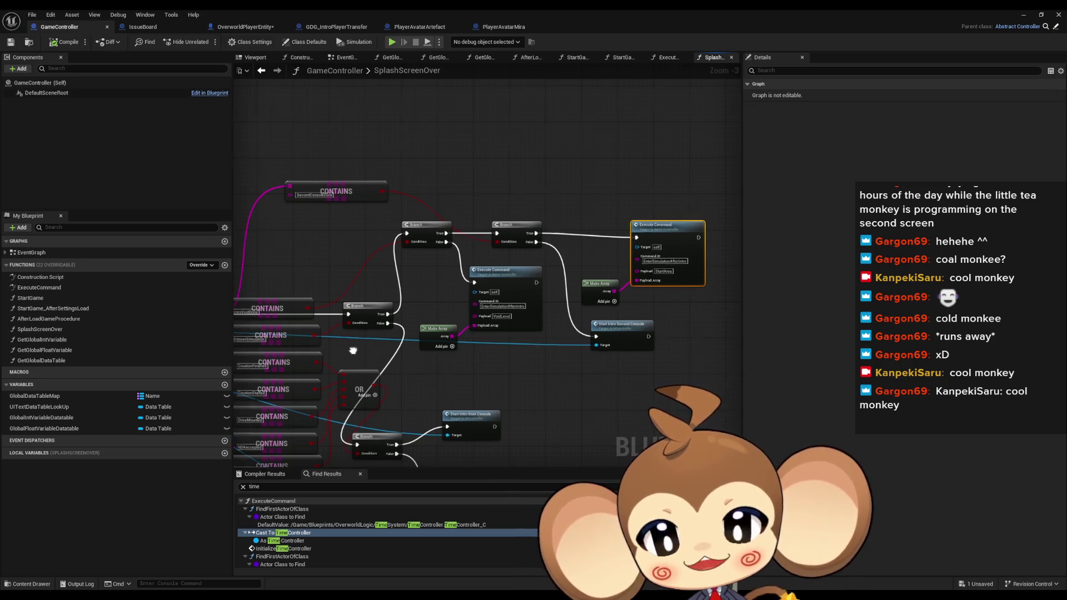
scroll(418, 331, down, 3)
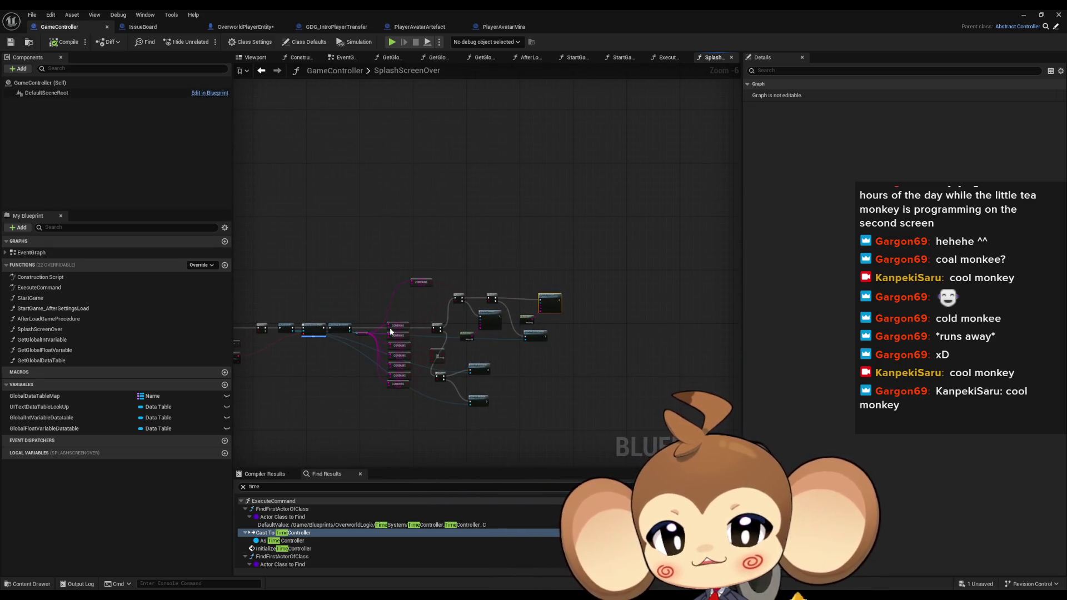
drag(418, 331, 486, 344)
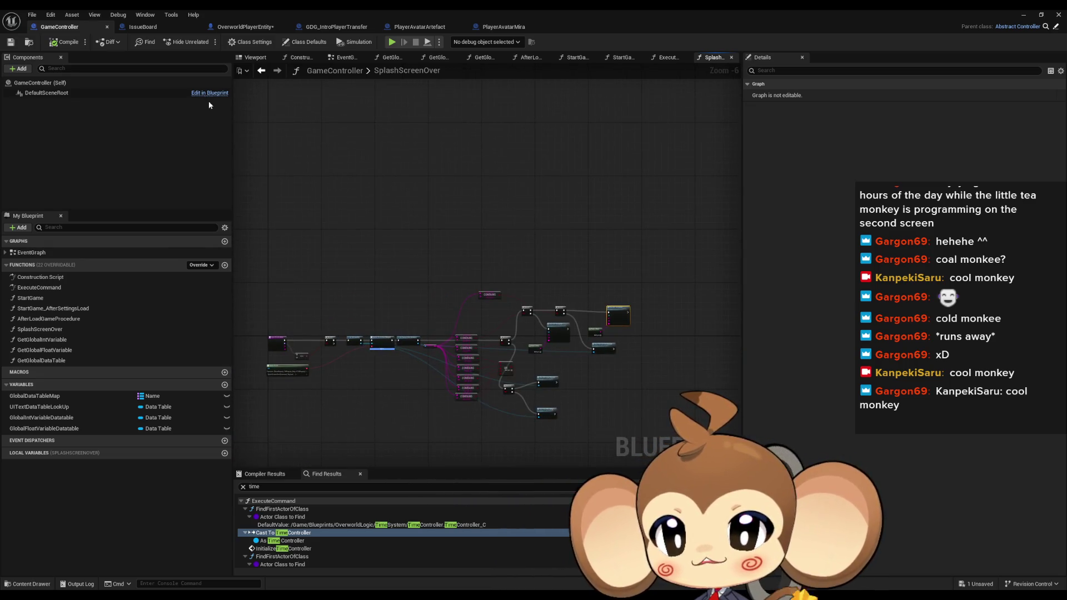
double_click(30, 298)
double_click(39, 288)
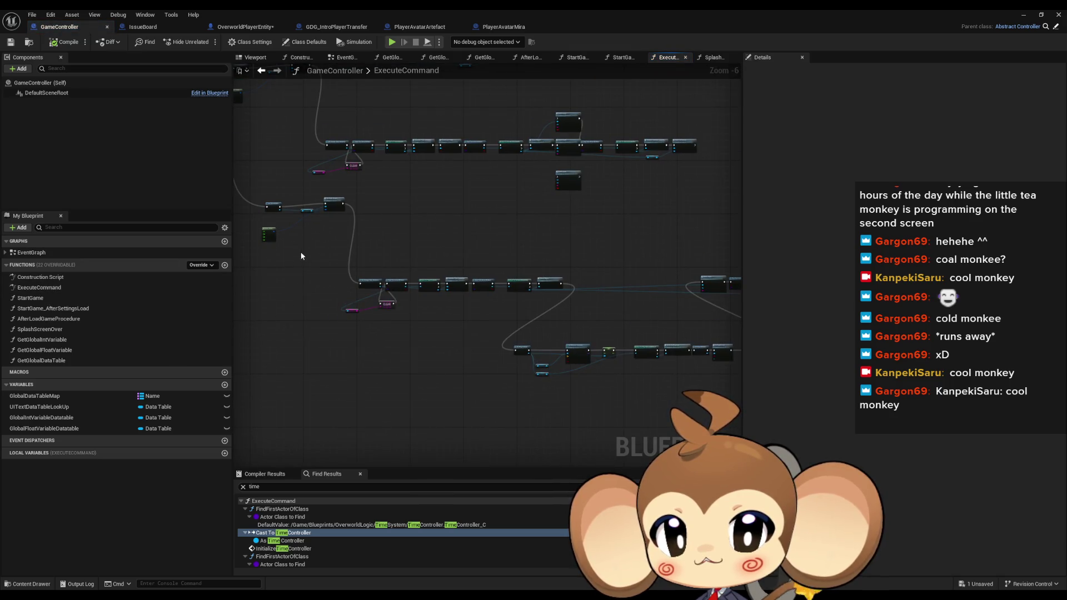
Move the Payload node next to the lower Switch on String node in ExecuteCommand.
scroll(365, 259, up, 6)
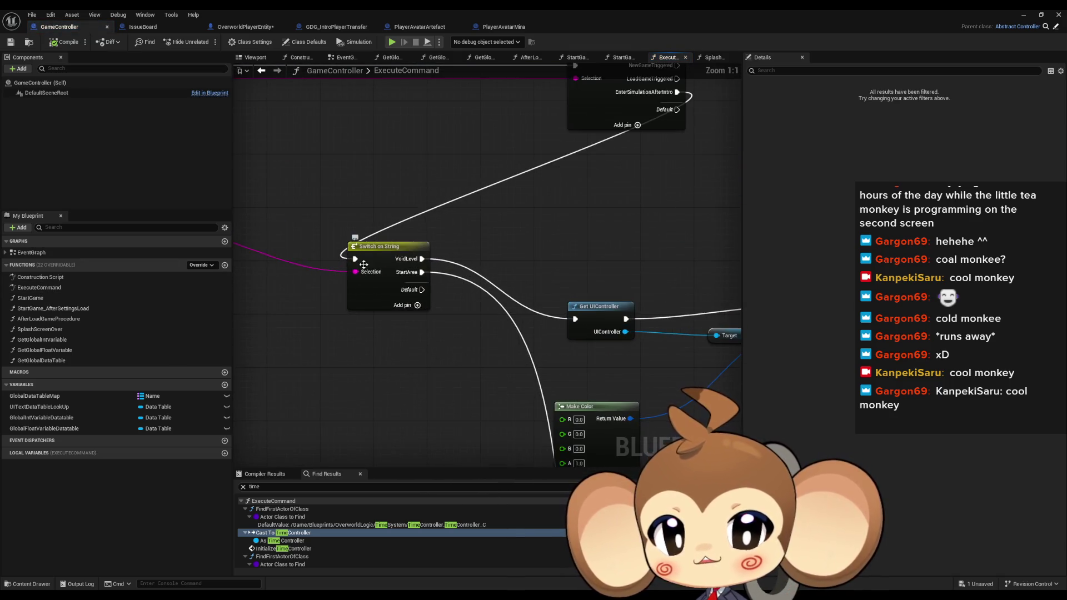
drag(389, 261, 343, 352)
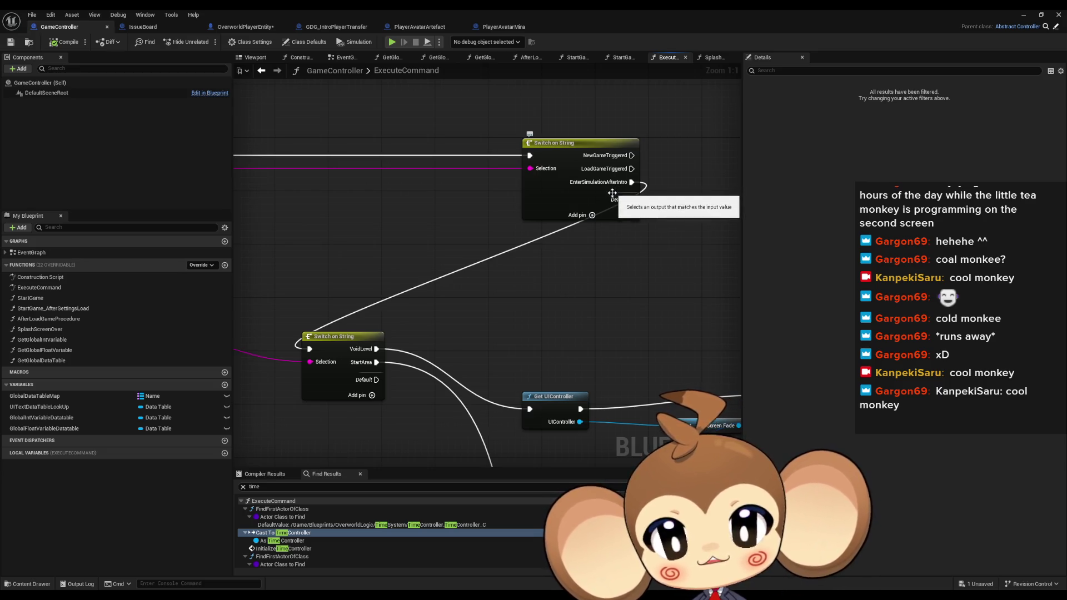
scroll(590, 346, down, 1)
scroll(446, 298, down, 7)
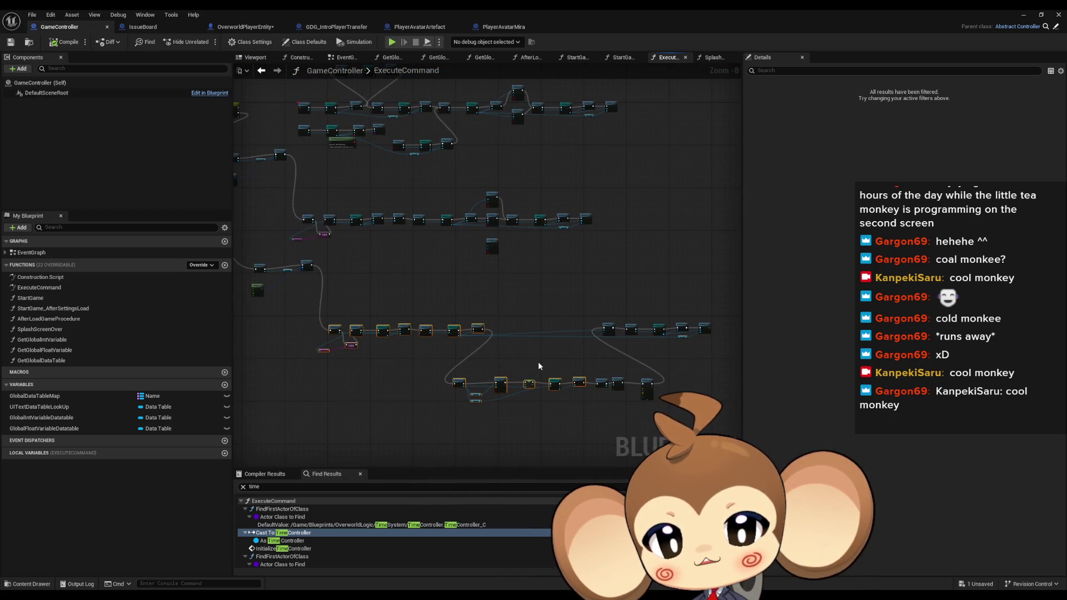
scroll(486, 173, up, 1)
scroll(362, 361, up, 5)
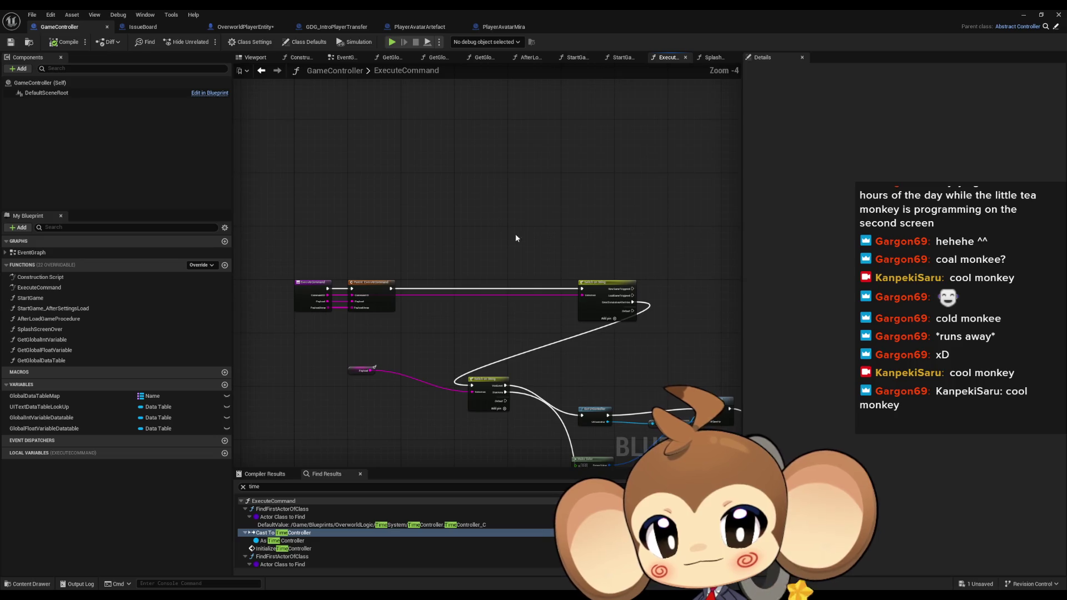
click(359, 364)
drag(359, 364, 485, 394)
click(505, 323)
Open the SplashScreenOver graph and frame its Execute Command node network.
scroll(505, 328, up, 2)
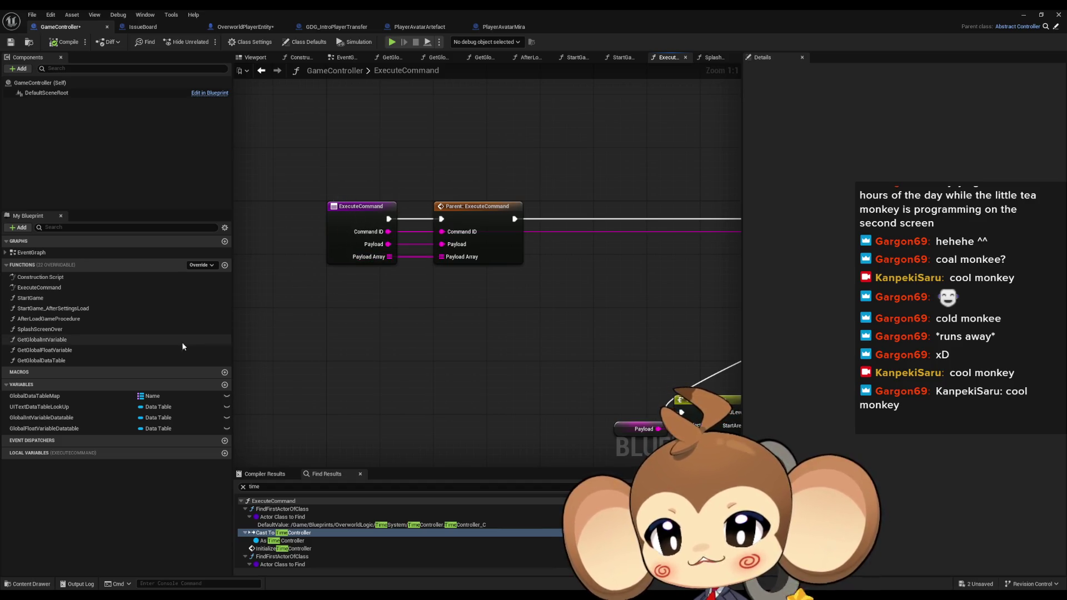
double_click(72, 330)
scroll(664, 333, up, 5)
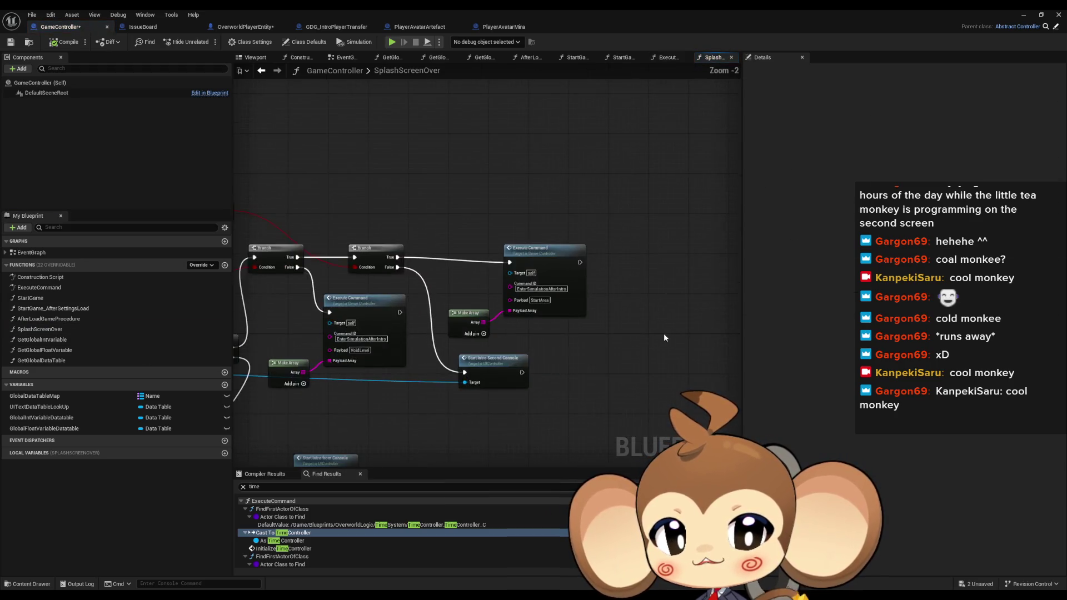
click(522, 236)
scroll(603, 290, down, 4)
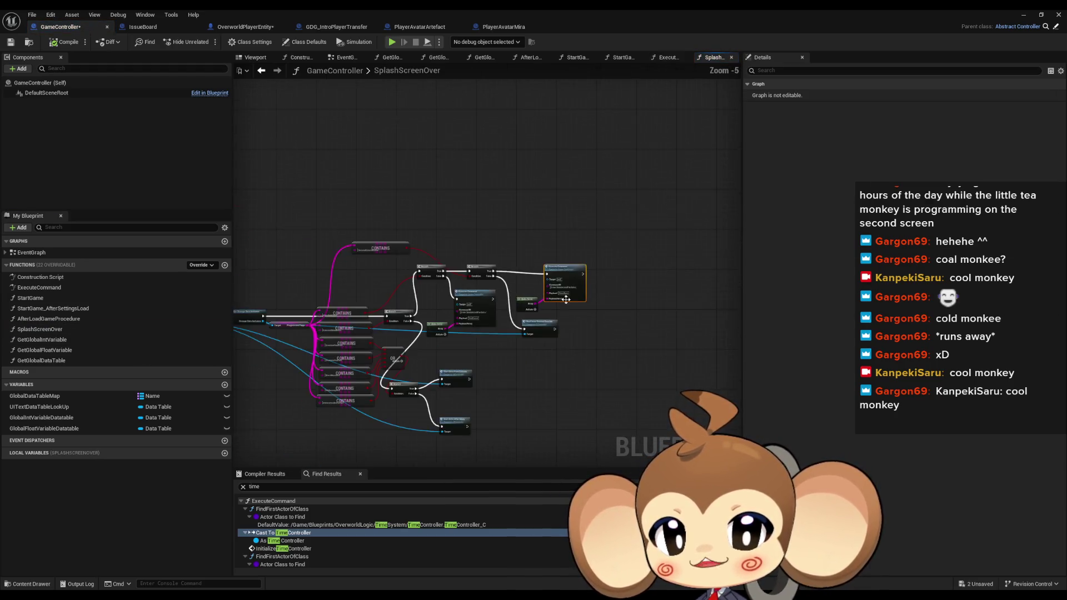
drag(628, 287, 502, 280)
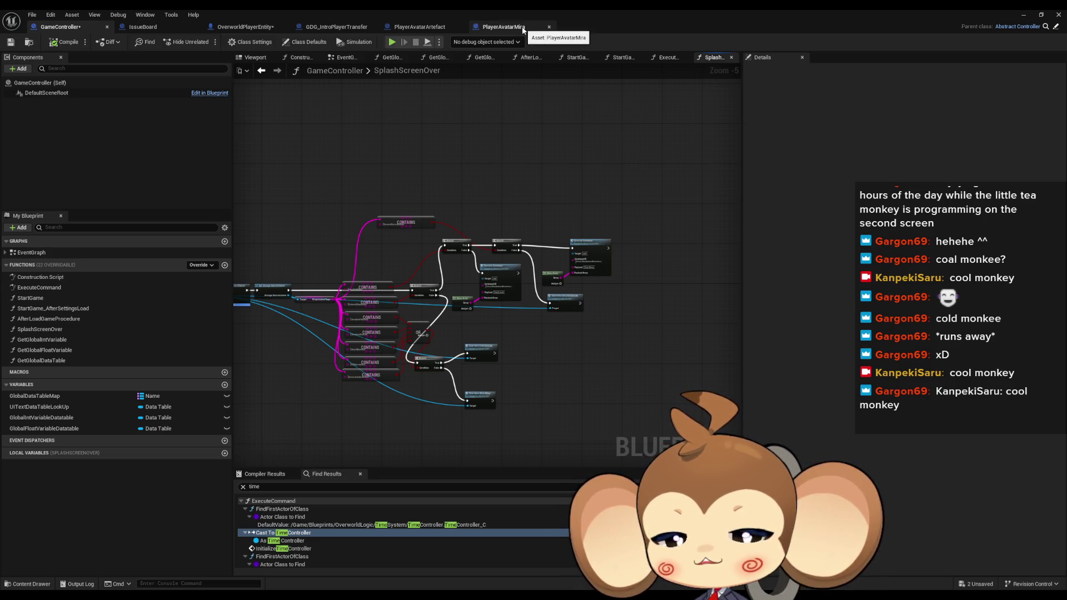
Add a fourth pin to ExecuteCommand's upper Switch on String and rename it NormalStart.
double_click(51, 287)
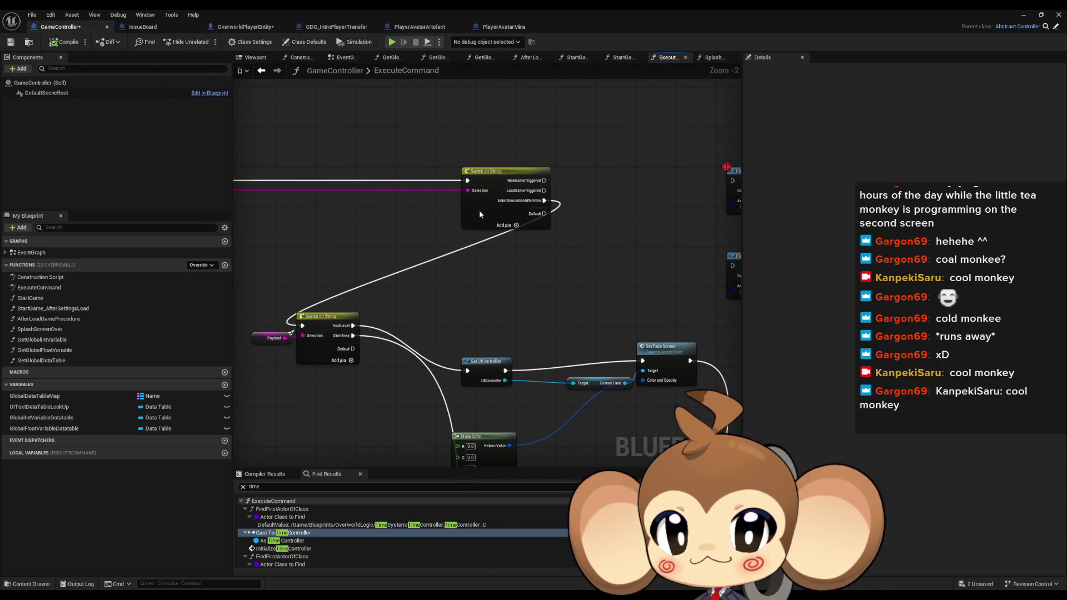
click(479, 210)
click(931, 95)
click(900, 142)
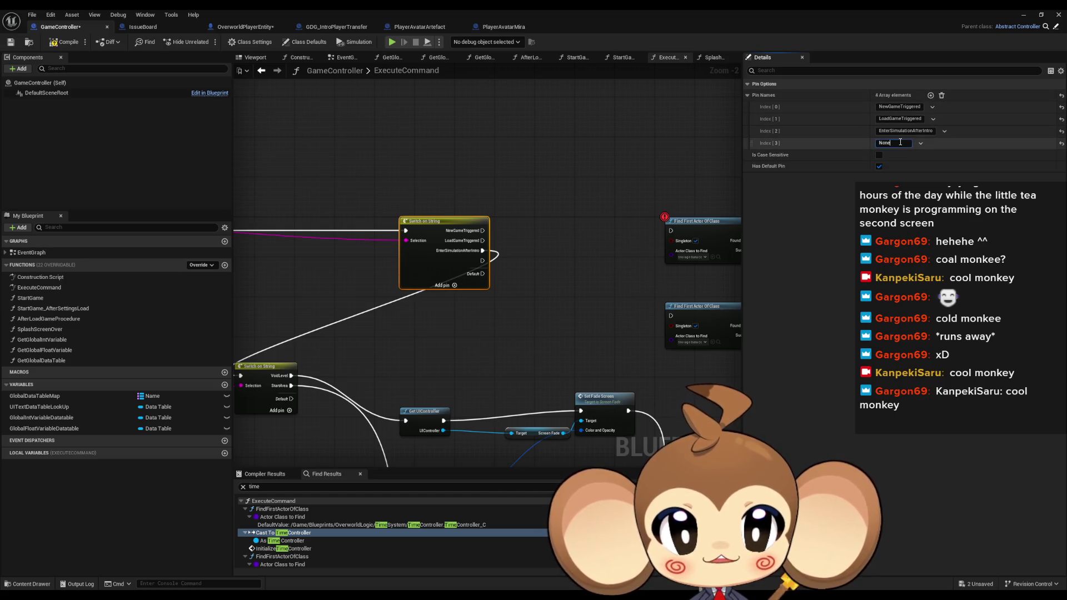
key(BackSpace)
key(BackSpace)
text(malStat)
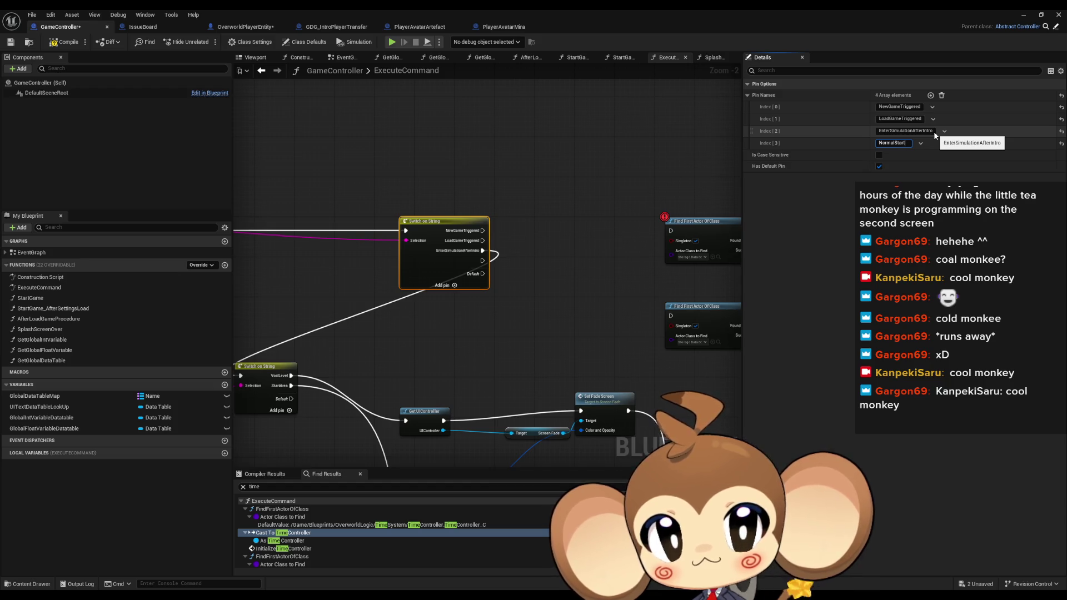
key(ctrl+a)
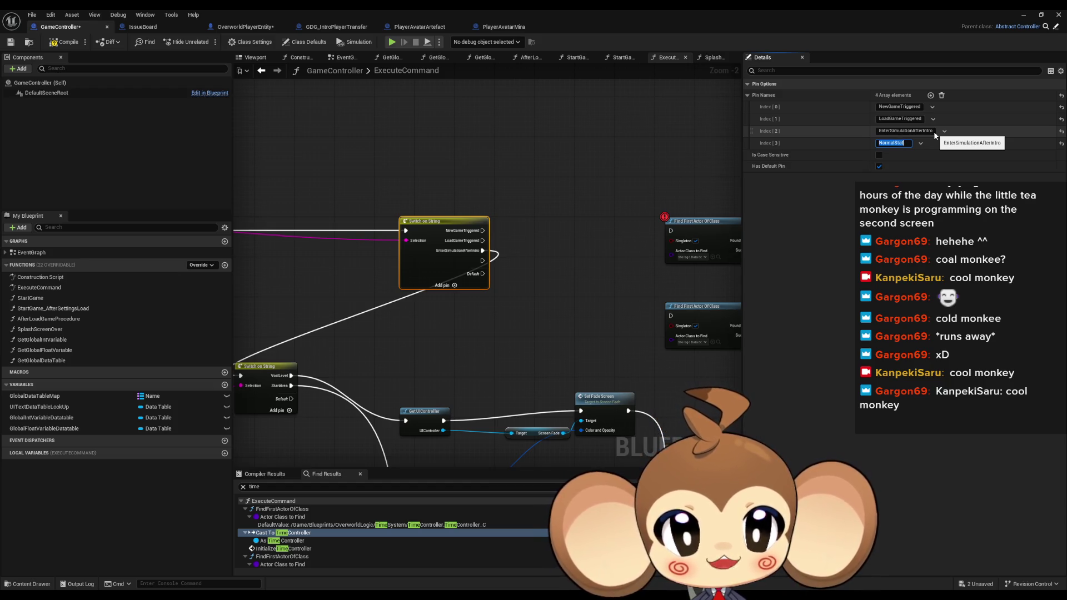
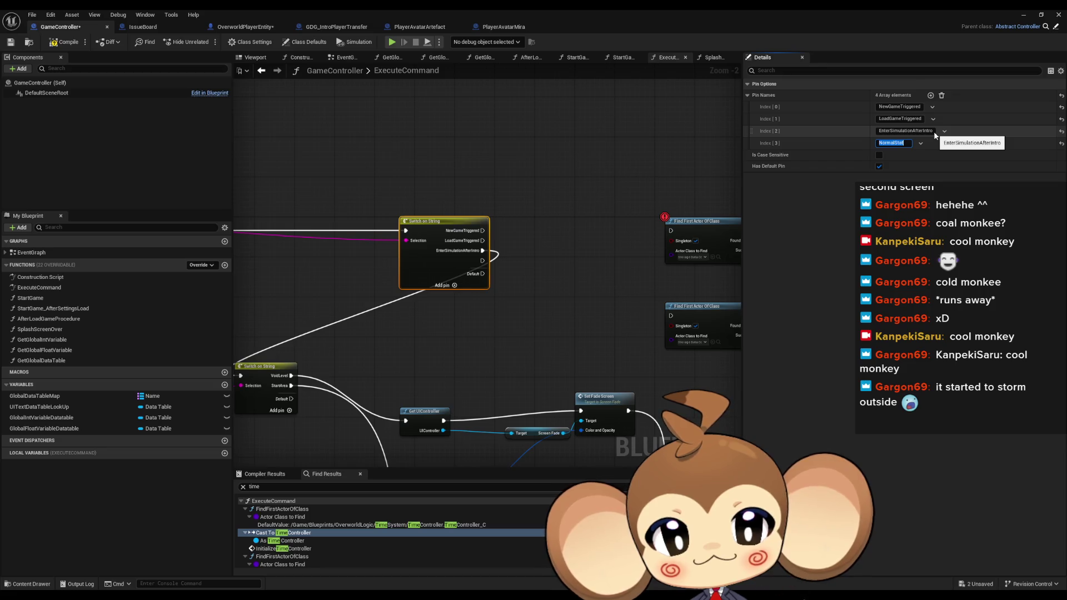
Name the Switch on String node's fourth case pin Chapter1GameStart.
text(Chapter)
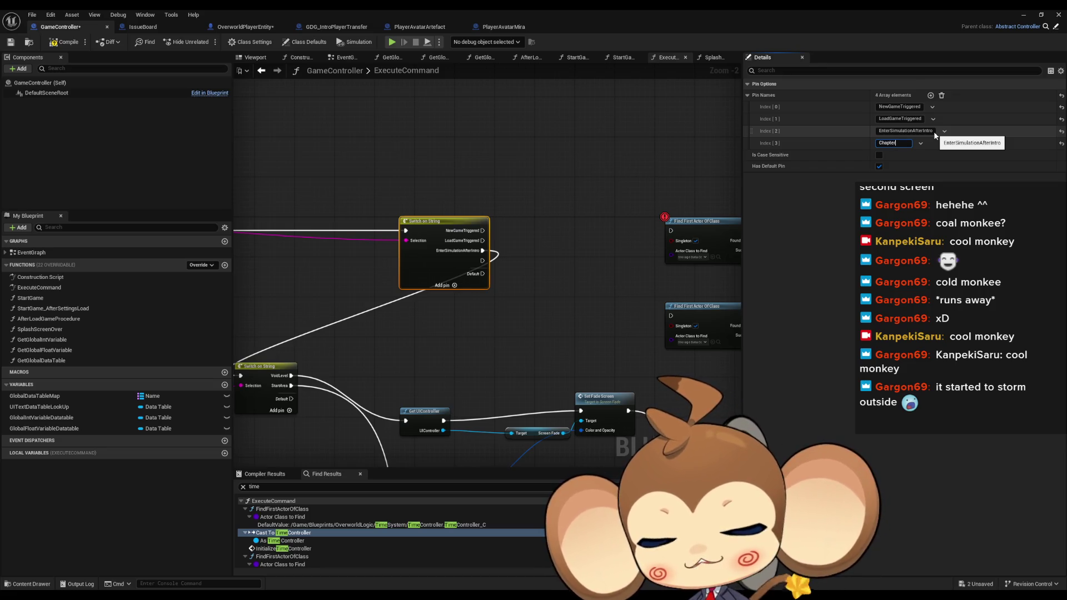
text(1)
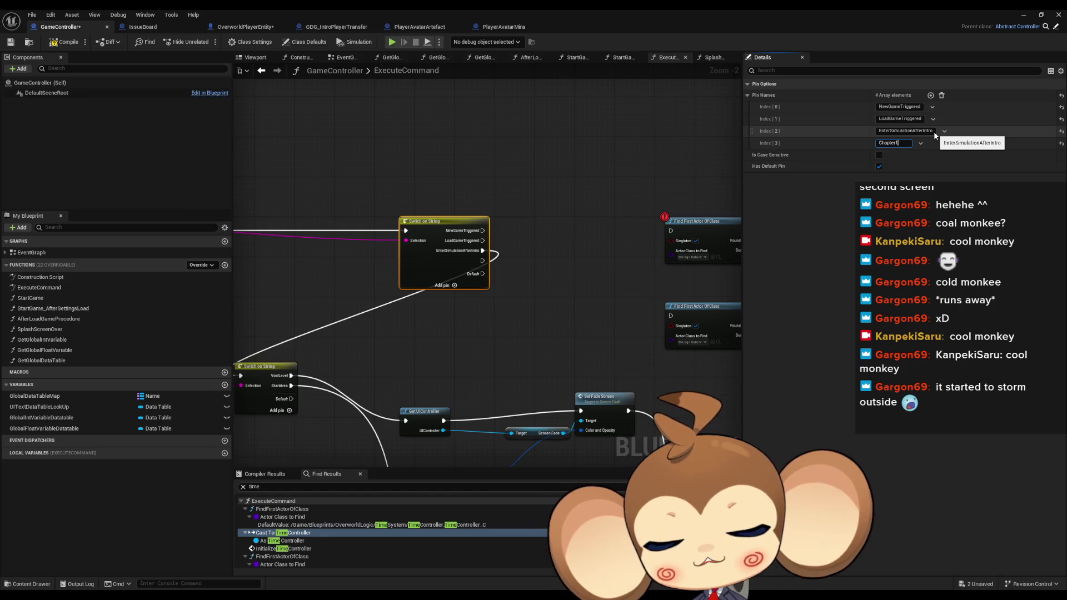
text(GameStart)
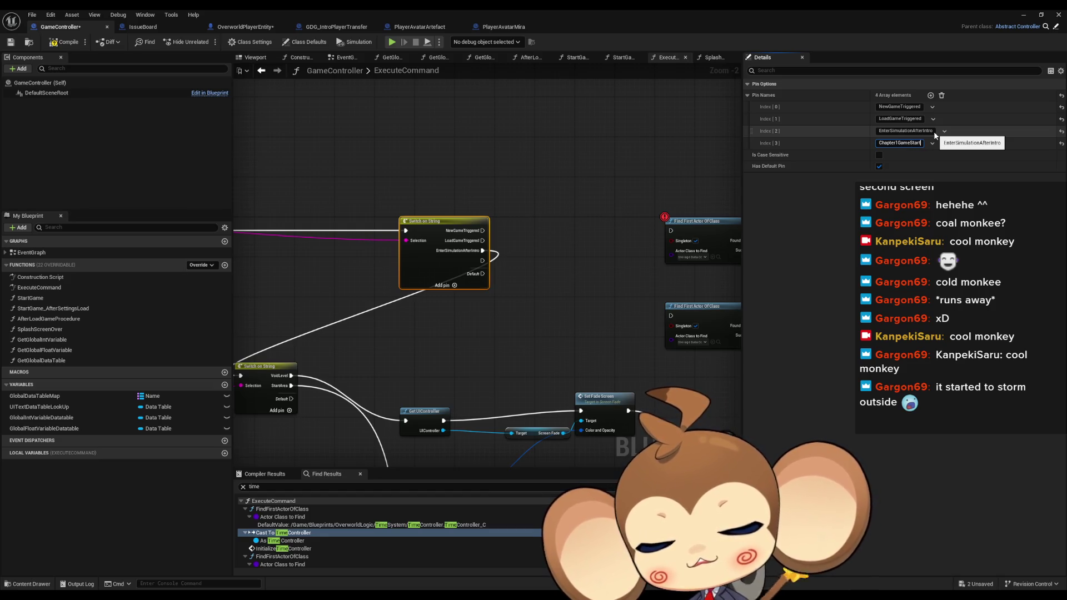
key(Return)
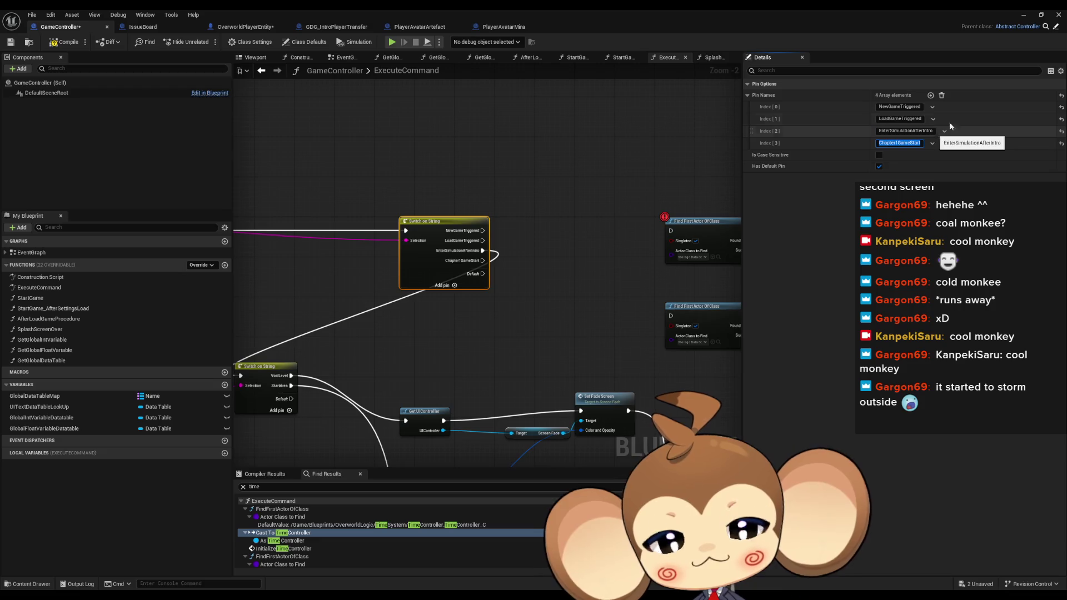
click(459, 316)
drag(459, 316, 563, 323)
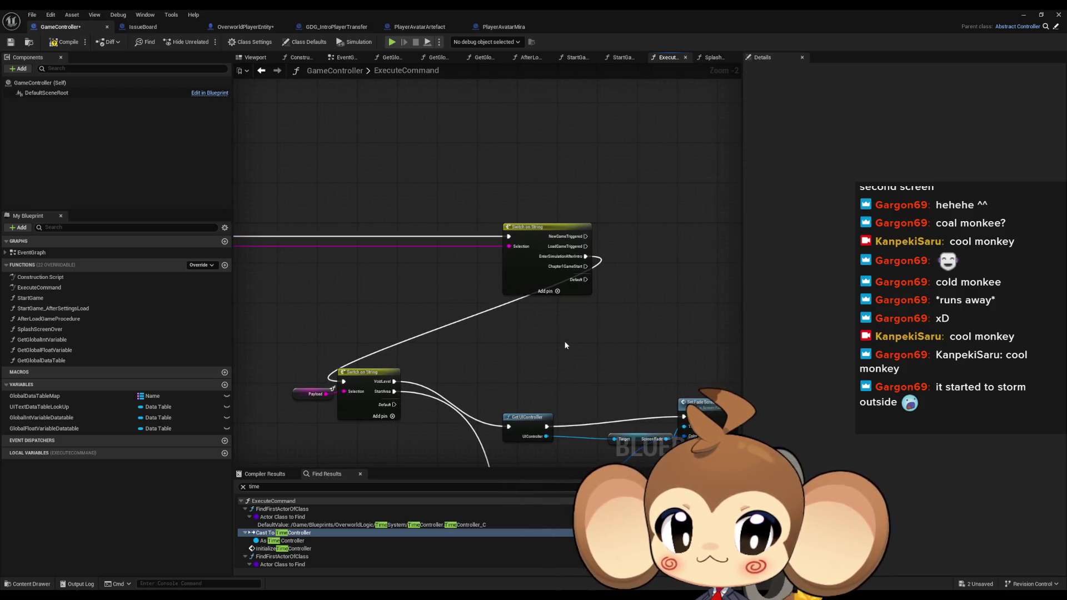
Pan and zoom around the ExecuteCommand graph, box-selecting node rows to review the layout.
scroll(558, 344, down, 2)
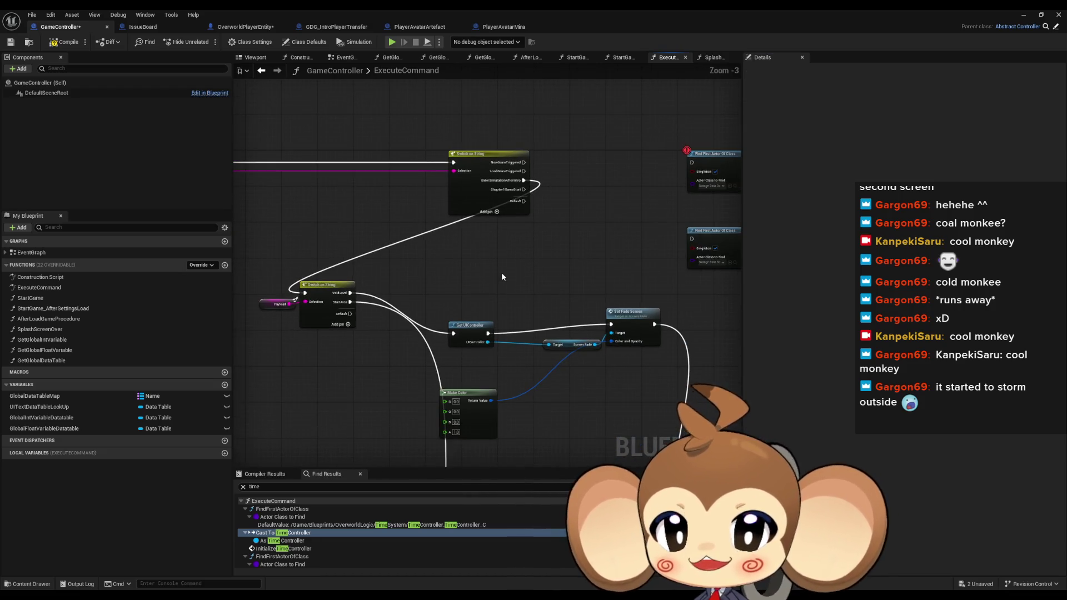
mouse_move(501, 272)
mouse_down()
mouse_move(469, 302)
mouse_move(262, 333)
mouse_move(424, 219)
mouse_move(518, 215)
mouse_up()
scroll(518, 222, up, 5)
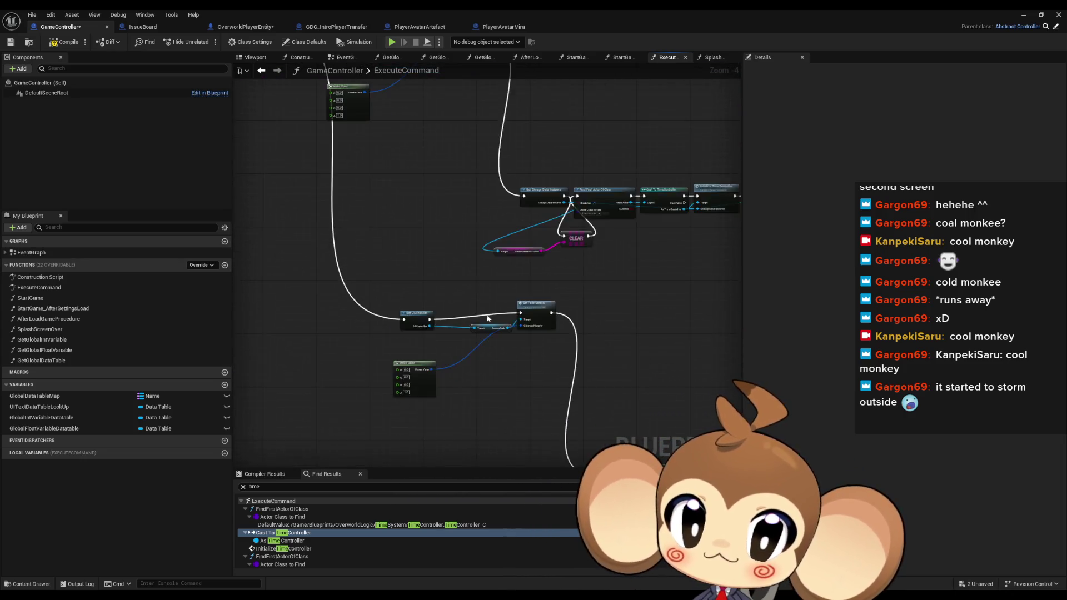
mouse_move(363, 277)
mouse_down()
mouse_move(462, 338)
mouse_move(681, 345)
mouse_up()
scroll(622, 371, down, 2)
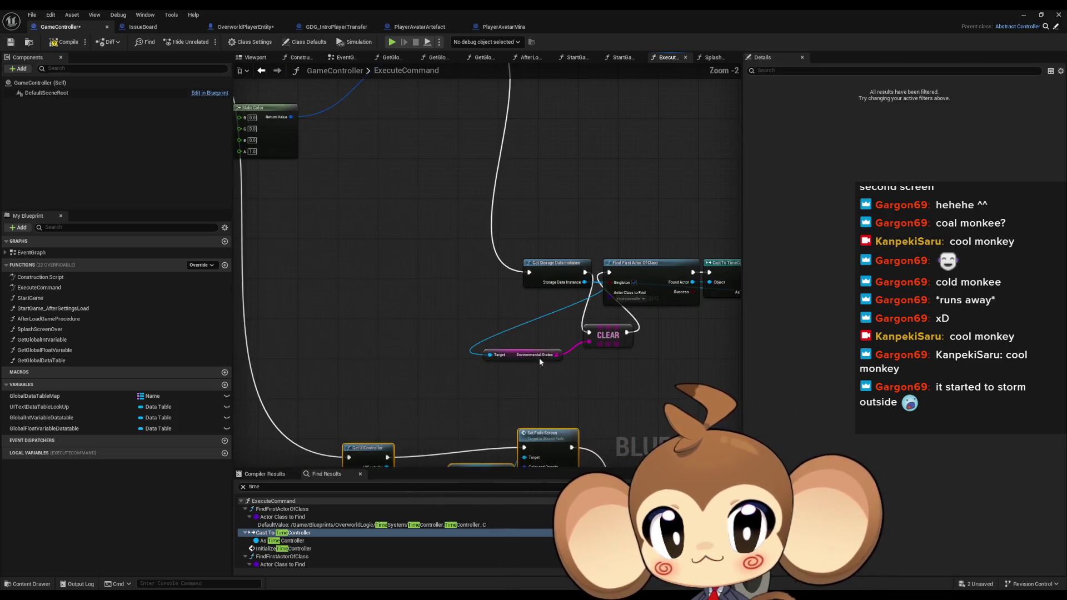
scroll(517, 410, down, 2)
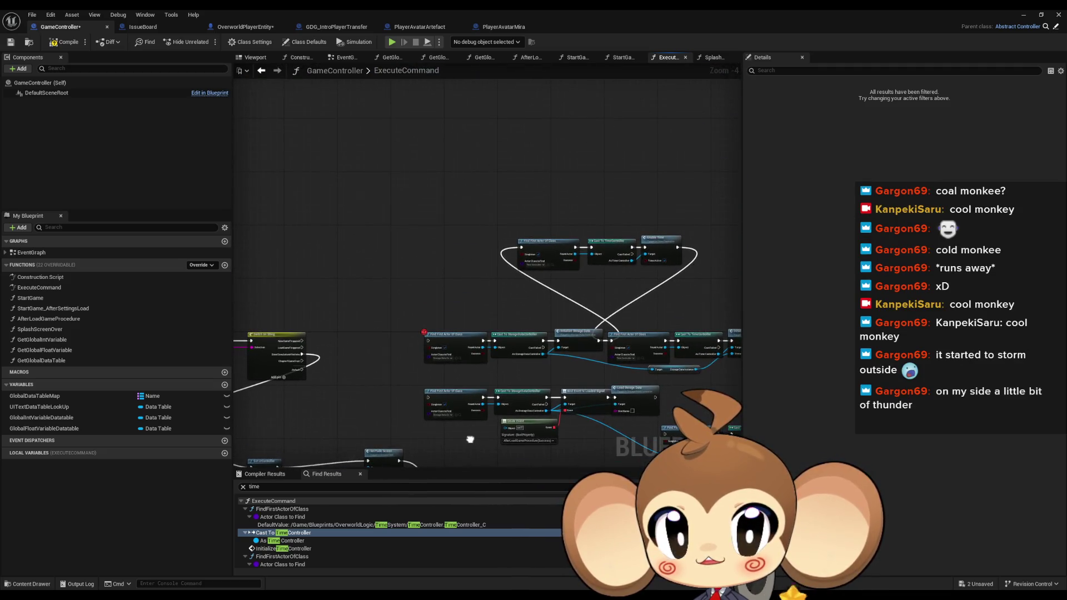
mouse_move(537, 169)
mouse_down()
mouse_move(486, 331)
mouse_move(508, 350)
mouse_move(507, 305)
mouse_move(615, 368)
mouse_up()
scroll(473, 296, down, 3)
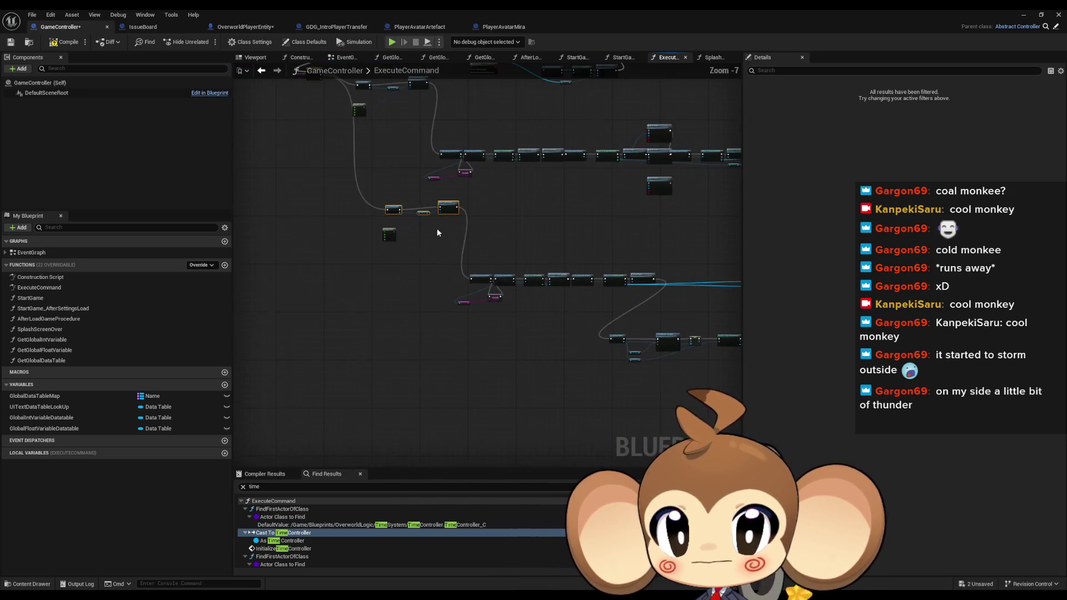
mouse_move(356, 198)
mouse_down()
mouse_move(643, 309)
mouse_move(643, 355)
mouse_up()
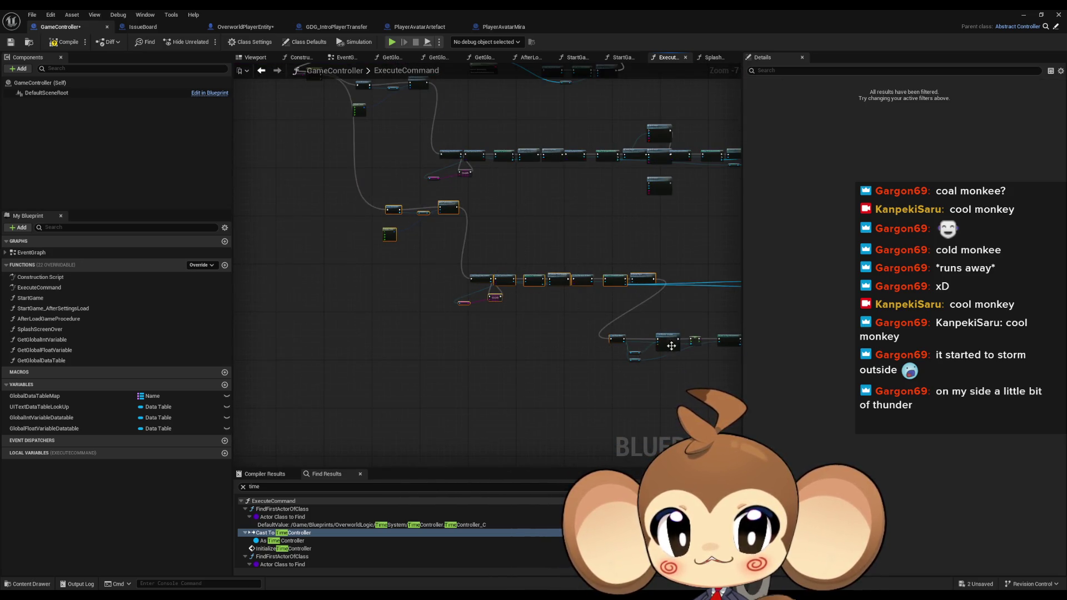
scroll(454, 309, down, 1)
drag(369, 239, 574, 336)
scroll(574, 335, down, 1)
drag(483, 345, 511, 376)
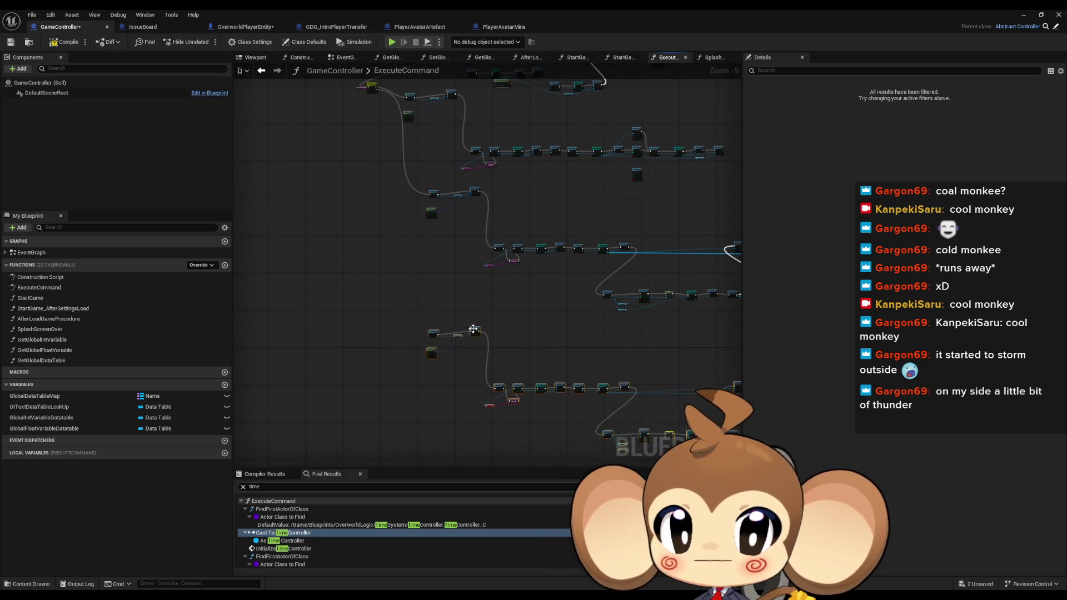
scroll(380, 318, up, 6)
scroll(481, 217, up, 3)
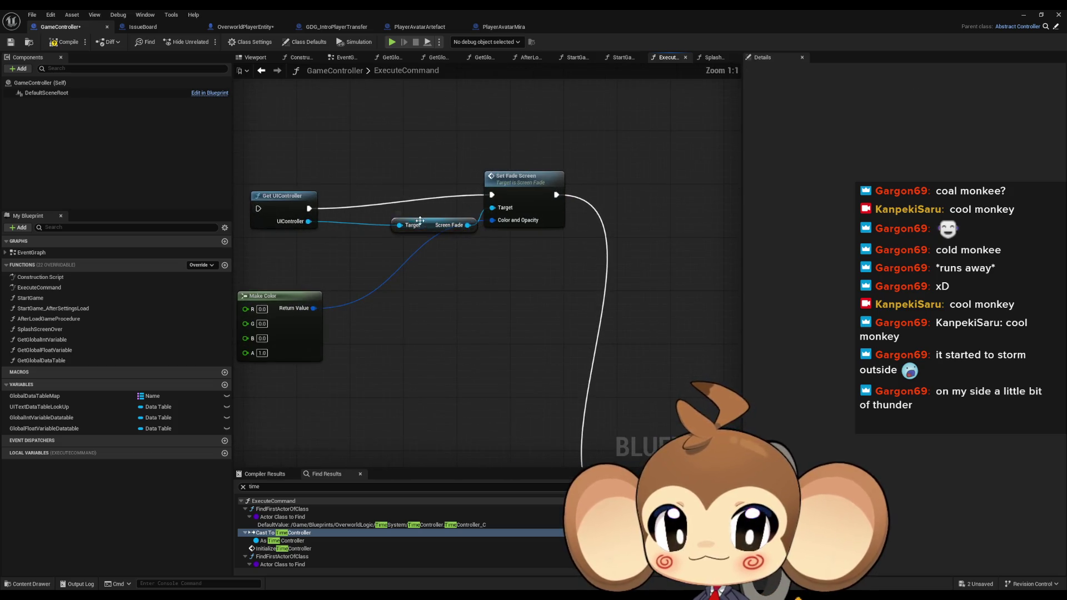
Nudge Set Fade Screen up, shift Make Color right, and move Get Storage Data Instance beside Set Fade Screen.
click(451, 214)
drag(450, 214, 455, 199)
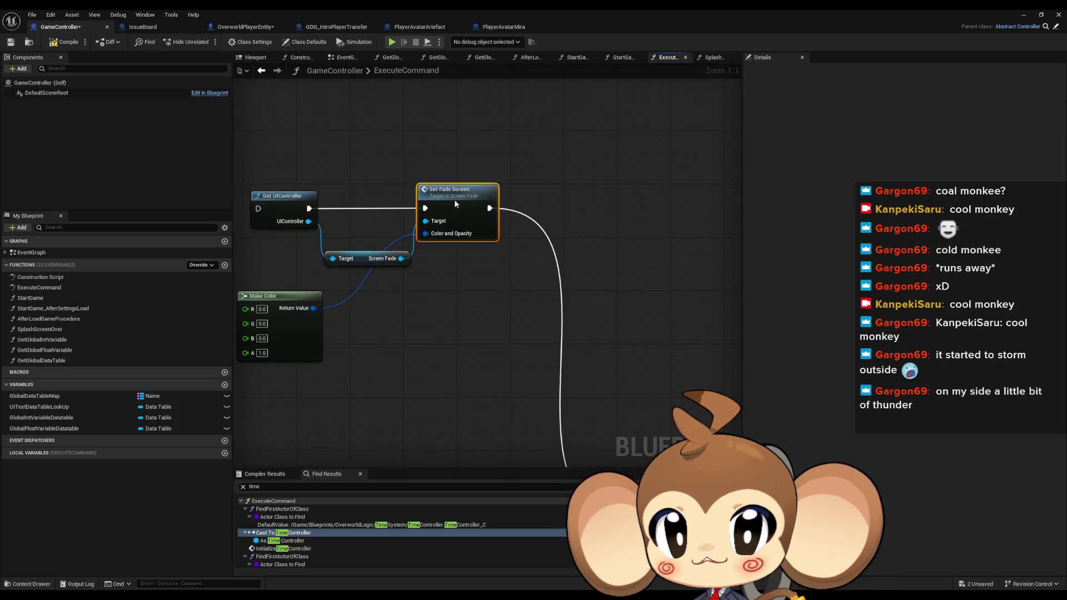
drag(349, 293, 429, 289)
drag(732, 464, 548, 291)
mouse_move(562, 332)
mouse_down()
mouse_move(485, 182)
mouse_move(541, 355)
mouse_move(504, 215)
mouse_move(439, 167)
mouse_up()
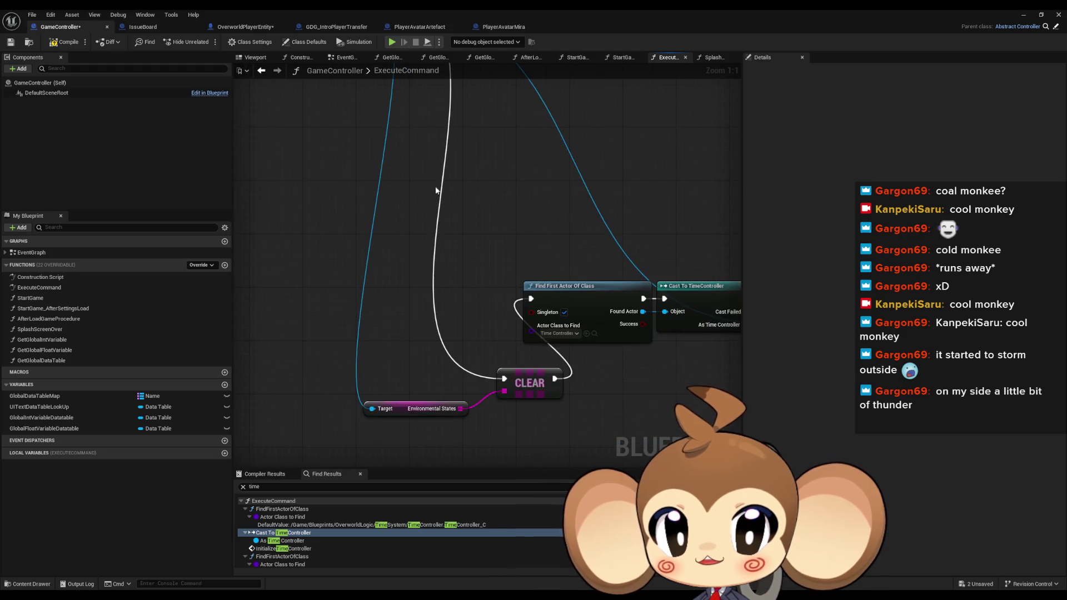
mouse_move(387, 355)
mouse_down()
mouse_move(559, 406)
mouse_move(517, 184)
mouse_move(496, 292)
mouse_up()
scroll(495, 293, down, 5)
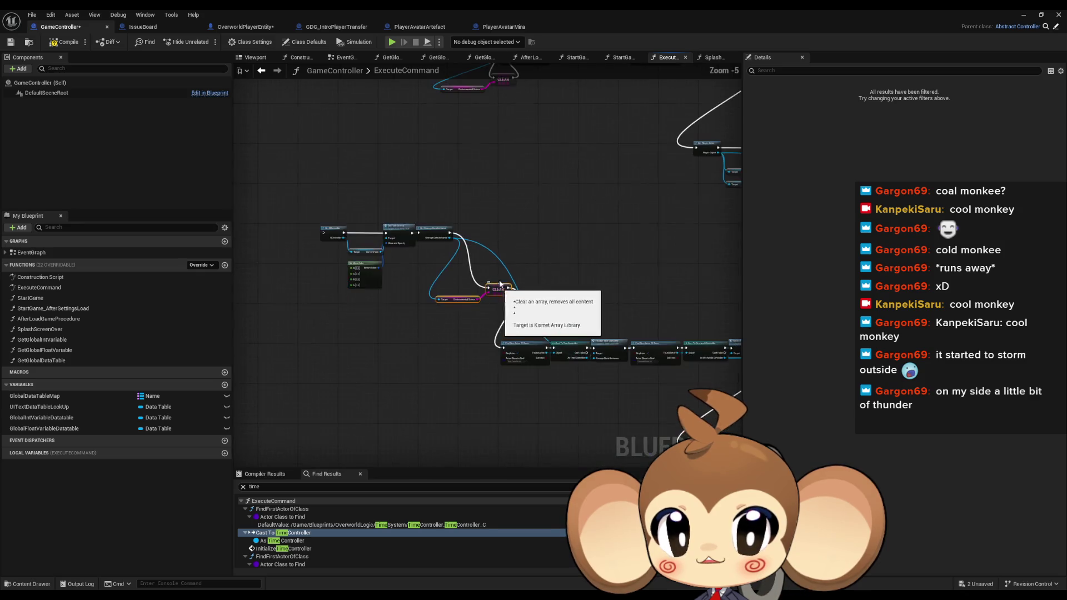
scroll(500, 306, up, 5)
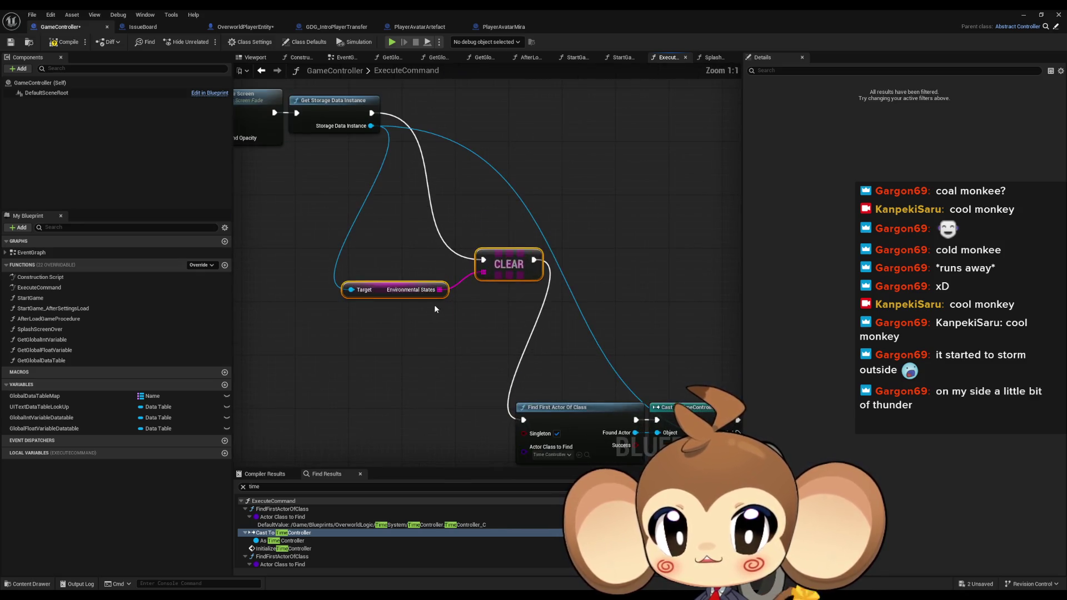
scroll(501, 461, down, 5)
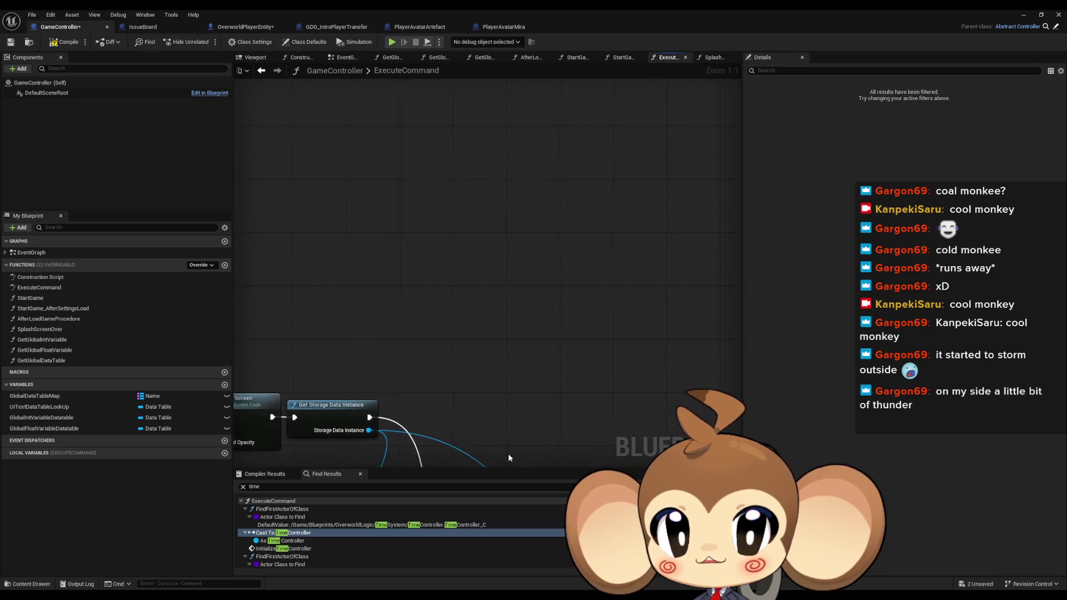
scroll(492, 284, up, 4)
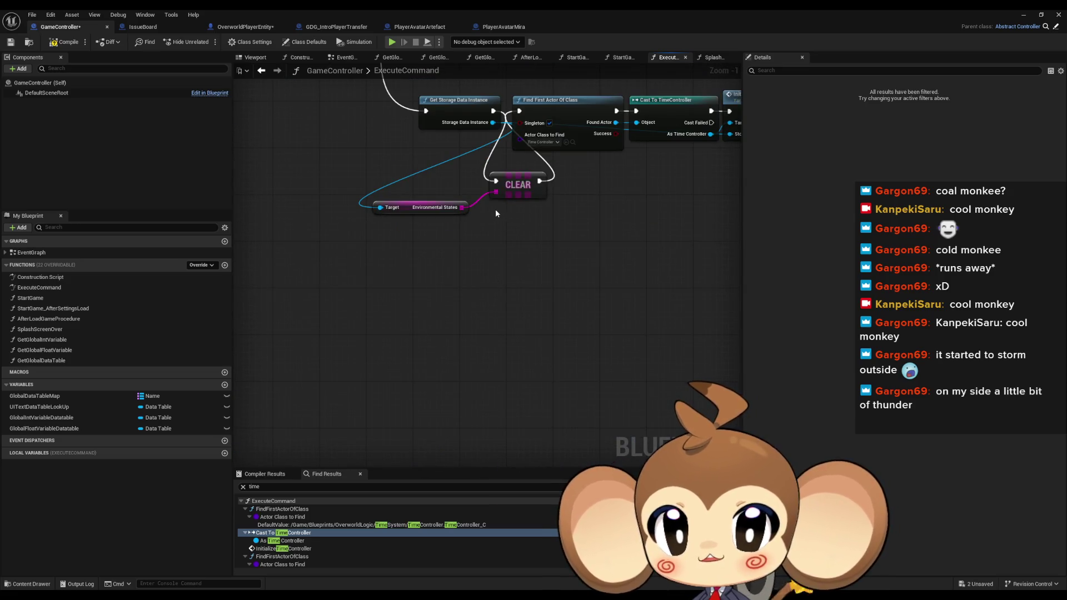
Reroute the execution wire into Find First Actor Of Class so it bypasses the CLEAR node.
mouse_move(404, 193)
mouse_down()
mouse_move(468, 268)
mouse_move(479, 191)
mouse_move(452, 95)
mouse_move(479, 166)
mouse_move(568, 108)
mouse_move(514, 152)
mouse_move(476, 223)
mouse_up()
mouse_move(426, 381)
mouse_down()
mouse_move(461, 165)
mouse_move(514, 163)
mouse_up()
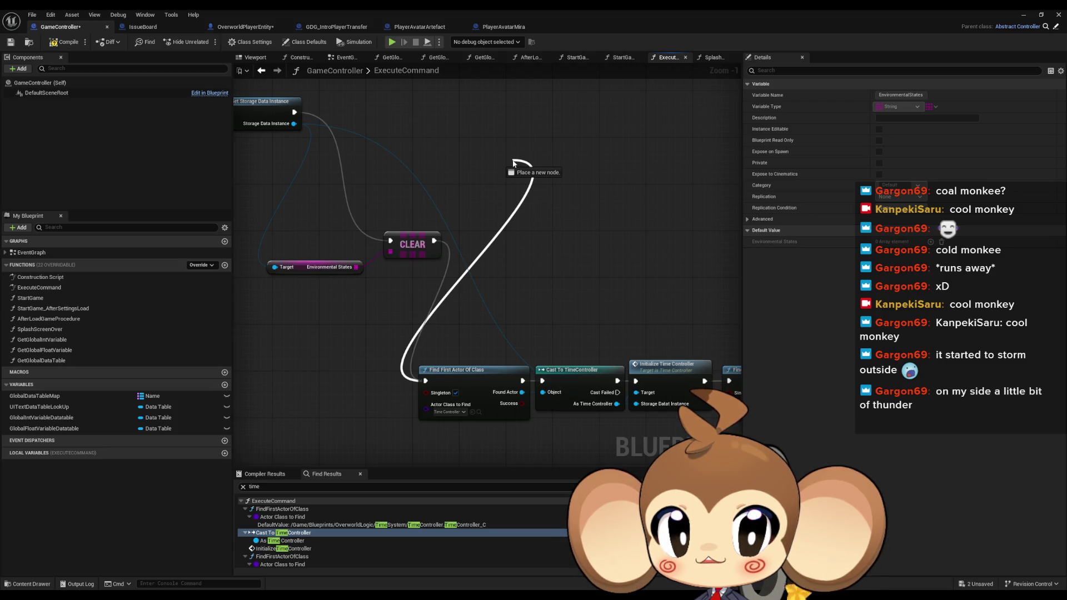
drag(513, 163, 295, 112)
mouse_move(258, 225)
mouse_down()
mouse_move(526, 295)
mouse_move(350, 214)
mouse_move(369, 188)
mouse_move(471, 206)
mouse_up()
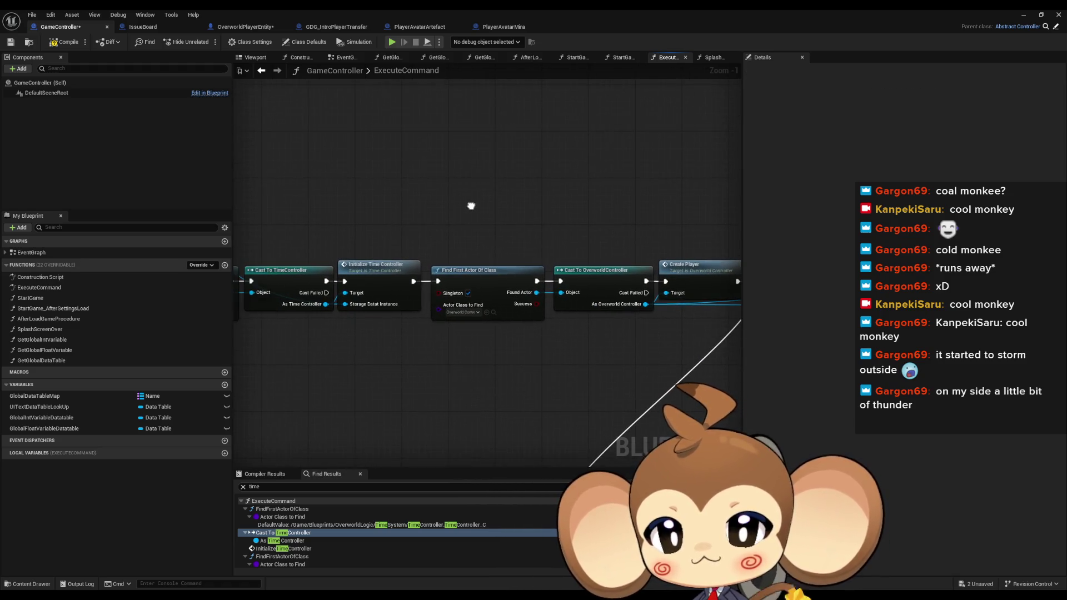
Review the Cast, Create Player, Get Player Actor and Set Relative Location nodes, then enter CreatePlayer's graph.
click(509, 309)
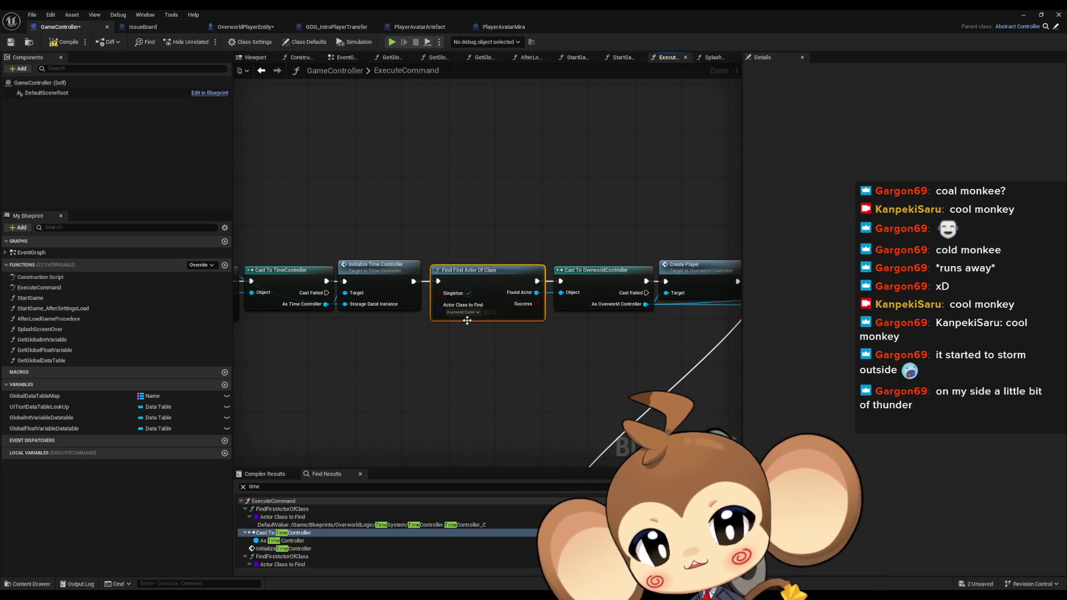
click(602, 278)
drag(684, 300, 544, 256)
drag(544, 182, 569, 256)
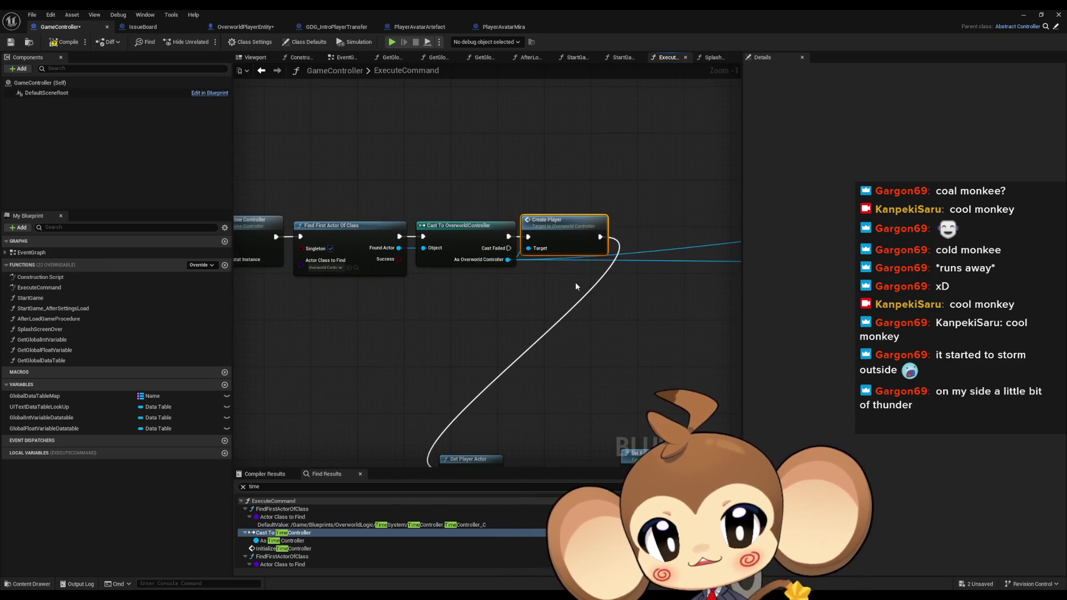
drag(558, 281, 528, 143)
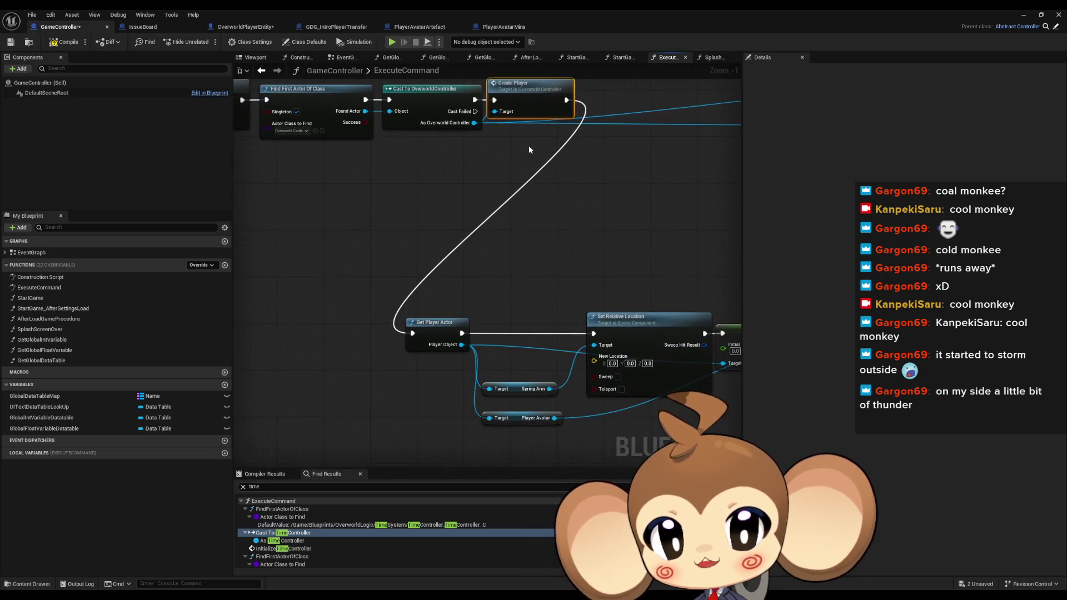
drag(413, 292, 465, 348)
drag(533, 304, 455, 294)
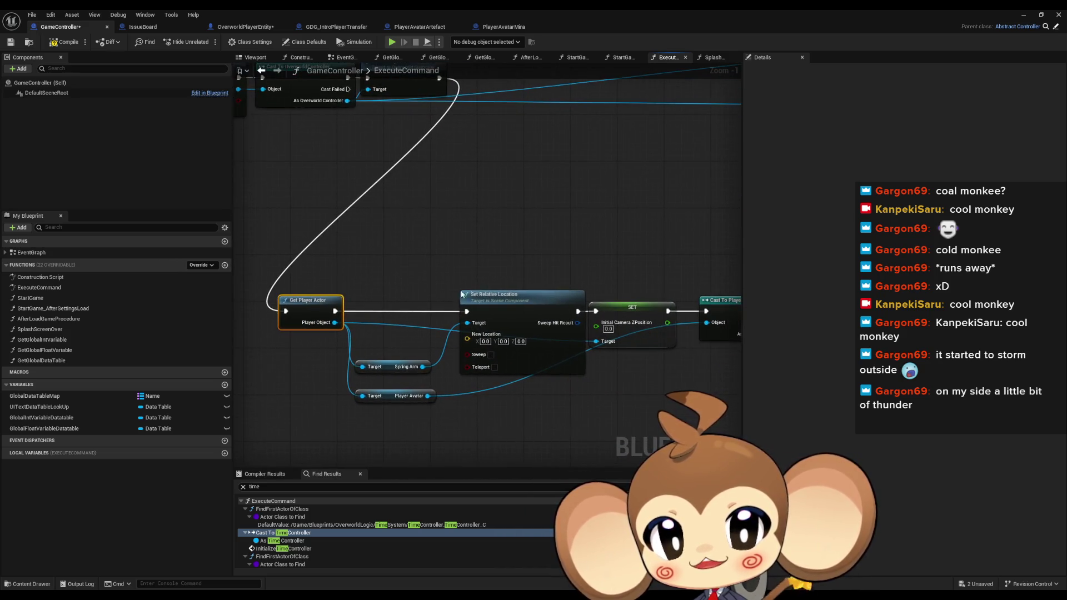
click(552, 306)
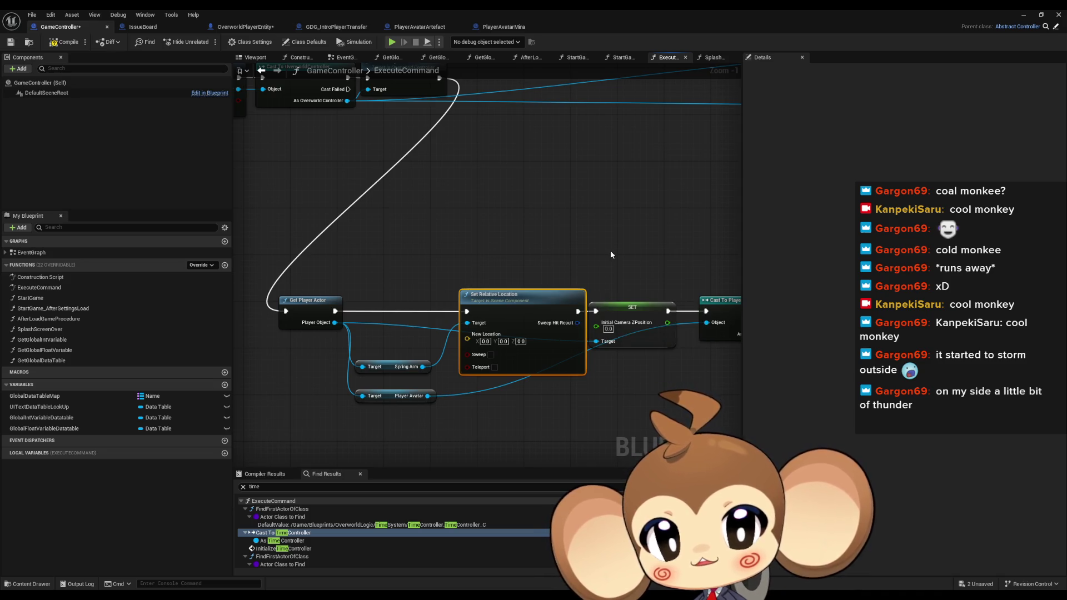
mouse_move(420, 100)
mouse_down()
mouse_move(464, 228)
mouse_move(488, 257)
mouse_up()
click(448, 222)
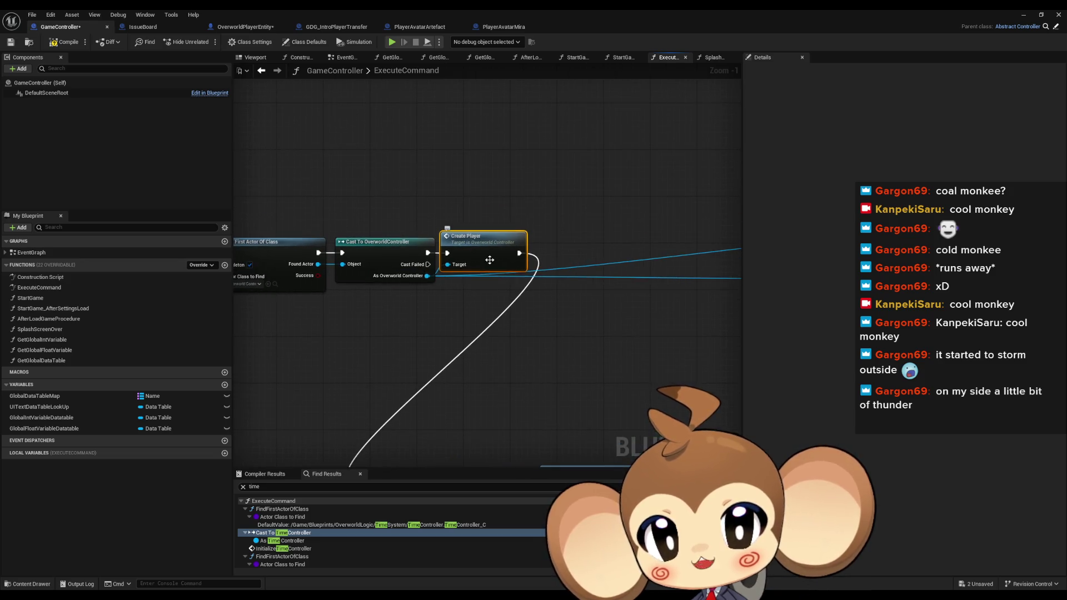
double_click(500, 270)
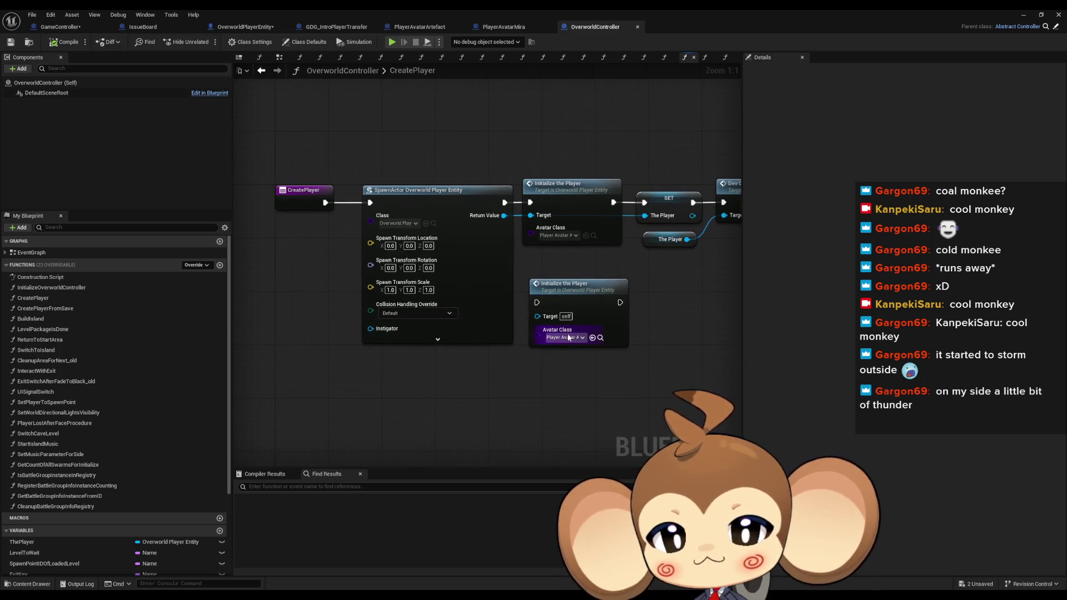
Add an Avatar Class input to CreatePlayer wired into Initialize the Player, then compile and save OverworldController.
drag(508, 378, 565, 339)
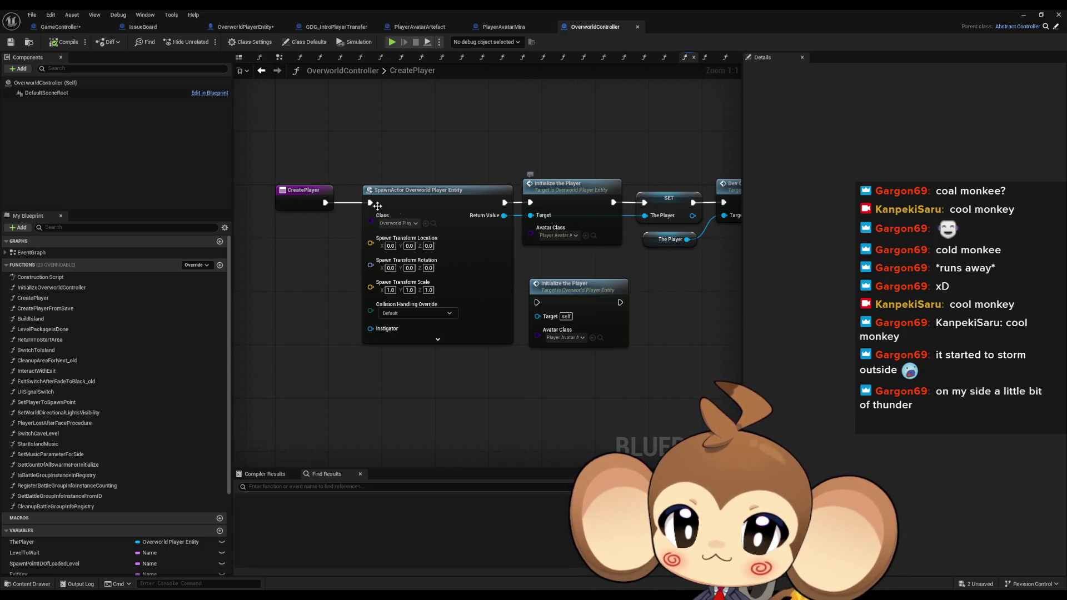
click(310, 194)
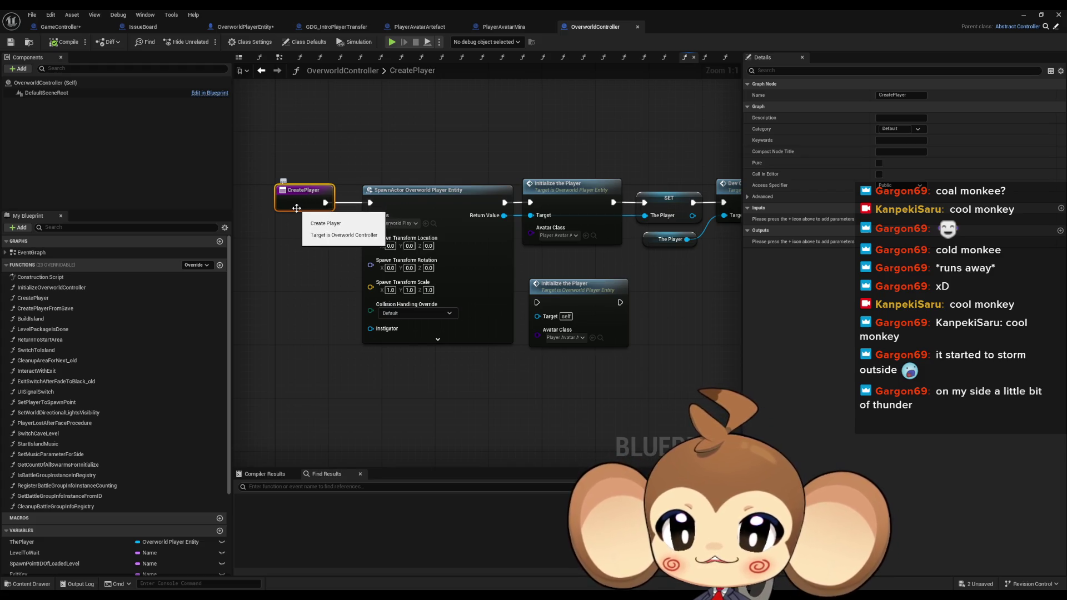
mouse_move(530, 234)
mouse_down()
mouse_move(459, 239)
mouse_move(298, 202)
mouse_up()
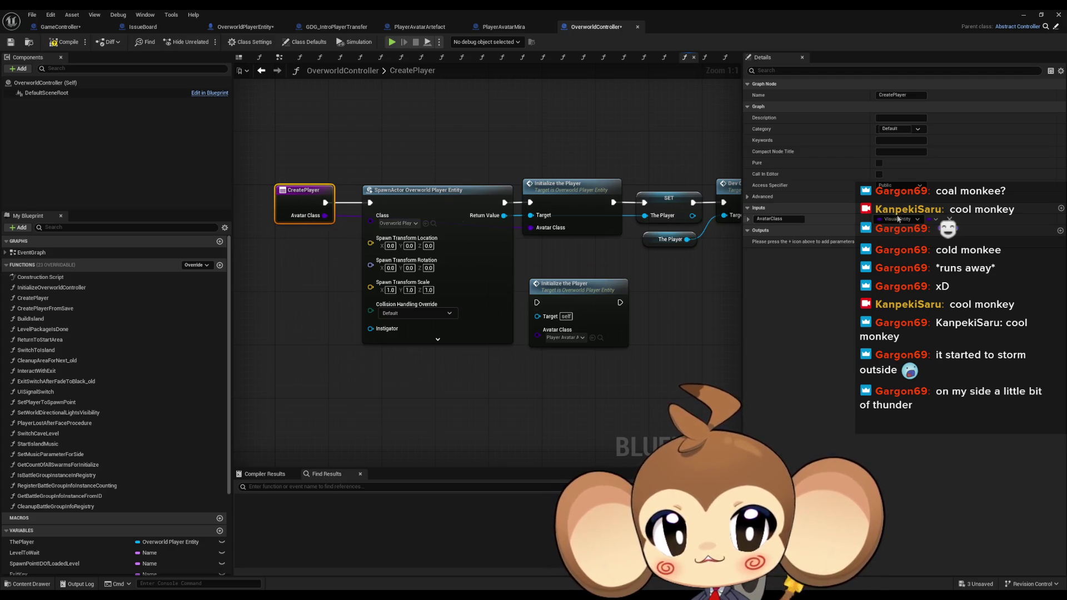
click(748, 220)
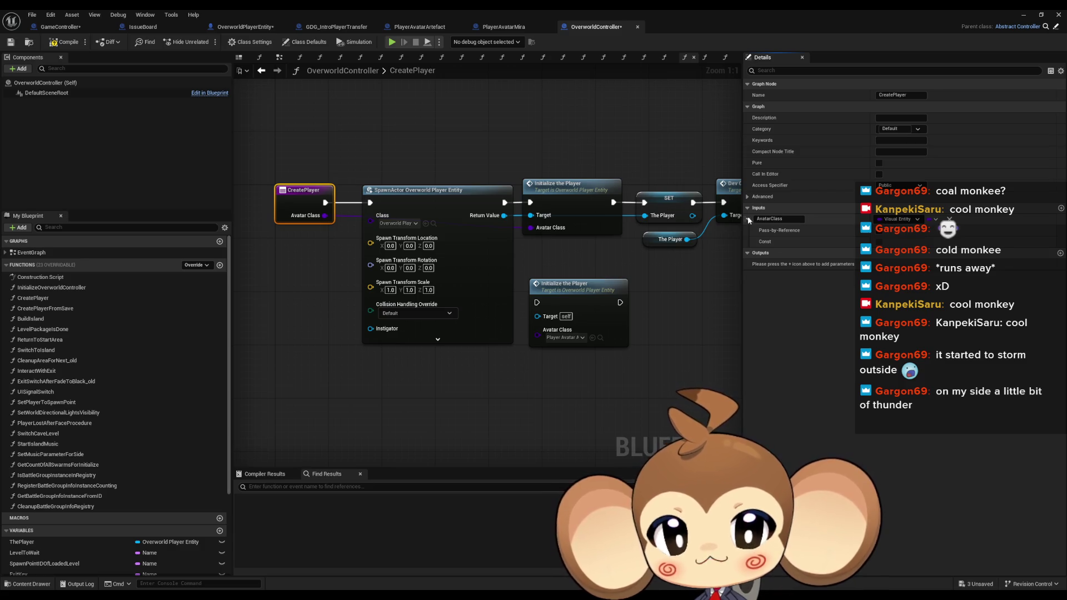
click(748, 219)
key(ctrl+s)
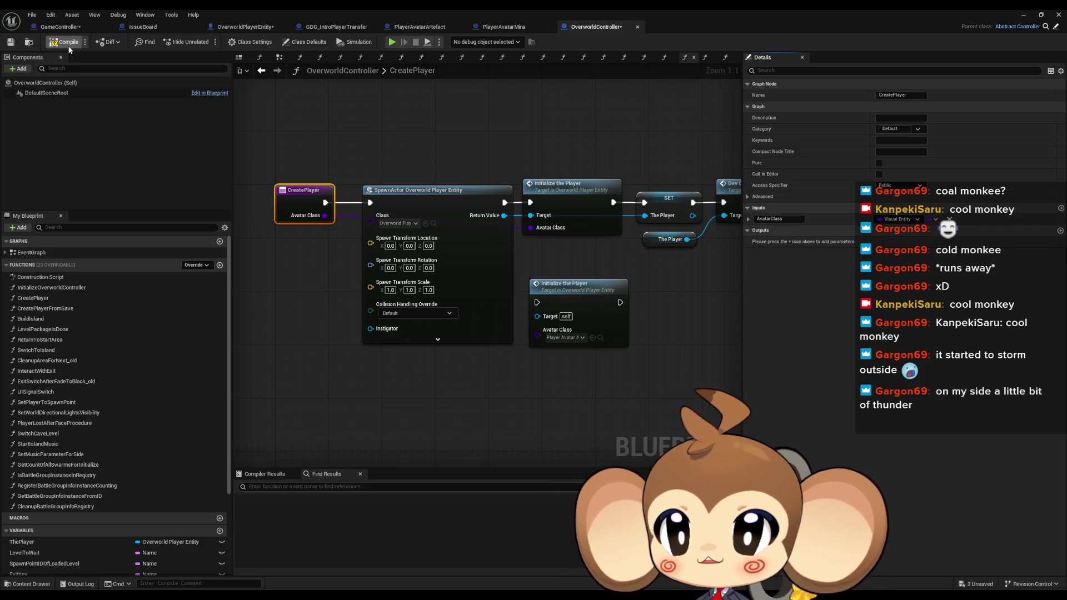
click(748, 220)
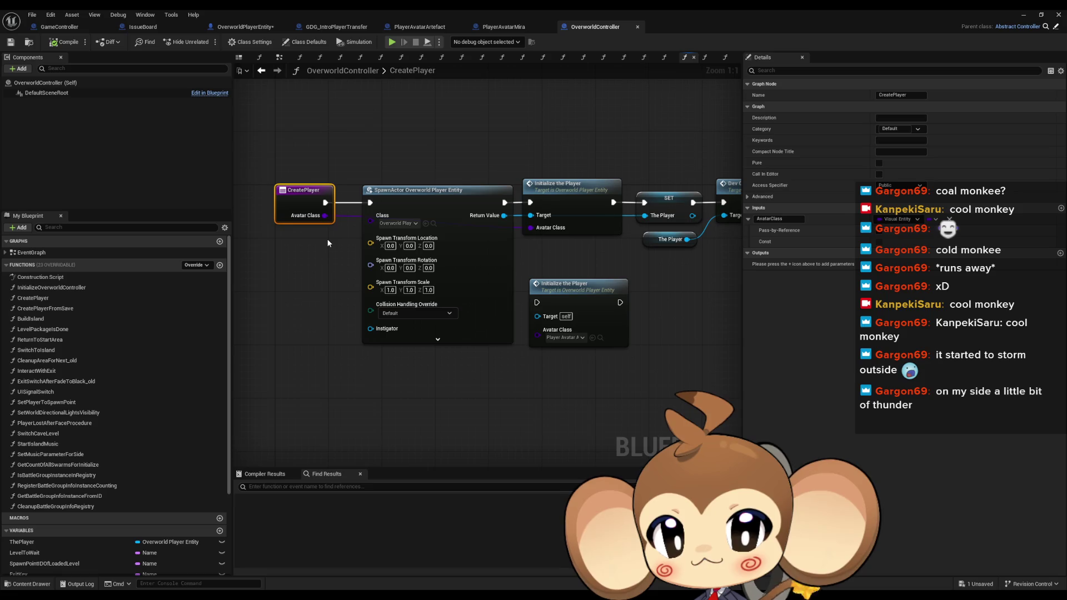
Run Find References > By Name on the CreatePlayer node to list its call sites.
click(573, 186)
drag(318, 215, 416, 265)
right_click(416, 265)
mouse_move(439, 343)
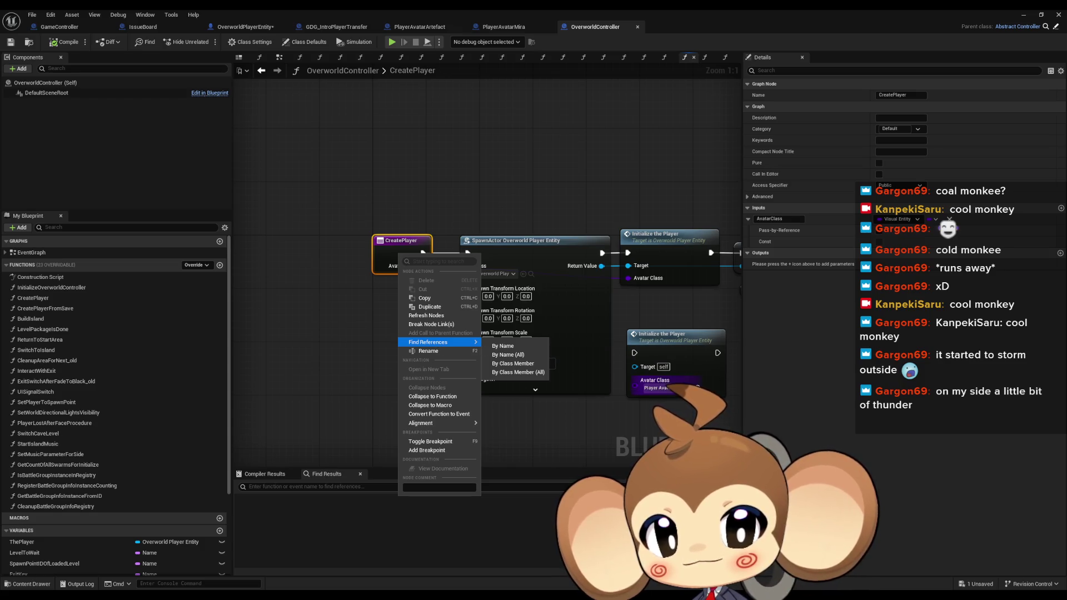
key(Escape)
double_click(548, 9)
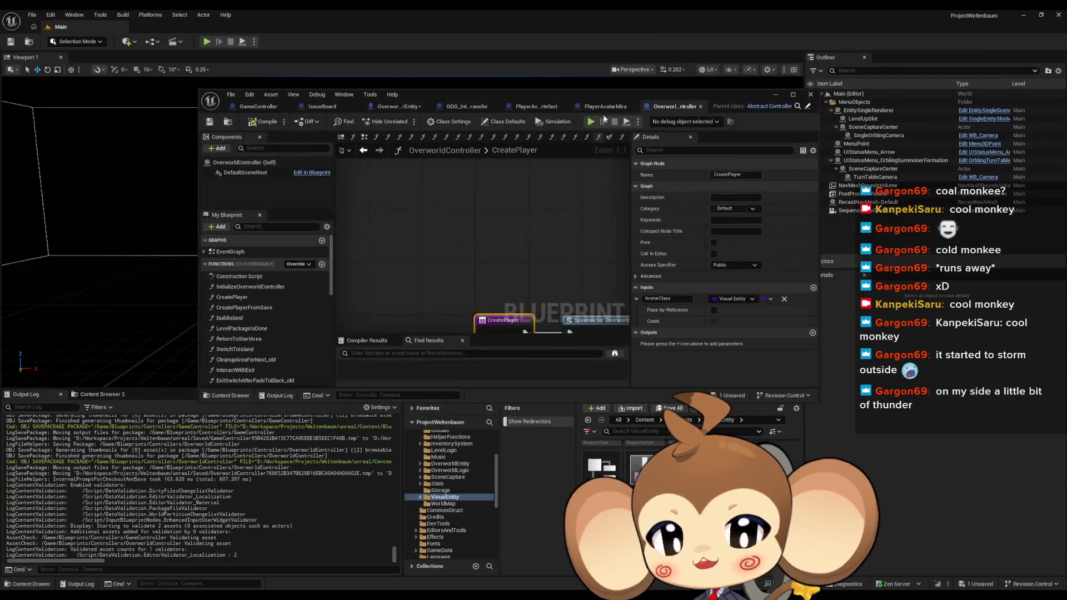
double_click(441, 94)
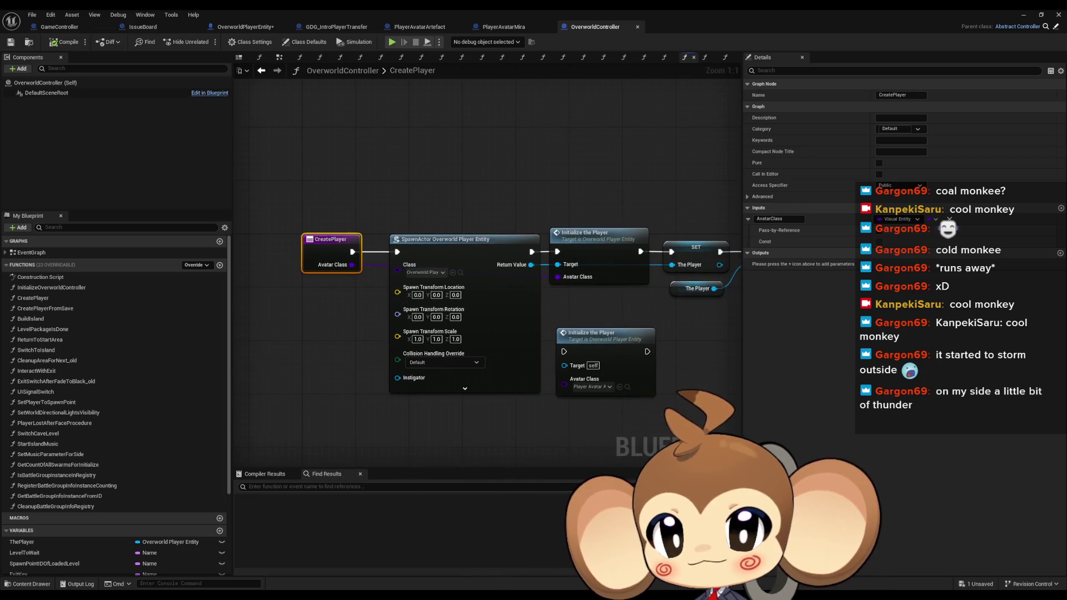
right_click(326, 251)
mouse_move(378, 337)
click(444, 368)
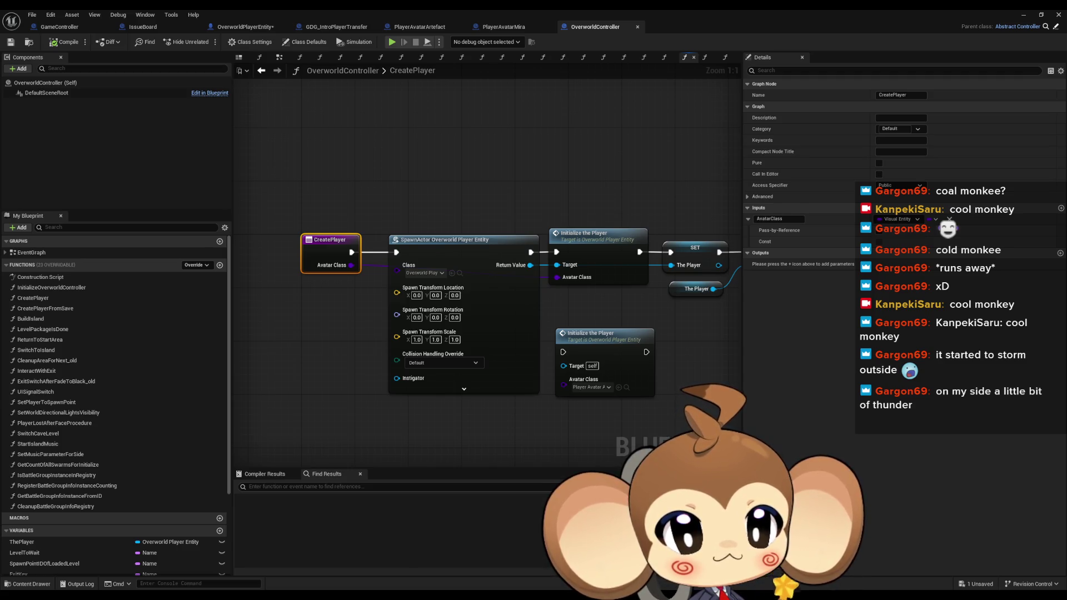
In GameController's ExecuteCommand graph, delete a box-selected block of nodes.
key(ctrl+Tab)
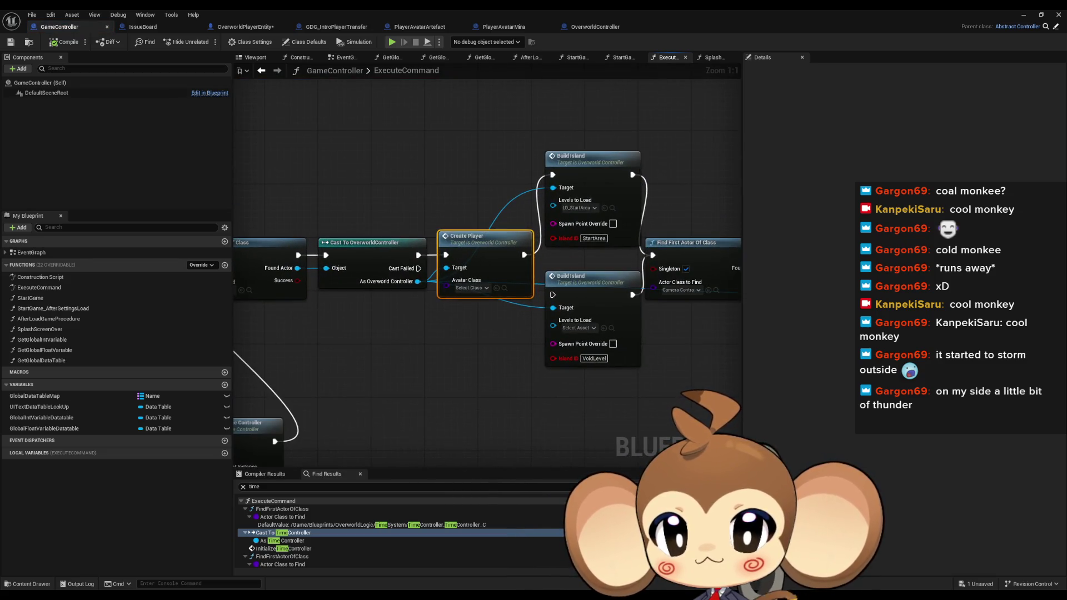
scroll(301, 252, down, 9)
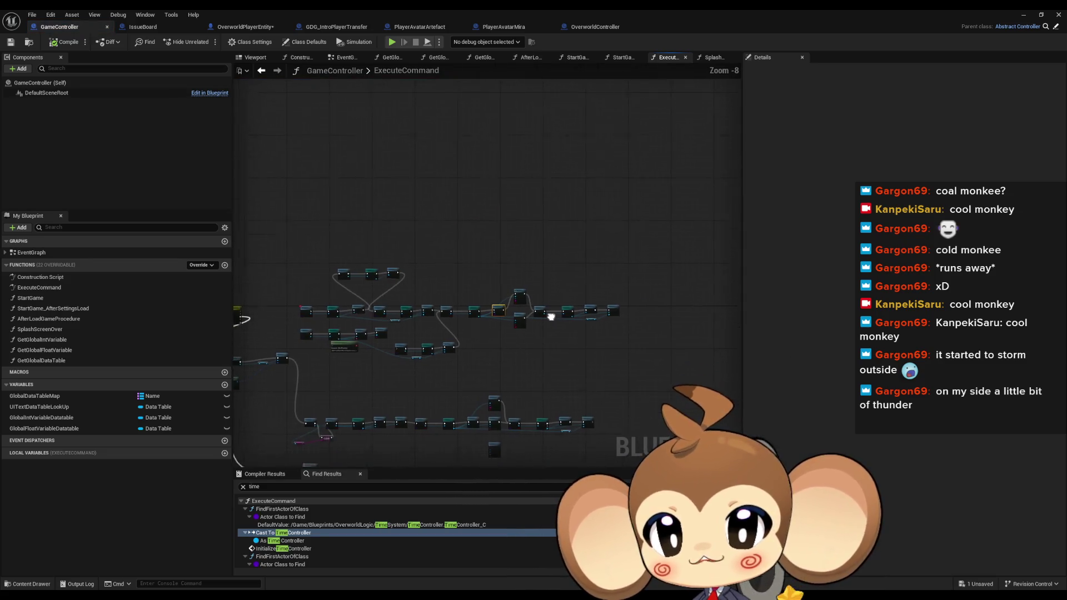
mouse_move(300, 251)
mouse_down()
mouse_move(508, 358)
mouse_move(662, 356)
mouse_up()
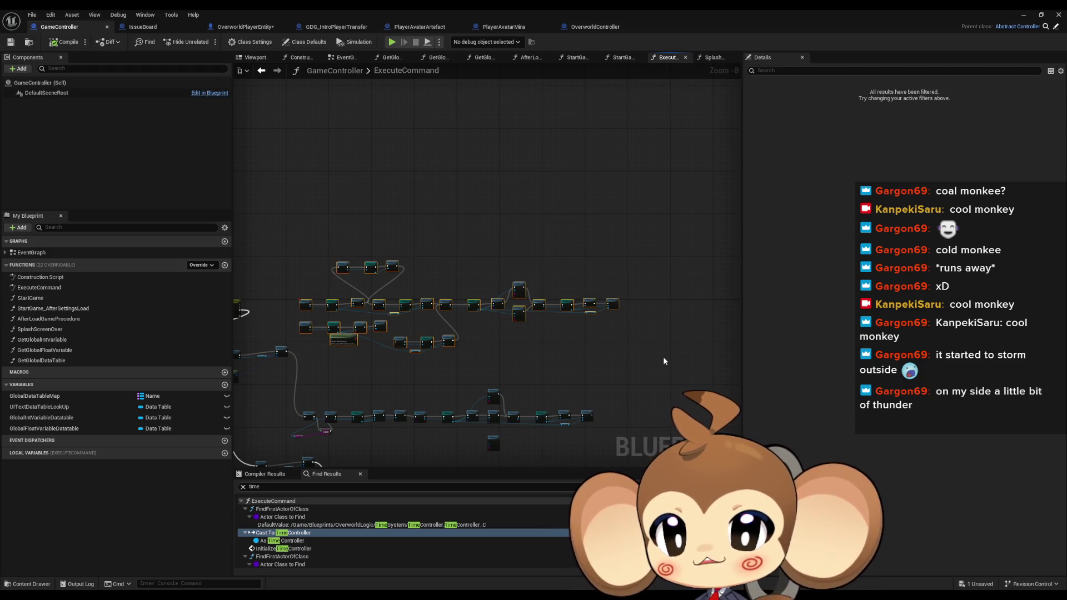
key(Delete)
scroll(488, 325, up, 5)
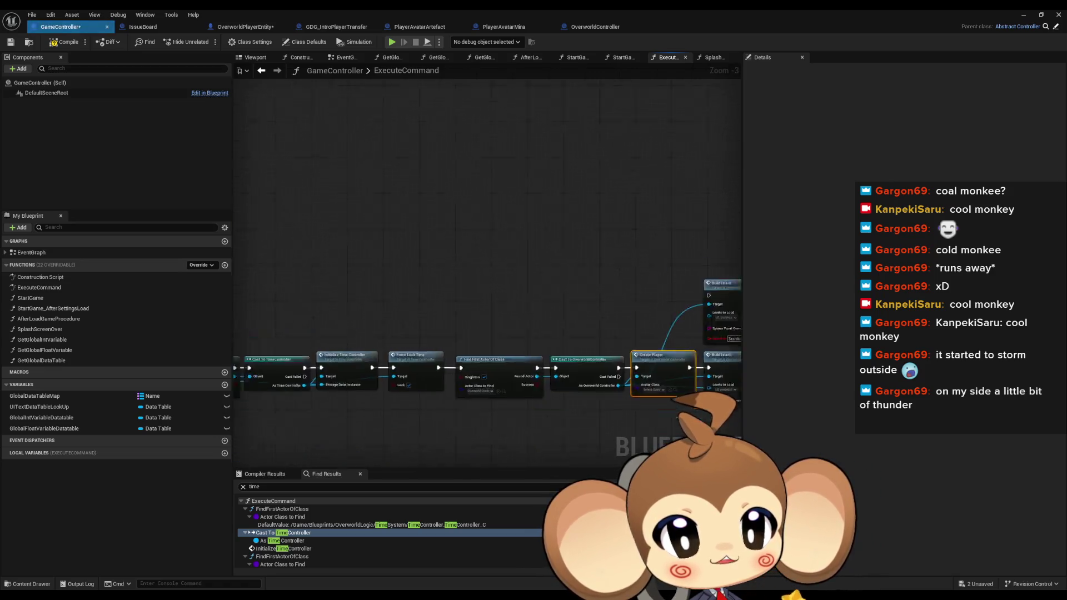
scroll(510, 304, down, 8)
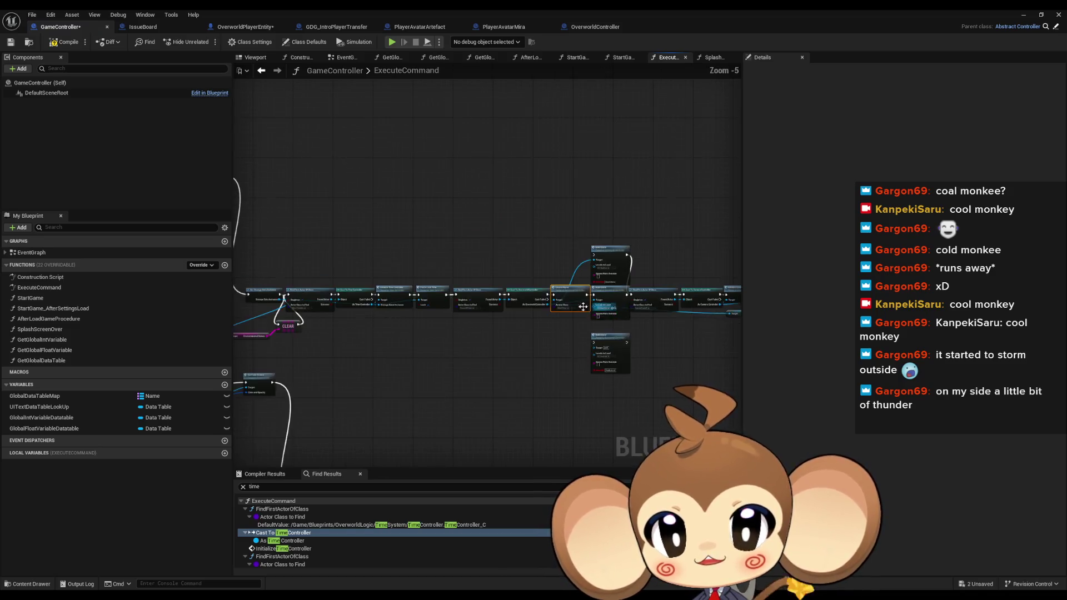
scroll(536, 304, up, 8)
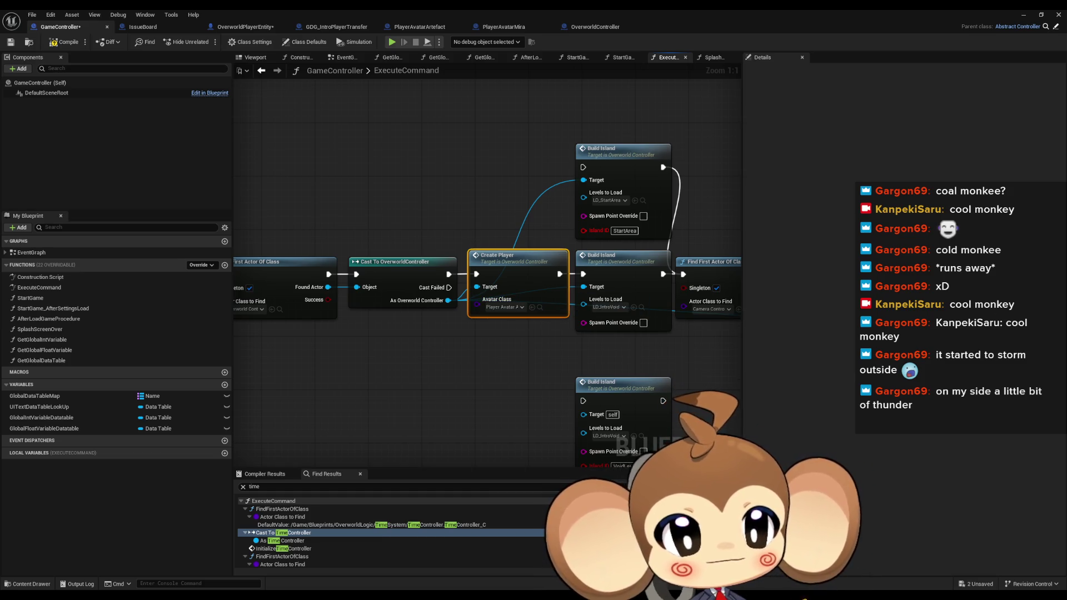
mouse_move(489, 333)
mouse_down()
mouse_move(463, 92)
mouse_move(489, 333)
mouse_up()
Set Create Player's Avatar Class to the player avatar class, then go back into the CreatePlayer function.
click(497, 296)
scroll(499, 298, down, 6)
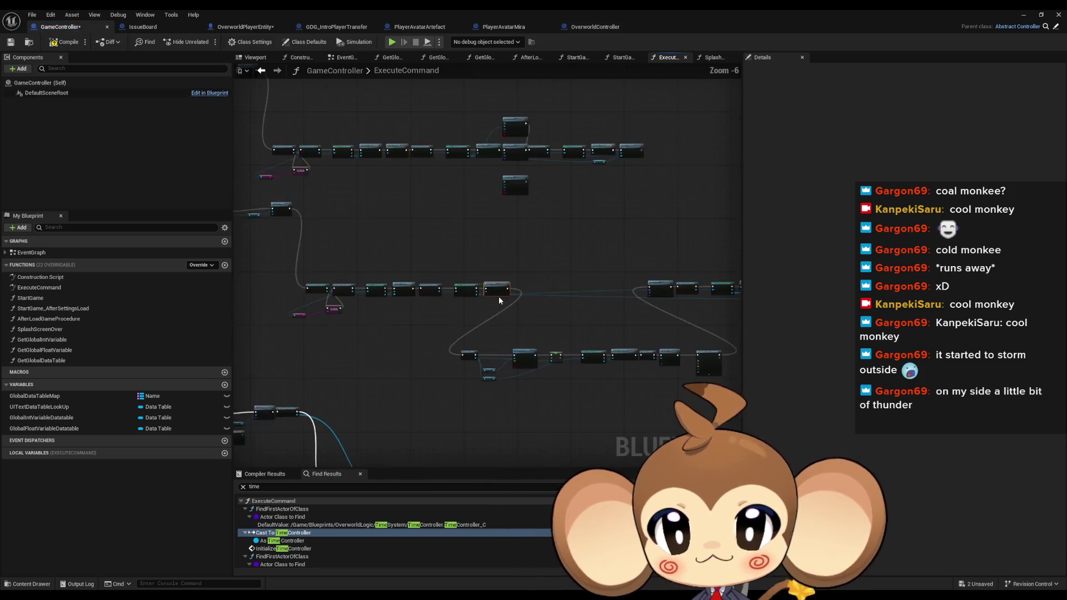
scroll(499, 298, up, 6)
click(478, 288)
click(517, 303)
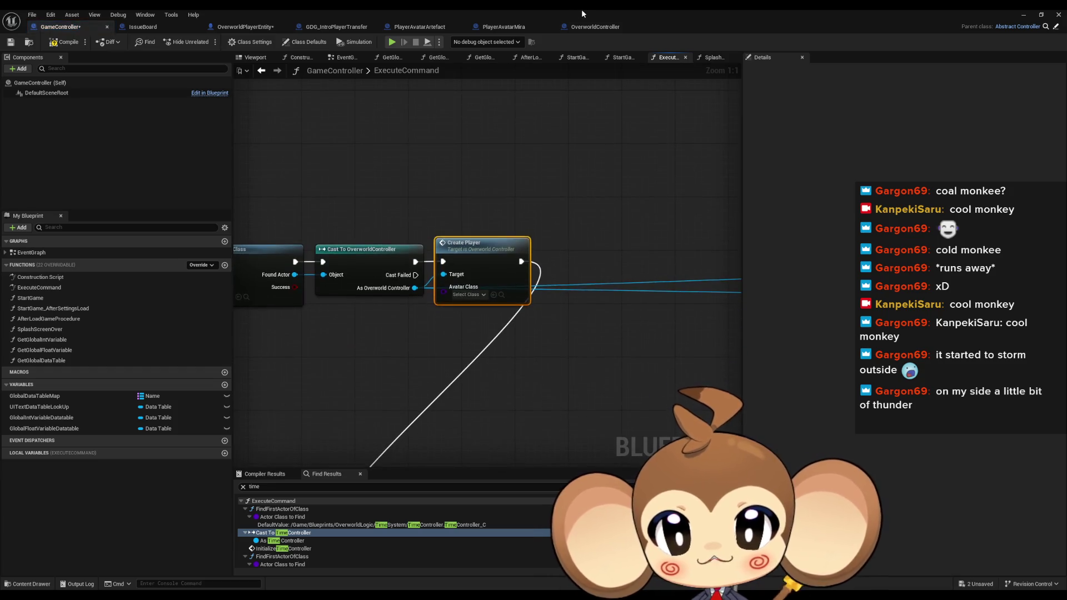
double_click(581, 9)
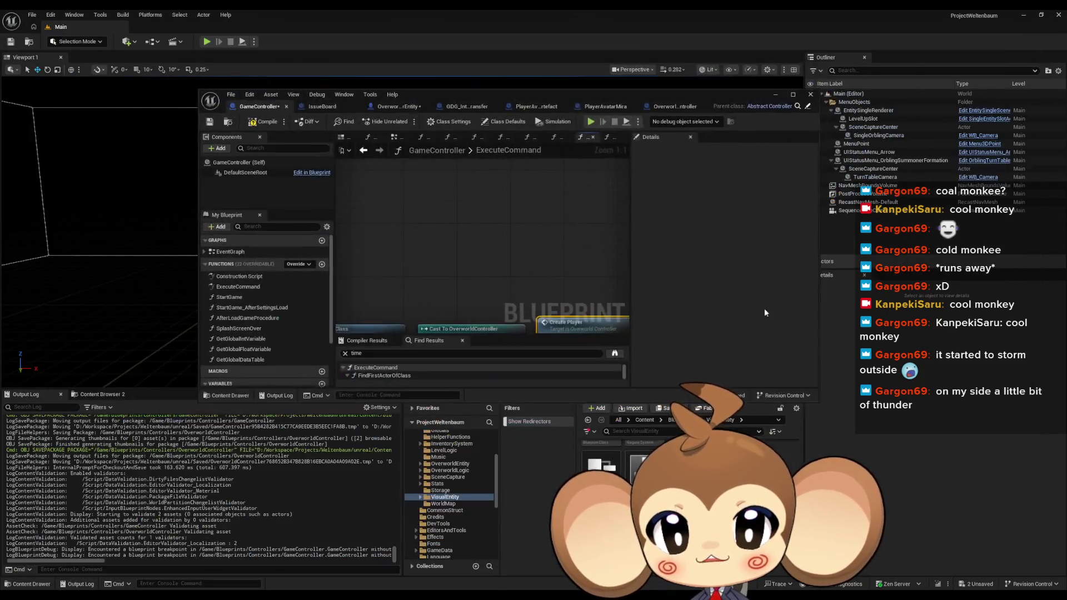
double_click(498, 95)
click(685, 338)
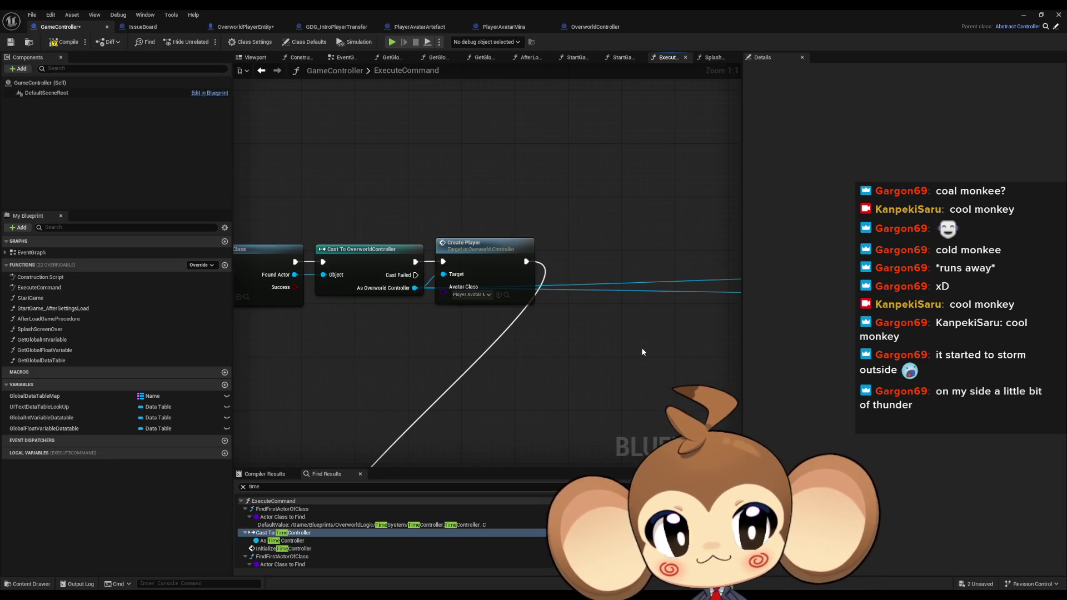
scroll(566, 261, down, 12)
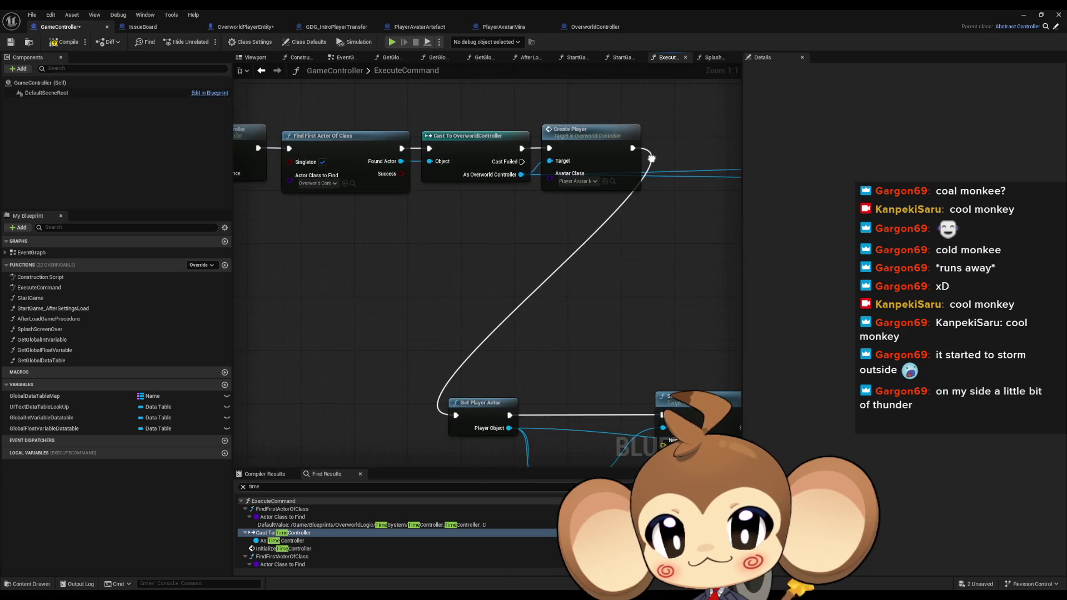
scroll(565, 260, up, 12)
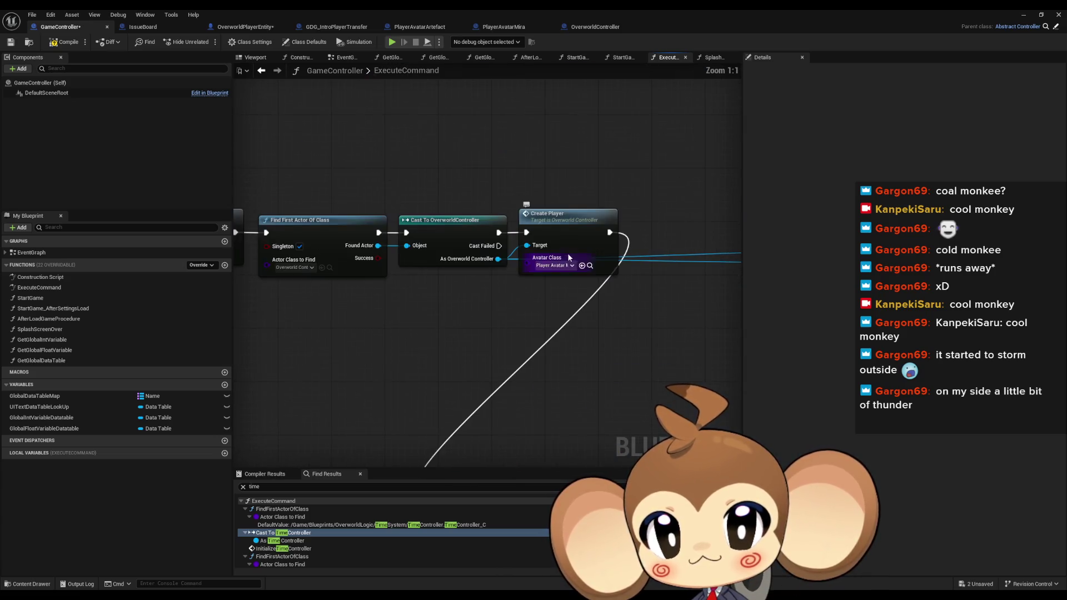
double_click(566, 234)
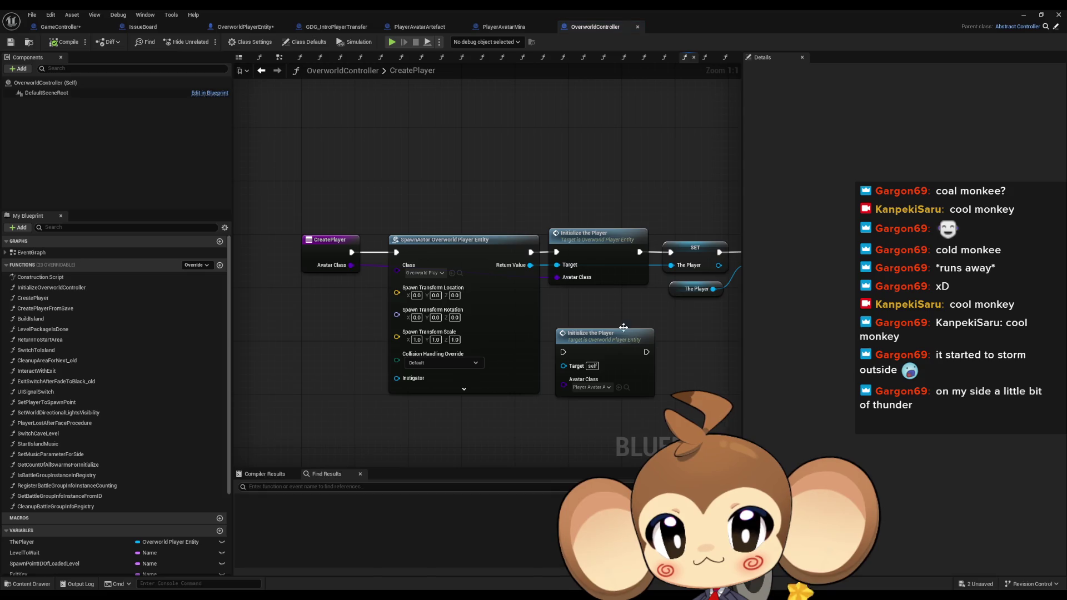
Inspect the Dev Create Battle Group node in CreatePlayer, then return to the GameController blueprint.
drag(427, 304, 458, 308)
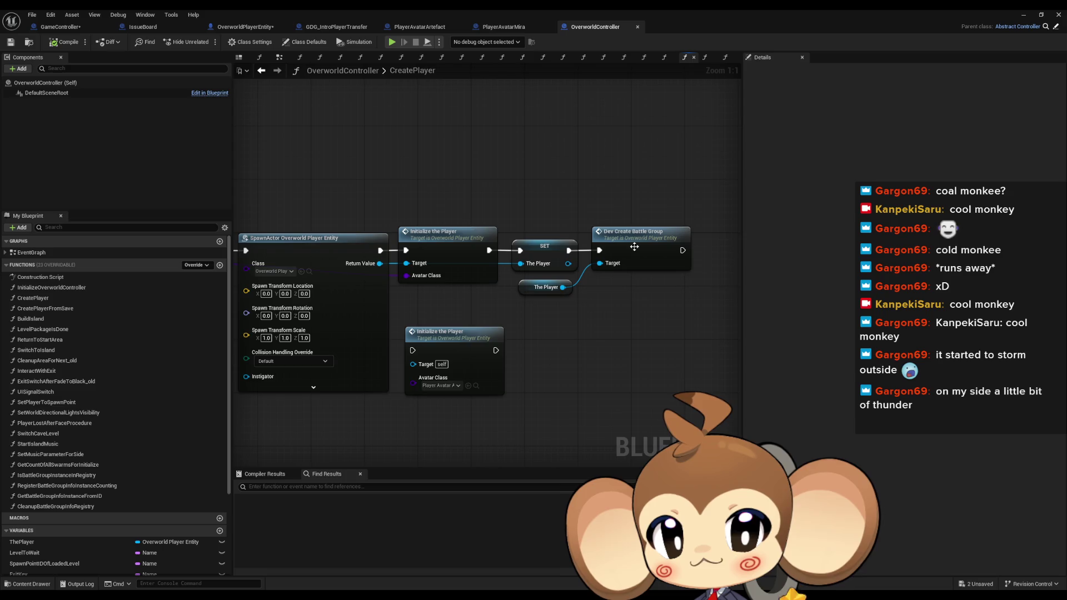
click(656, 252)
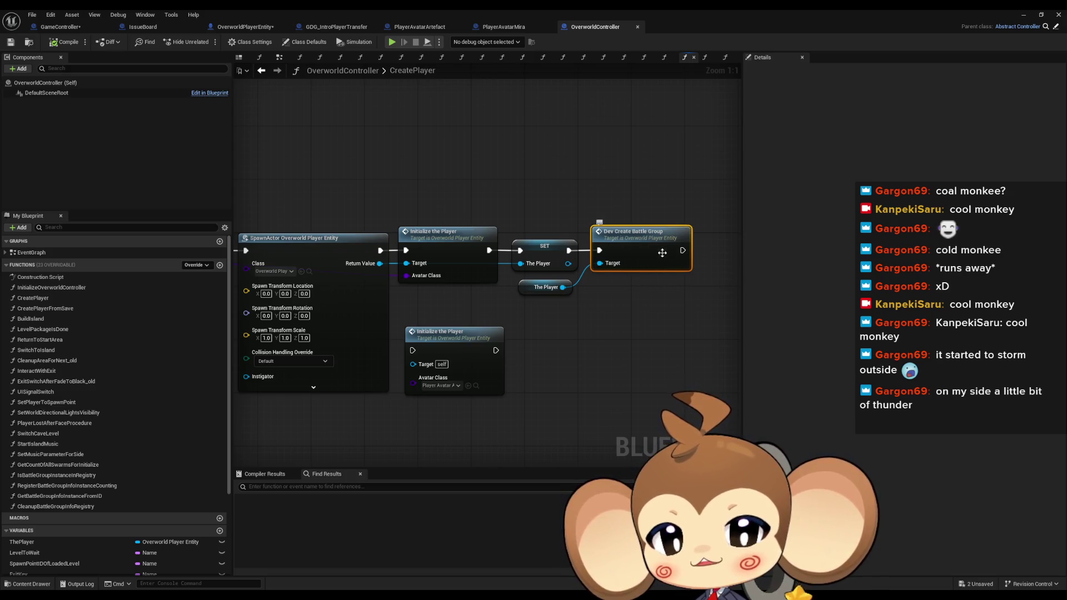
click(654, 360)
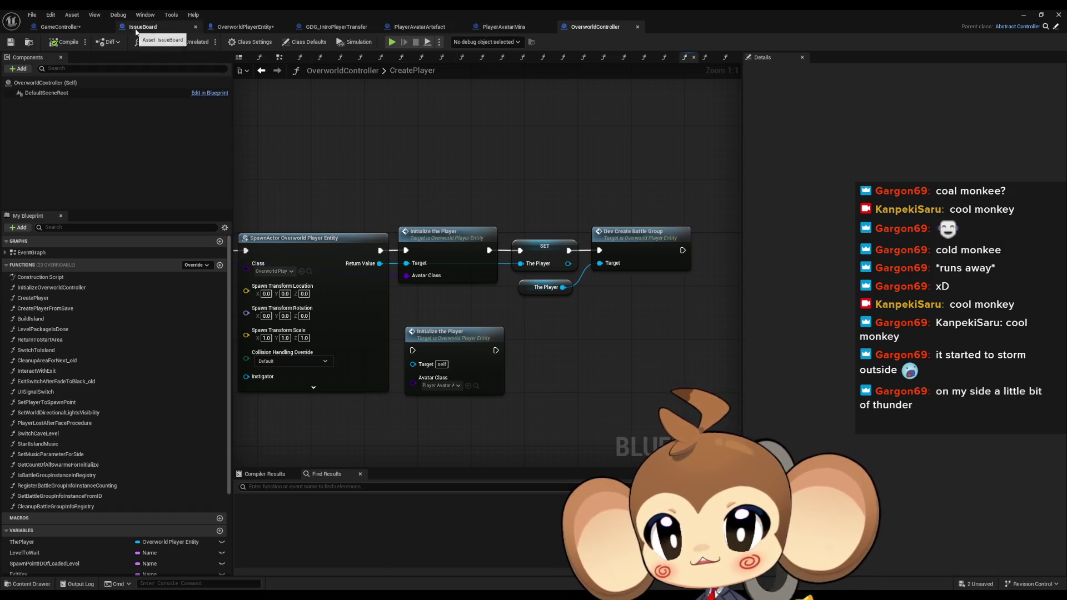
click(62, 27)
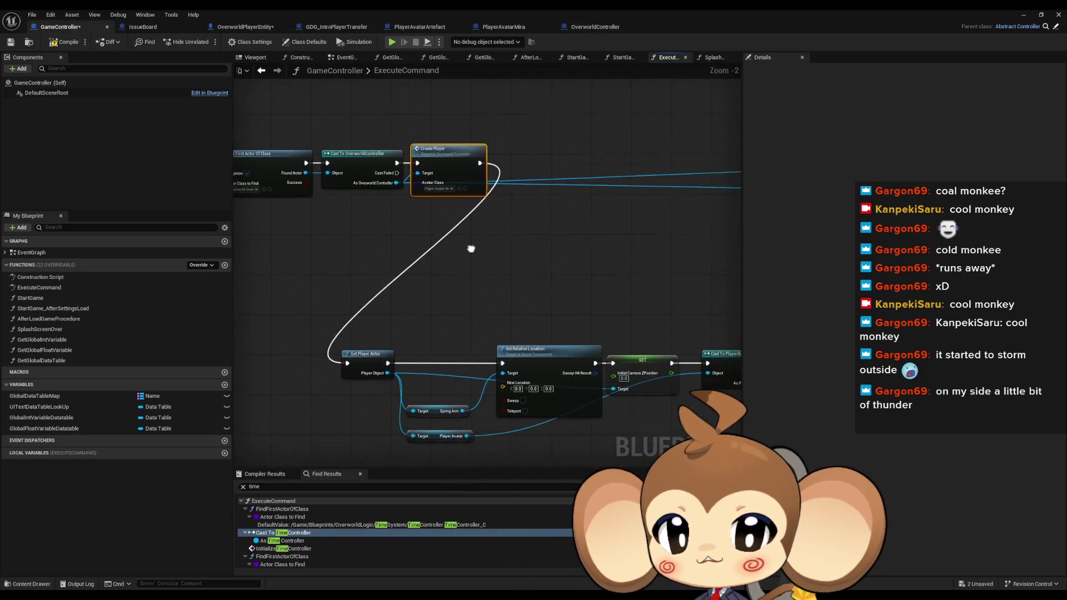
Trace the ExecuteCommand chain from Create Player through Cast To PlayerAvatarArtefact to SpawnActor and back to Build Island.
mouse_move(429, 270)
mouse_down()
mouse_move(413, 258)
mouse_move(418, 242)
mouse_up()
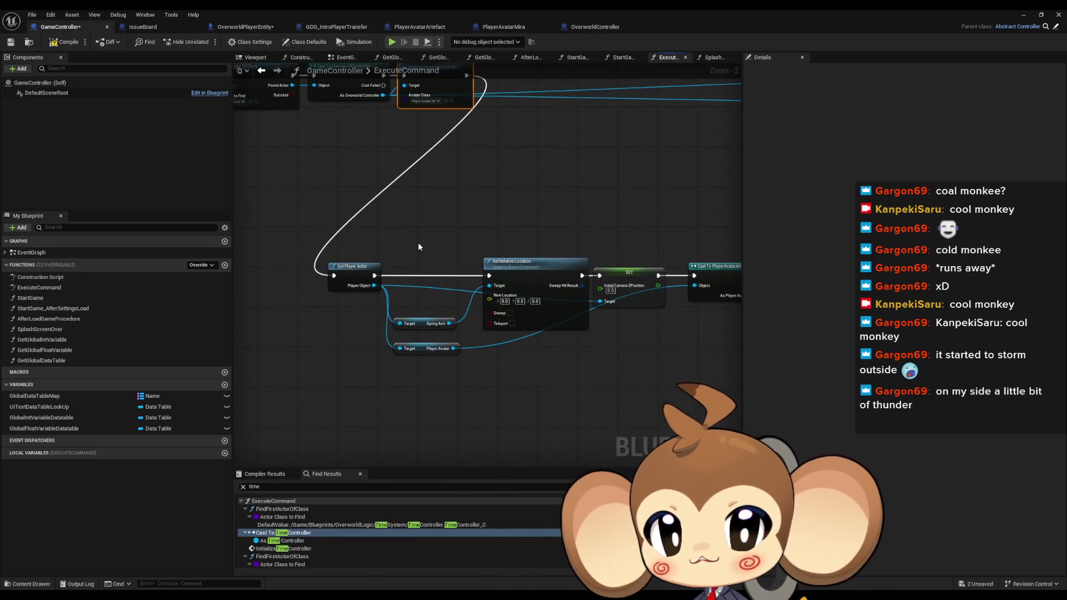
scroll(417, 242, up, 2)
mouse_move(305, 229)
mouse_down()
mouse_move(598, 379)
mouse_move(639, 368)
mouse_move(557, 353)
mouse_up()
click(639, 278)
drag(638, 324, 351, 355)
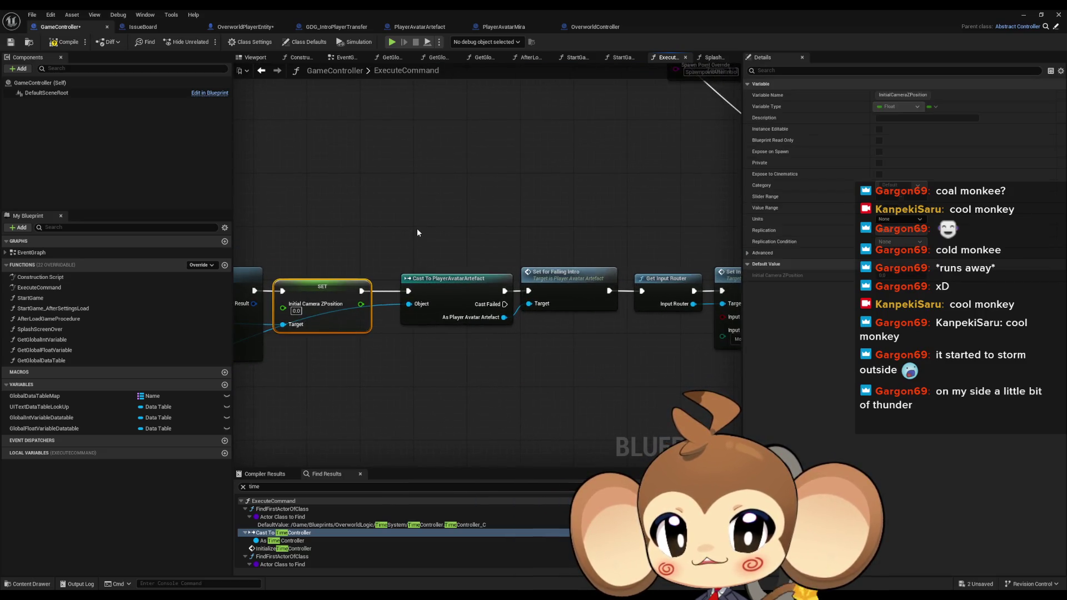
drag(429, 234, 484, 358)
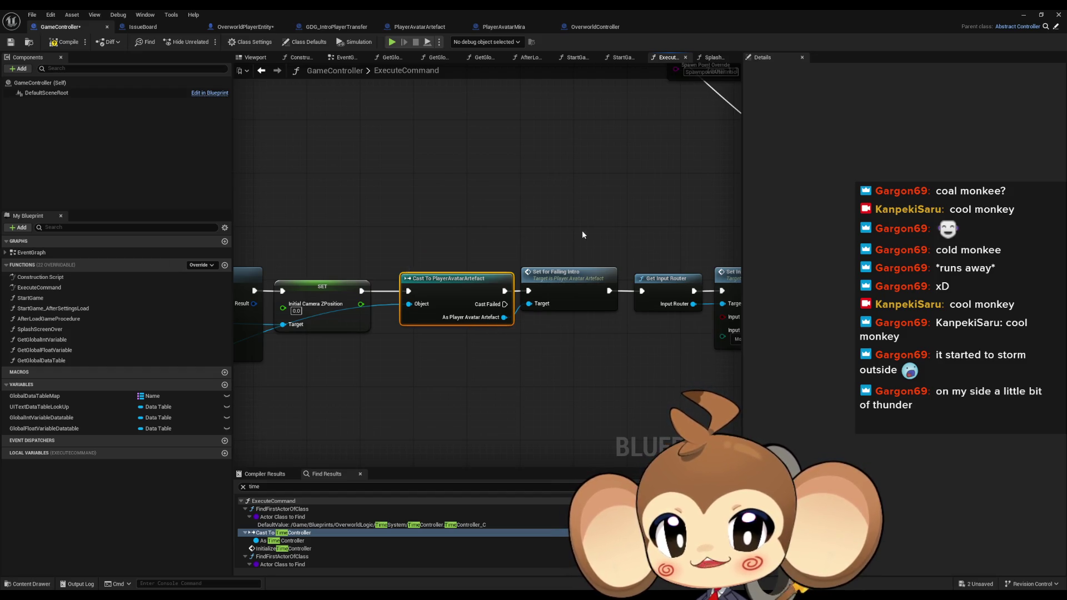
drag(583, 236, 602, 348)
drag(640, 229, 458, 232)
click(475, 280)
drag(546, 225, 594, 368)
mouse_move(689, 244)
mouse_down()
mouse_move(450, 232)
mouse_move(591, 289)
mouse_up()
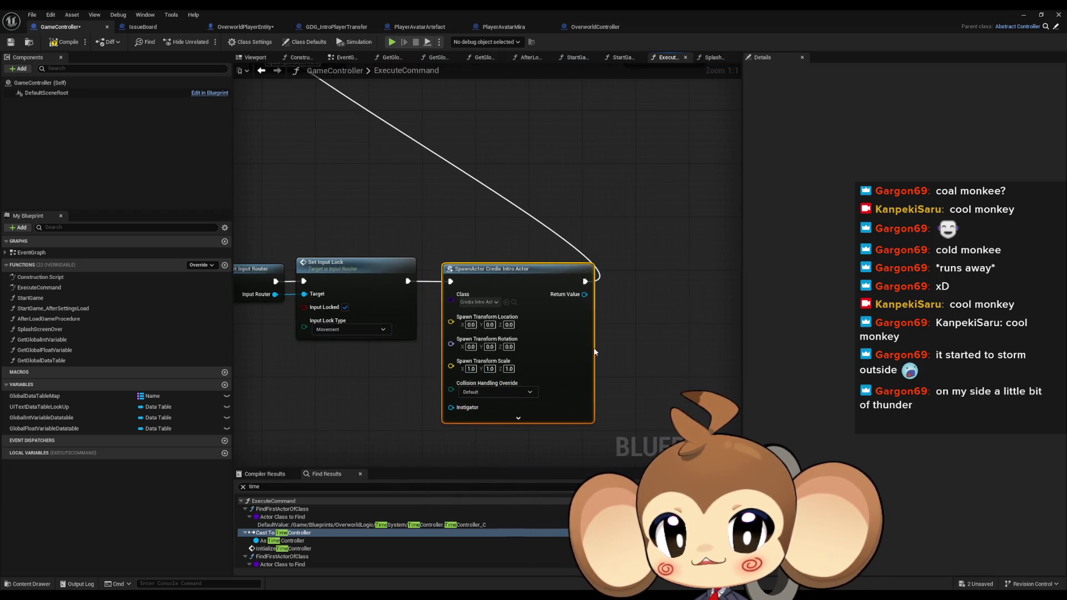
scroll(576, 344, down, 3)
double_click(481, 259)
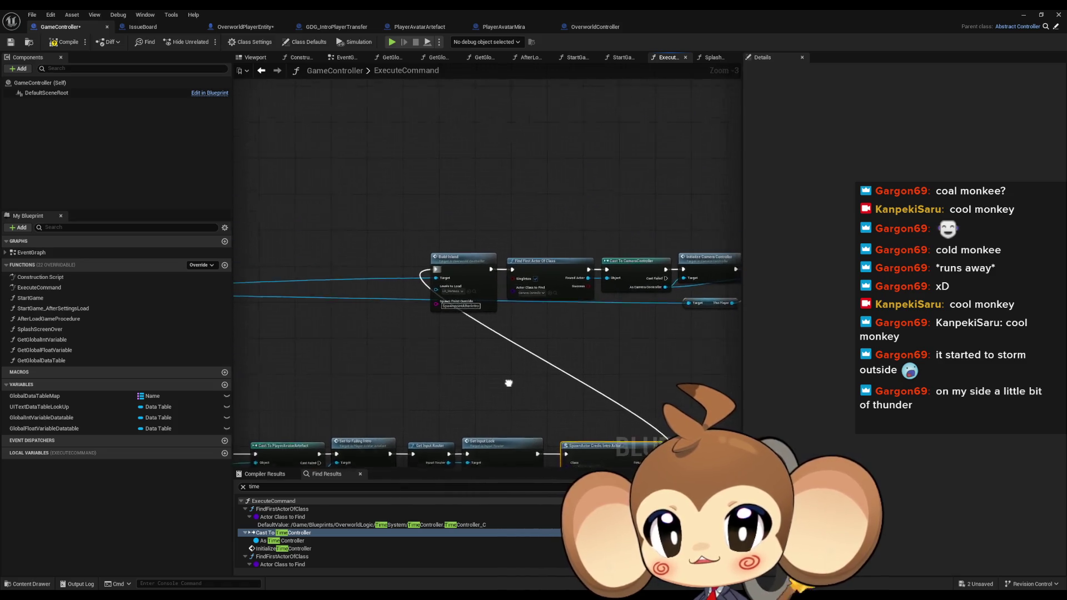
Check Build Island's Spawn Point Override value, then restore the blueprint window to reveal the level editor.
scroll(434, 378, down, 6)
mouse_move(261, 316)
mouse_down()
mouse_move(481, 410)
mouse_move(723, 441)
mouse_up()
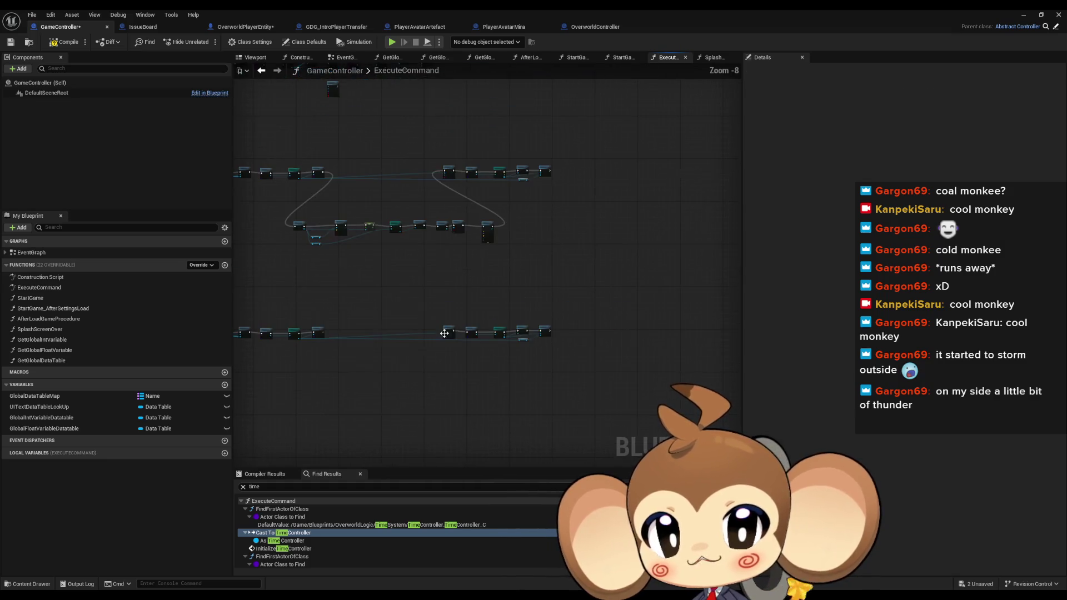
scroll(546, 316, up, 1)
scroll(547, 315, up, 4)
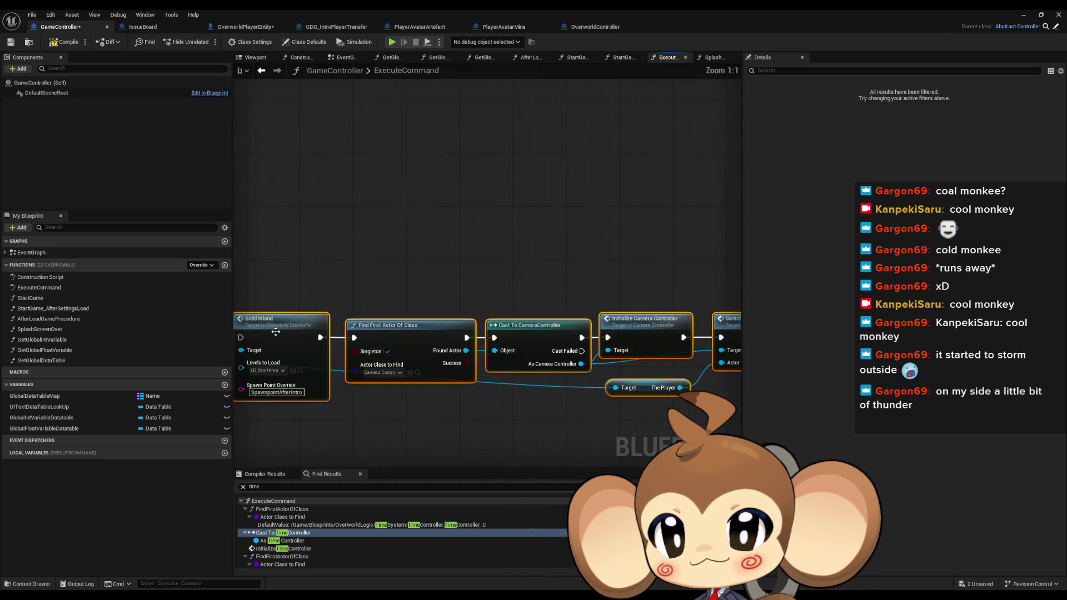
click(444, 355)
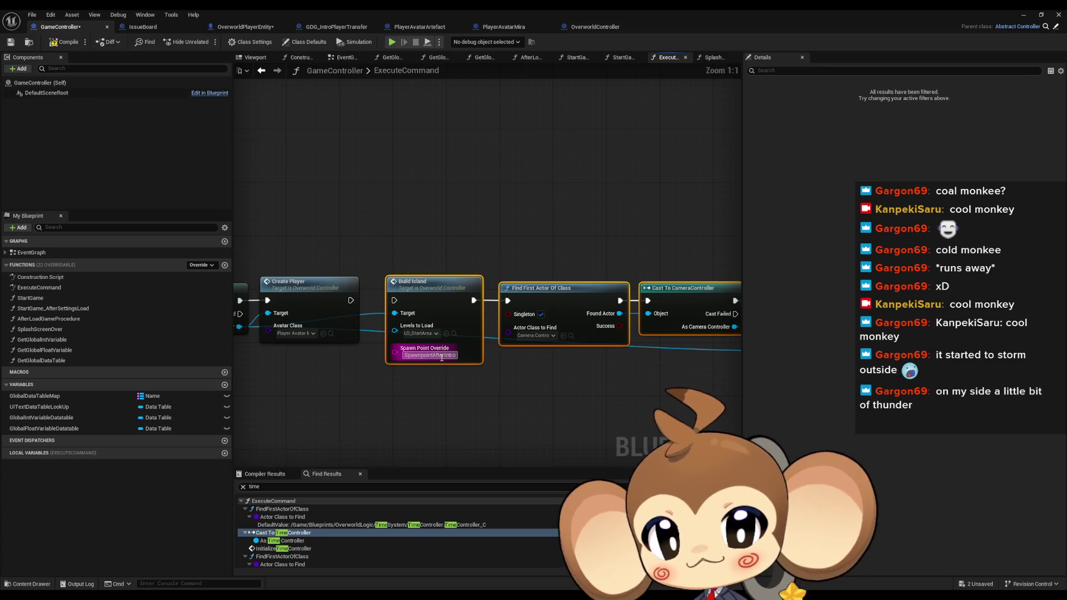
click(439, 411)
double_click(415, 9)
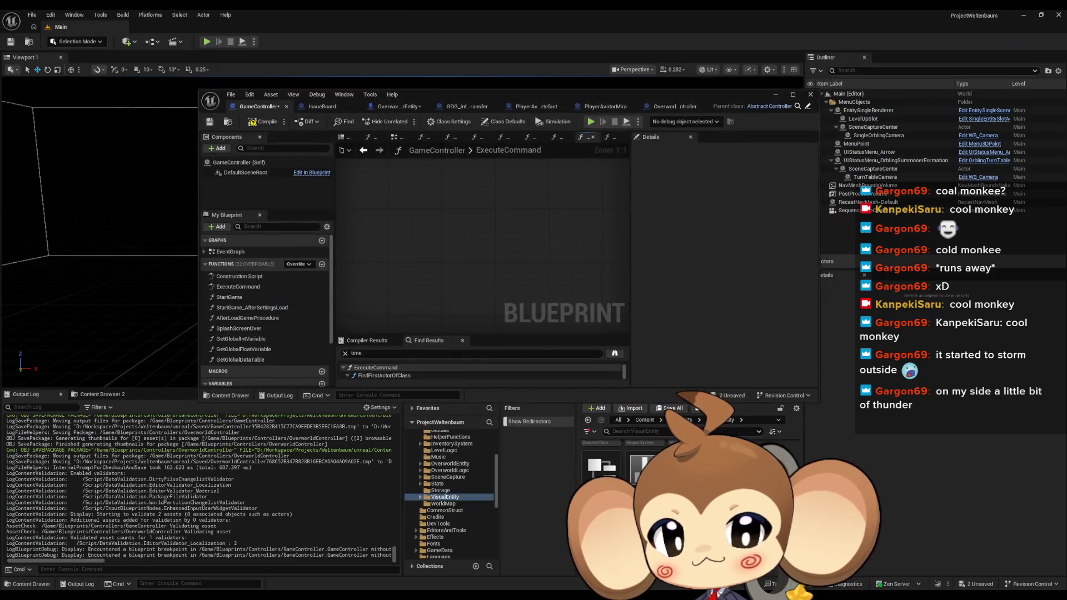
Go to Content > Maps > Dummy > StartArea and load the StartArea map, saving both changed blueprints.
click(644, 421)
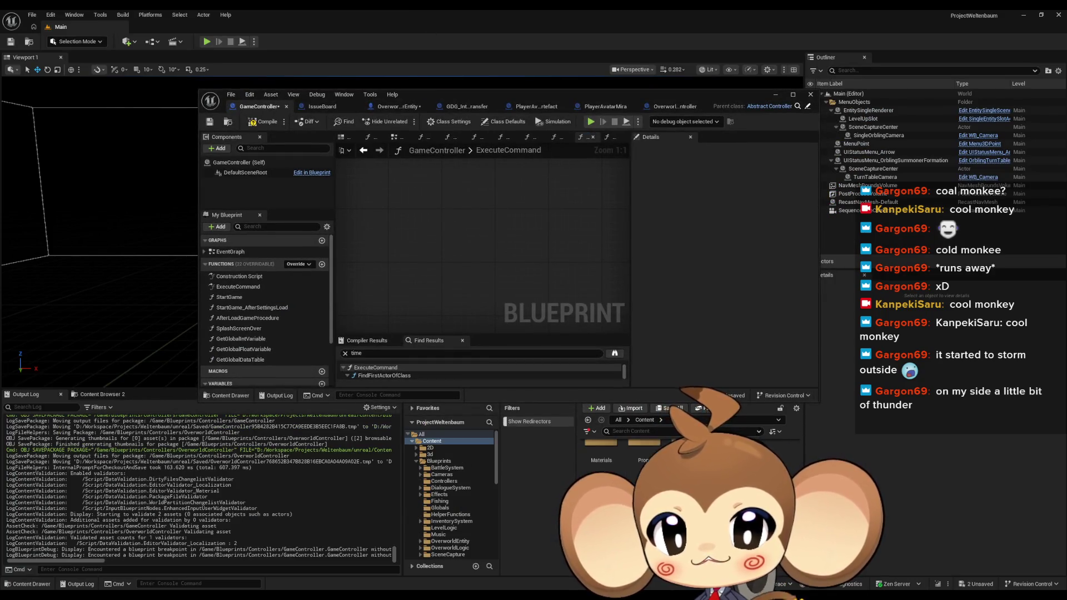
scroll(639, 462, down, 1)
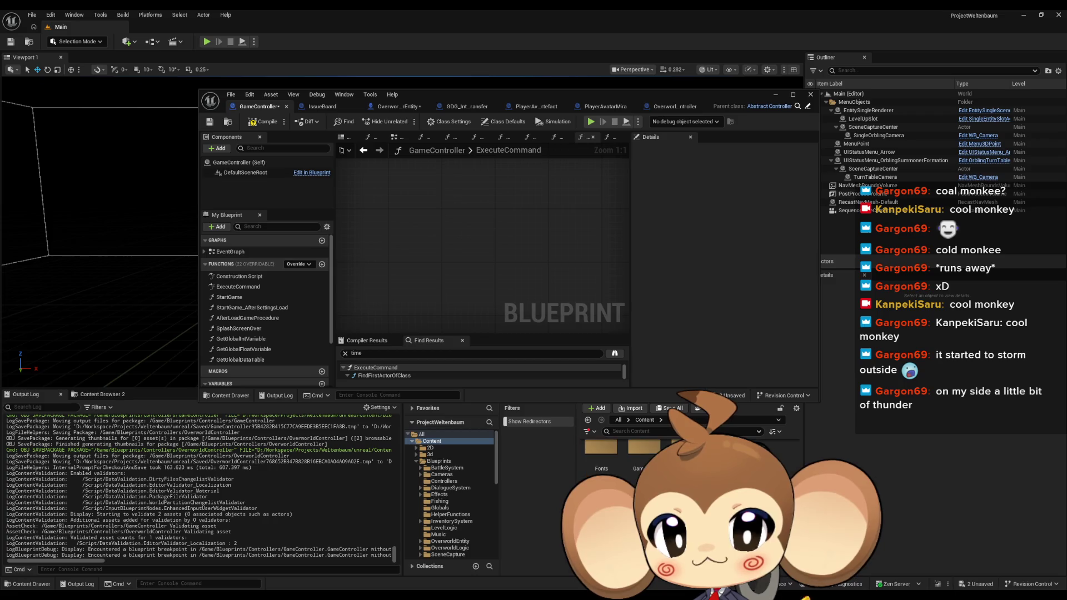
click(433, 497)
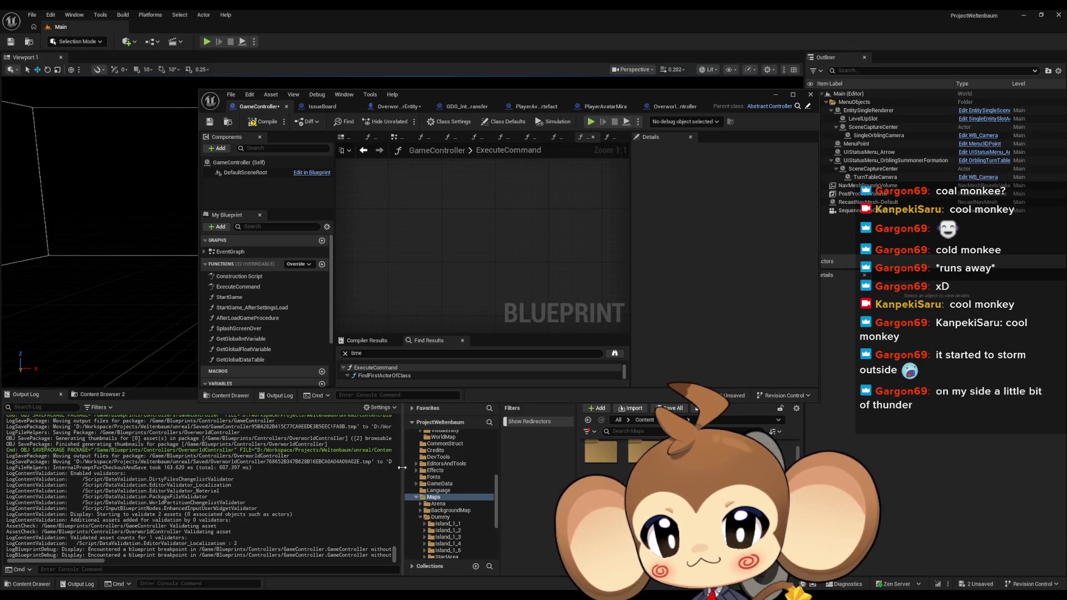
drag(402, 467, 283, 467)
double_click(568, 450)
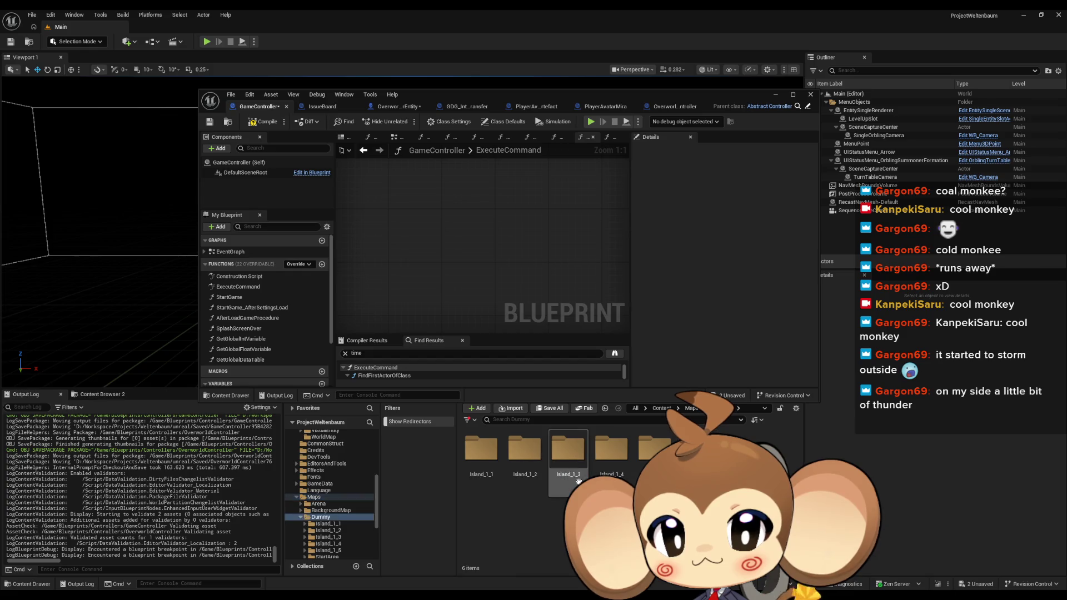
drag(284, 489, 370, 489)
double_click(561, 526)
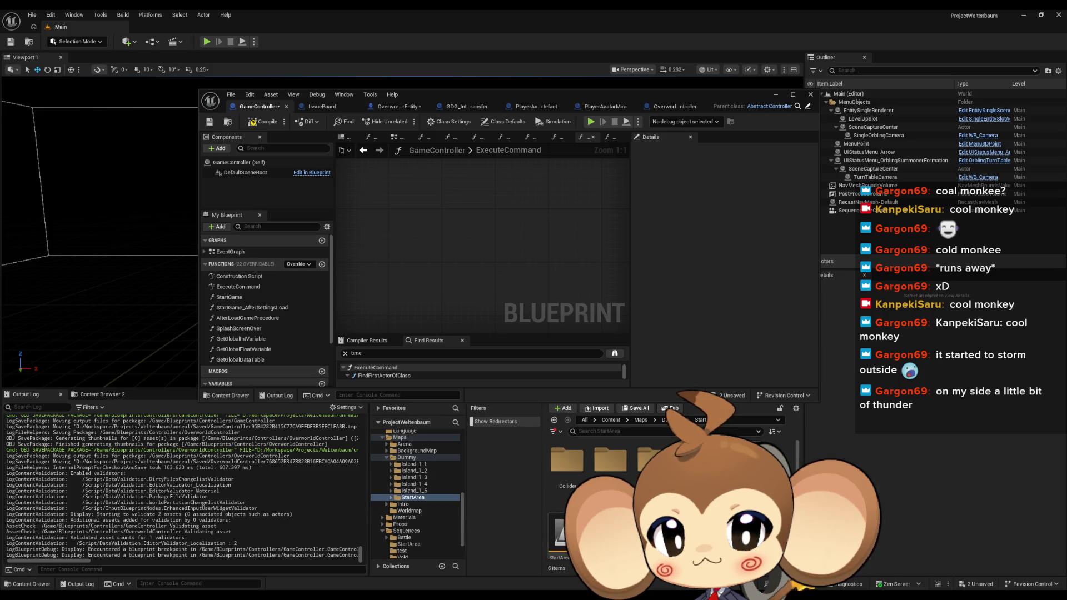
key(ctrl+shift+s)
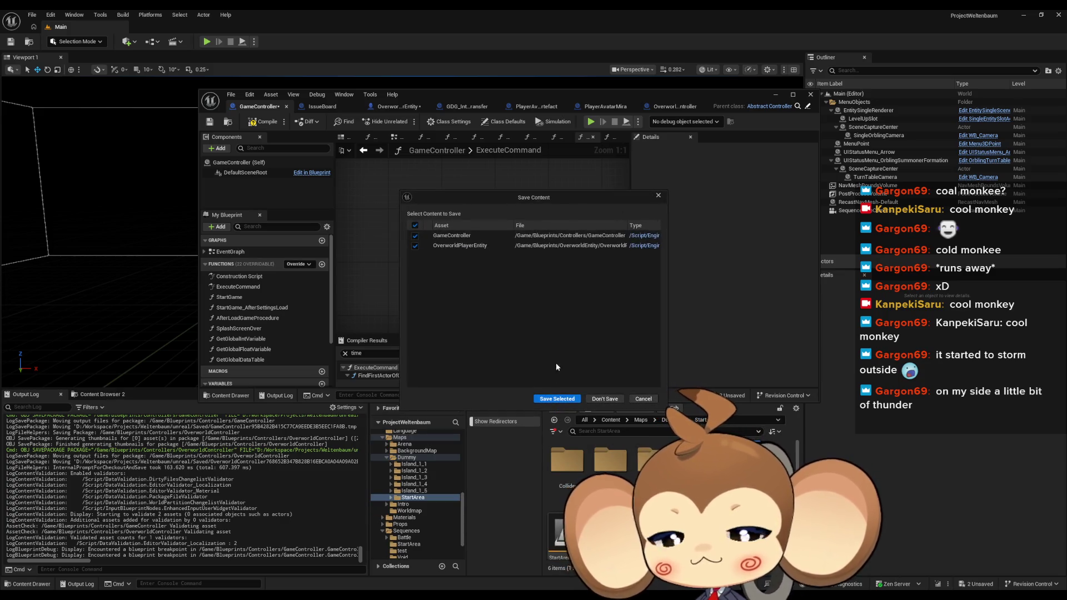
click(557, 398)
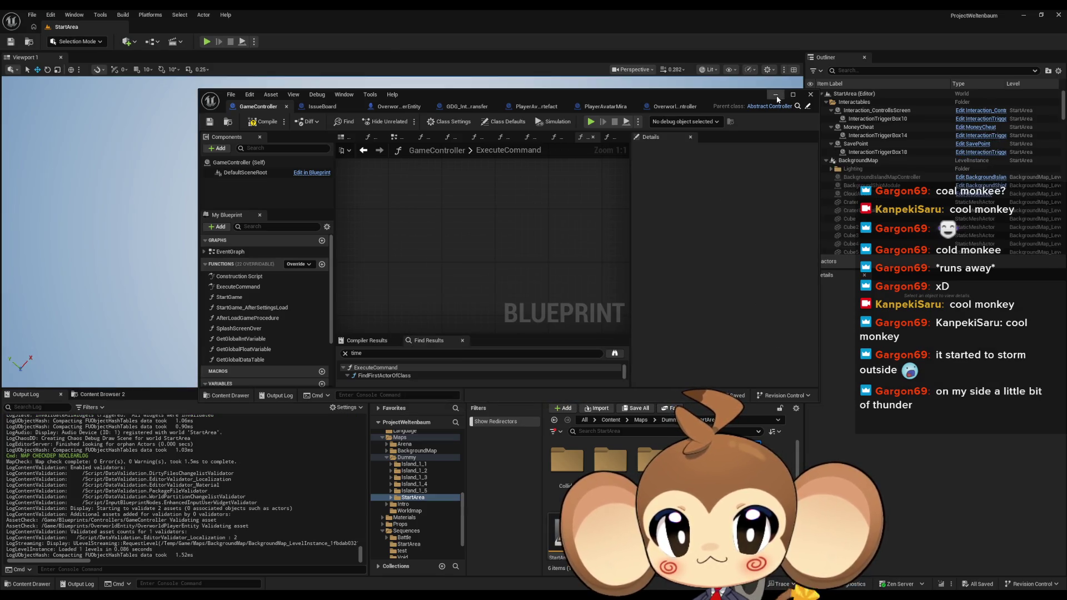
Collapse the BackgroundMap, DialogueTester and Interaction branches in the Outliner.
scroll(899, 135, down, 1)
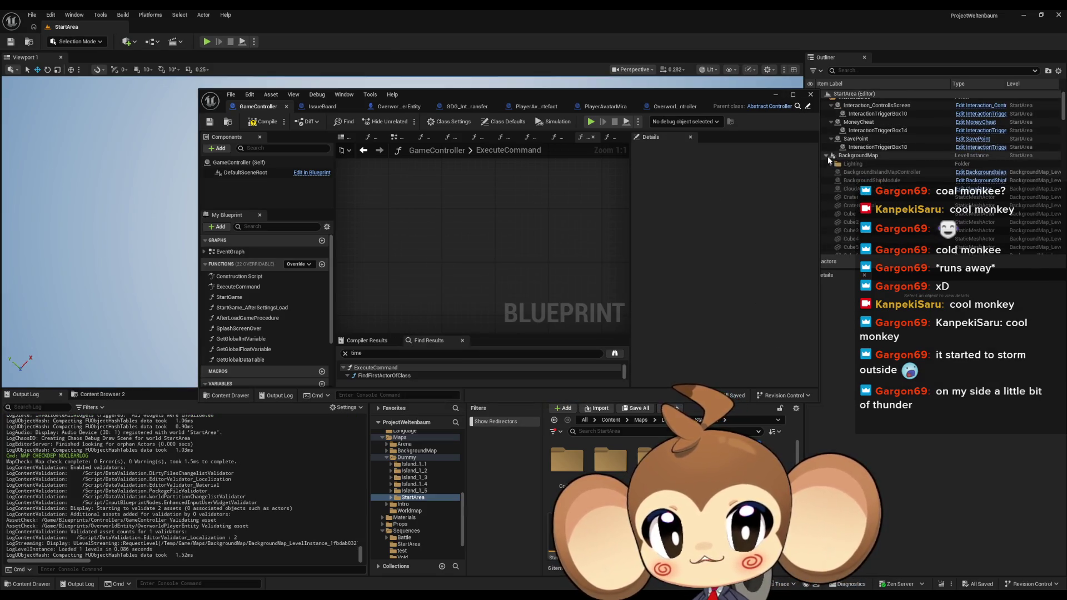
click(827, 156)
scroll(890, 206, down, 3)
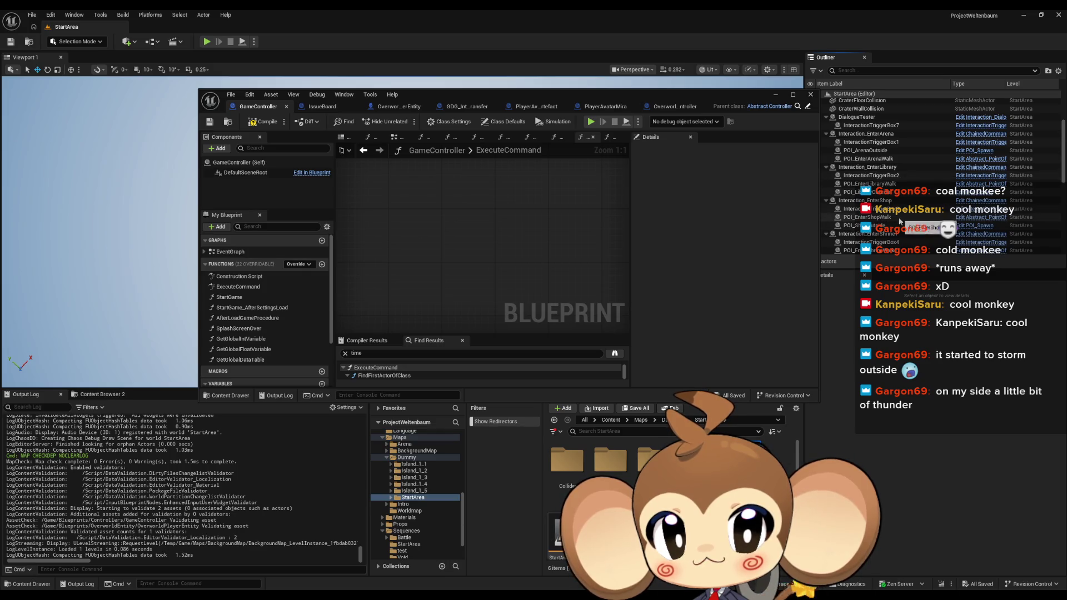
scroll(899, 221, down, 1)
scroll(895, 228, up, 3)
click(826, 144)
click(827, 151)
click(826, 160)
click(825, 169)
click(825, 177)
click(826, 185)
click(826, 193)
scroll(867, 195, down, 4)
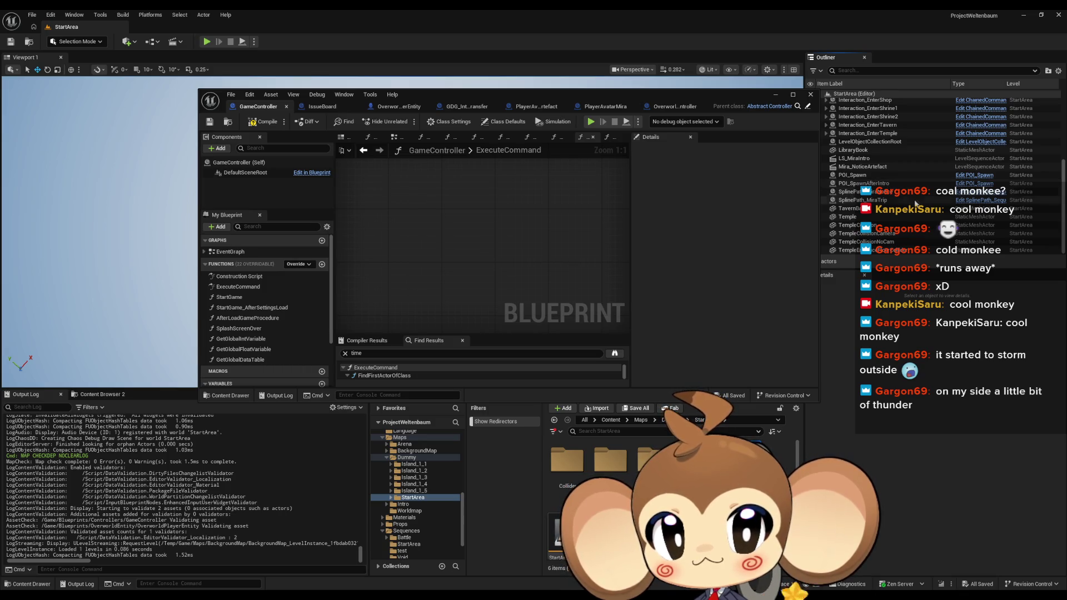
Confirm POI_Spawn's ID is SpawnpointPlayer, then return to a maximized GameController blueprint.
click(867, 175)
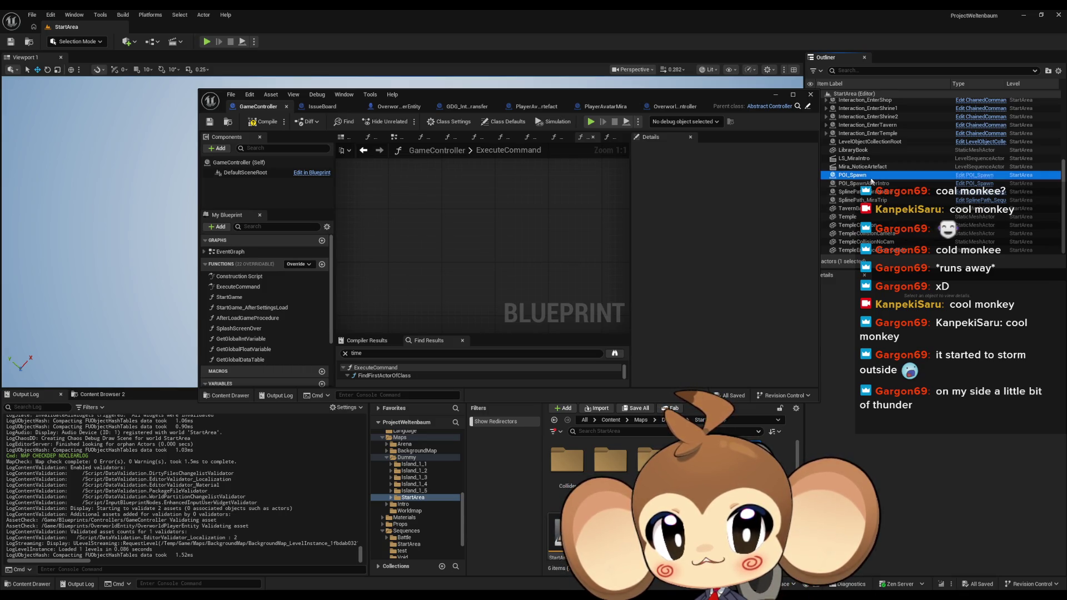
click(951, 429)
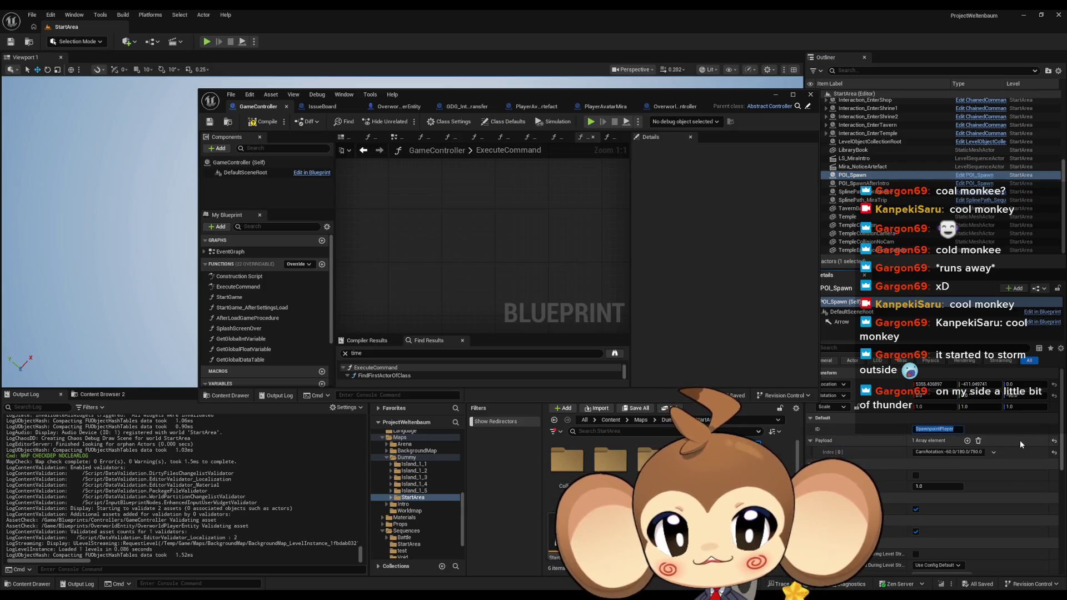
click(509, 107)
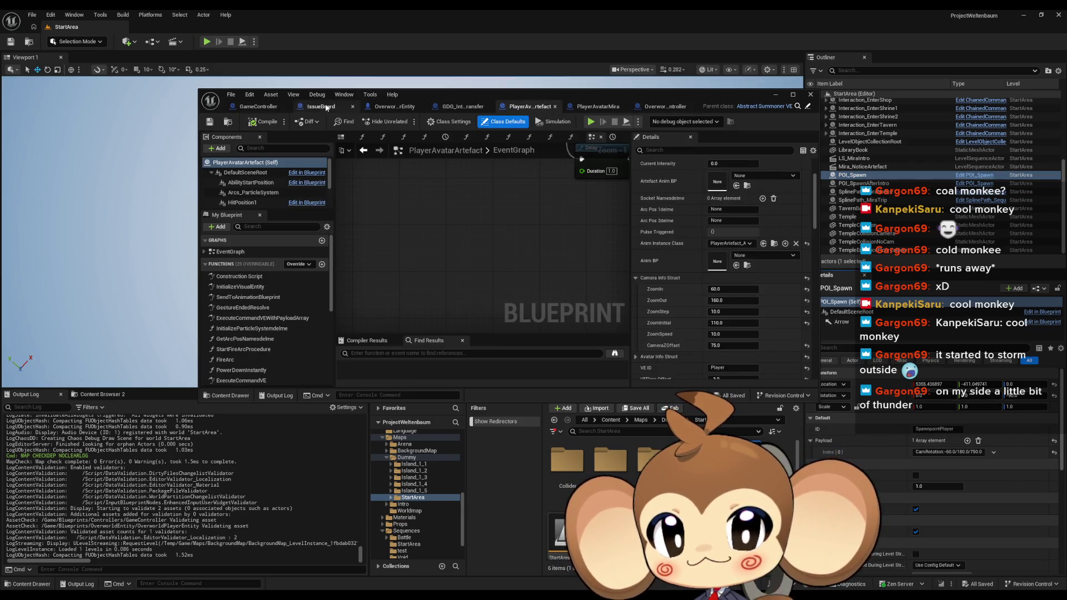
click(258, 107)
double_click(429, 96)
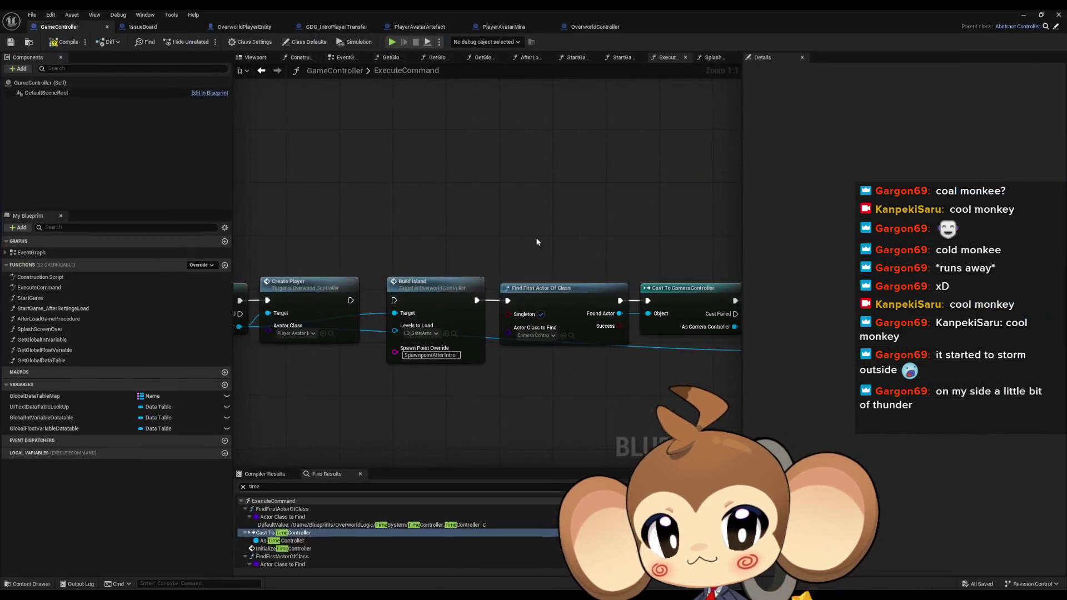
Set Build Island's Spawn Point Override to SpawnpointPlayer.
scroll(487, 202, down, 2)
scroll(404, 271, up, 2)
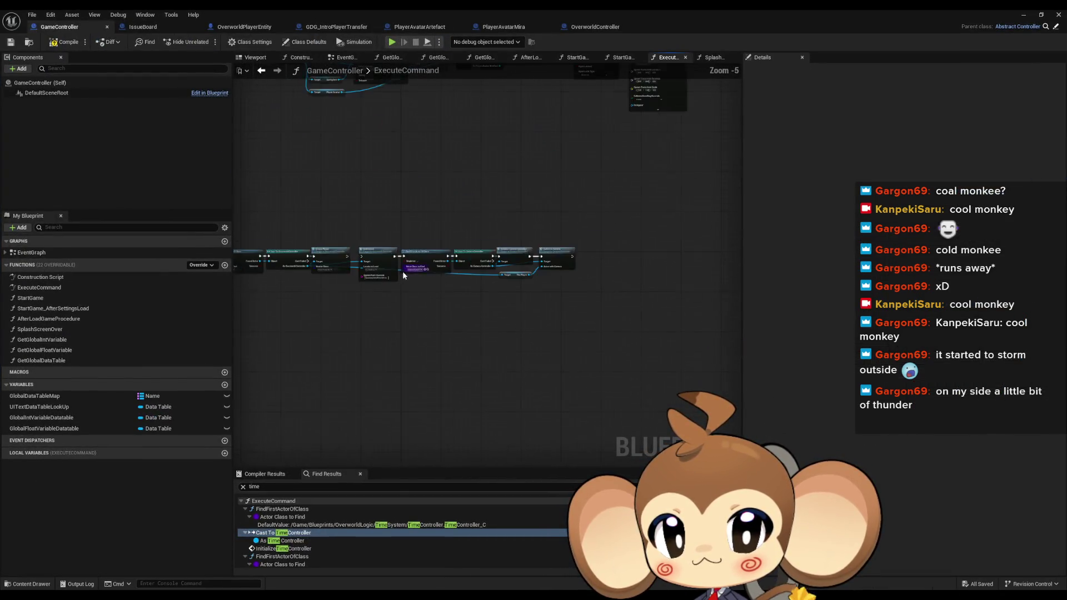
click(419, 283)
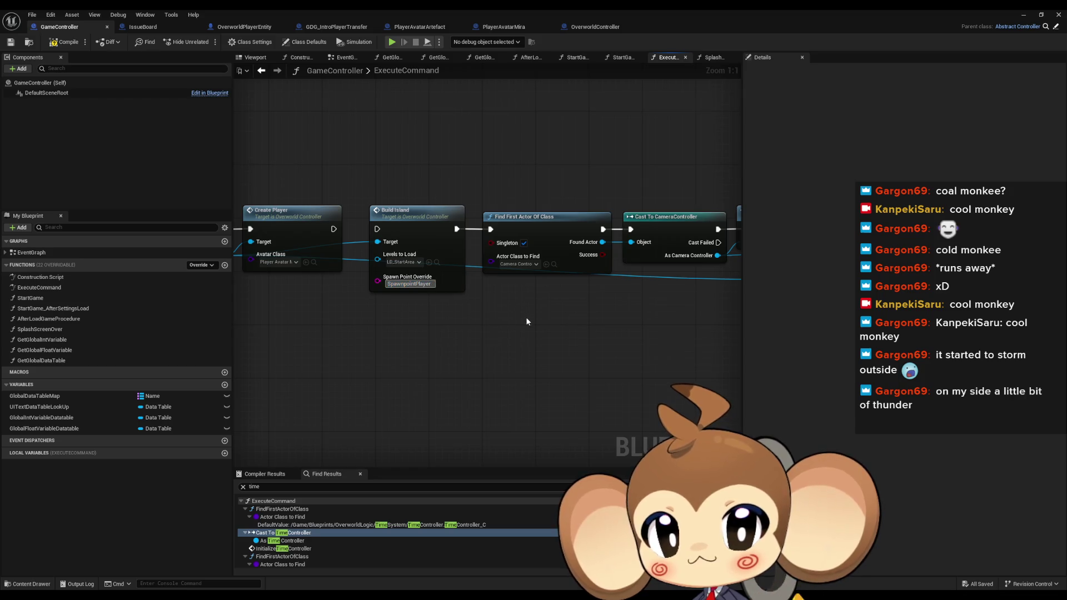
key(Return)
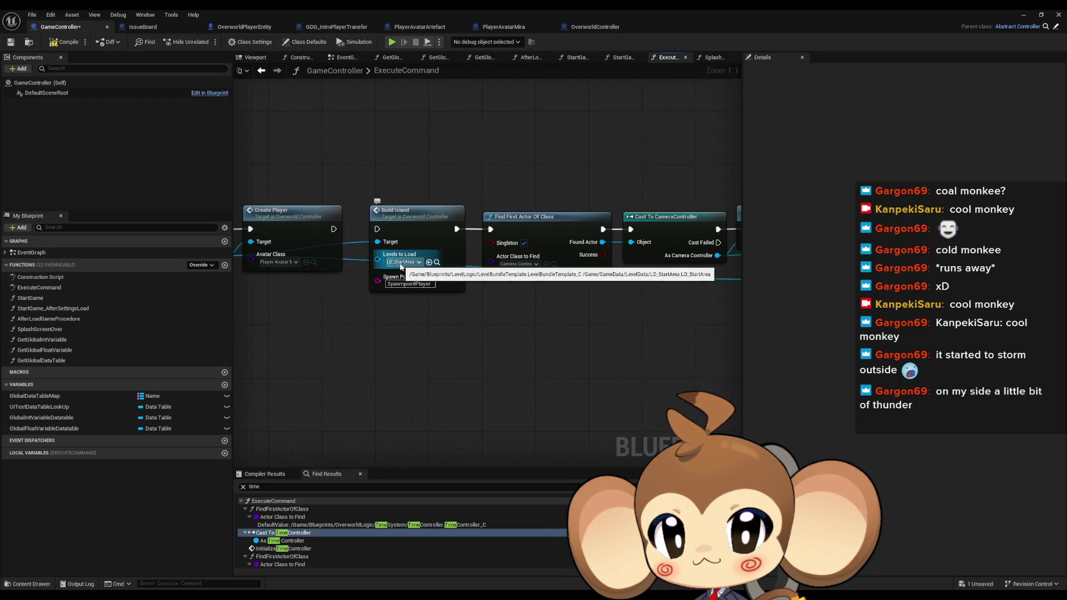
Wire Get UIController's execution output to the Chapter1GameStart case in ExecuteCommand.
drag(403, 268, 456, 295)
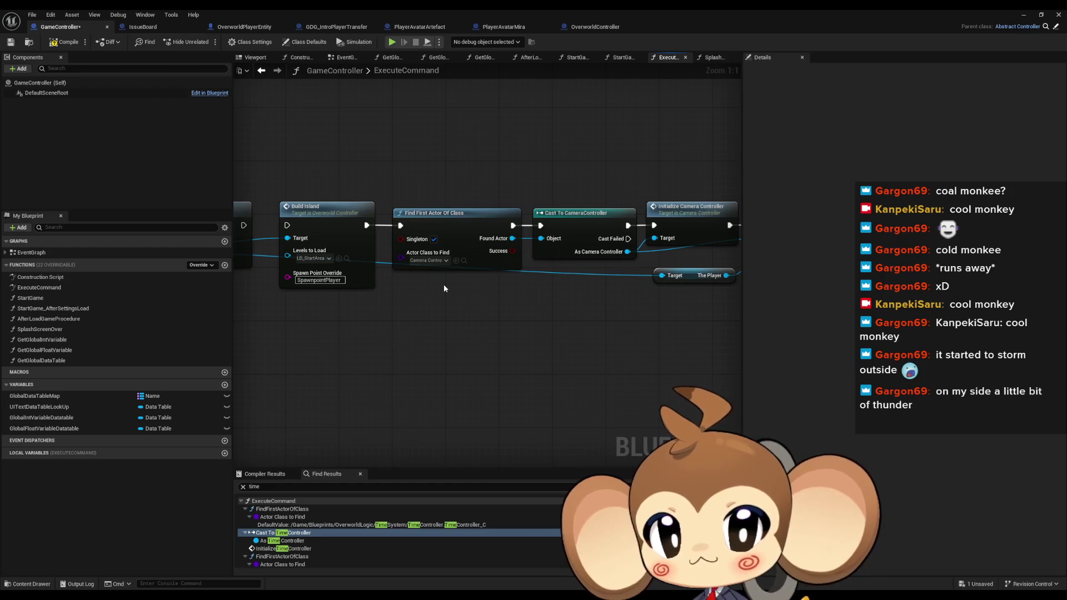
drag(557, 173, 448, 195)
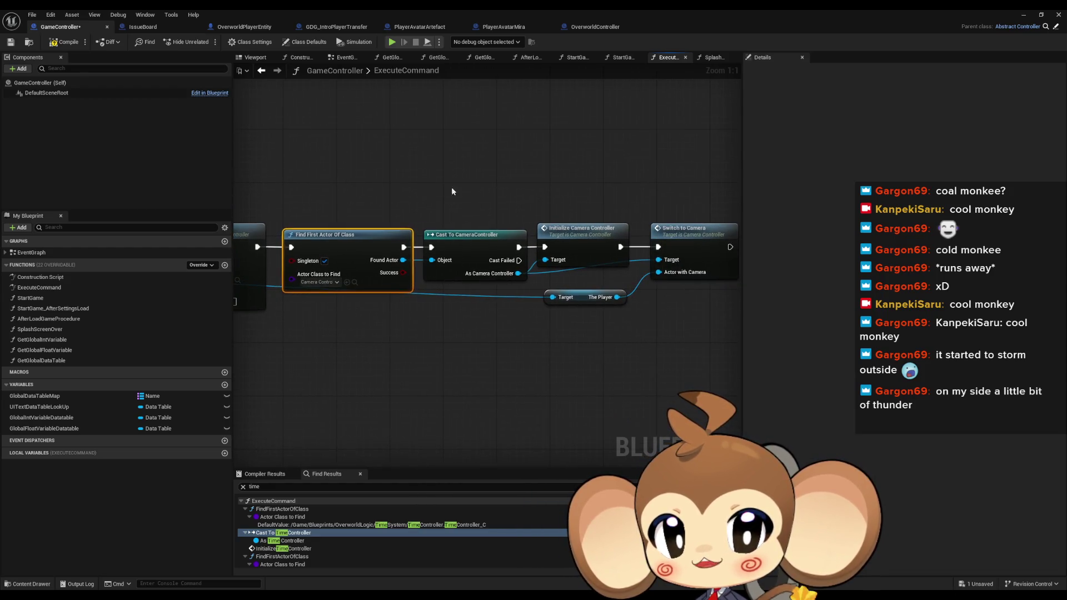
drag(618, 266, 504, 256)
scroll(525, 303, down, 5)
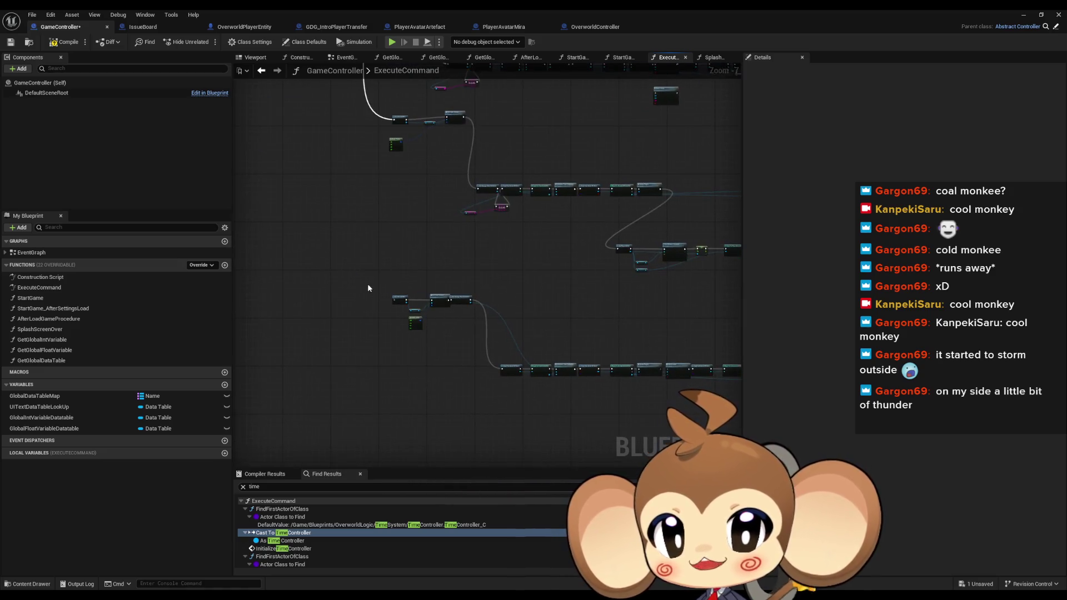
scroll(367, 288, up, 4)
mouse_move(464, 349)
mouse_down()
mouse_move(477, 18)
mouse_move(483, 117)
mouse_move(452, 250)
mouse_move(345, 132)
mouse_move(432, 300)
mouse_move(428, 288)
mouse_move(341, 301)
mouse_move(378, 231)
mouse_up()
scroll(466, 183, down, 6)
scroll(432, 300, up, 5)
scroll(428, 288, down, 5)
scroll(341, 297, up, 5)
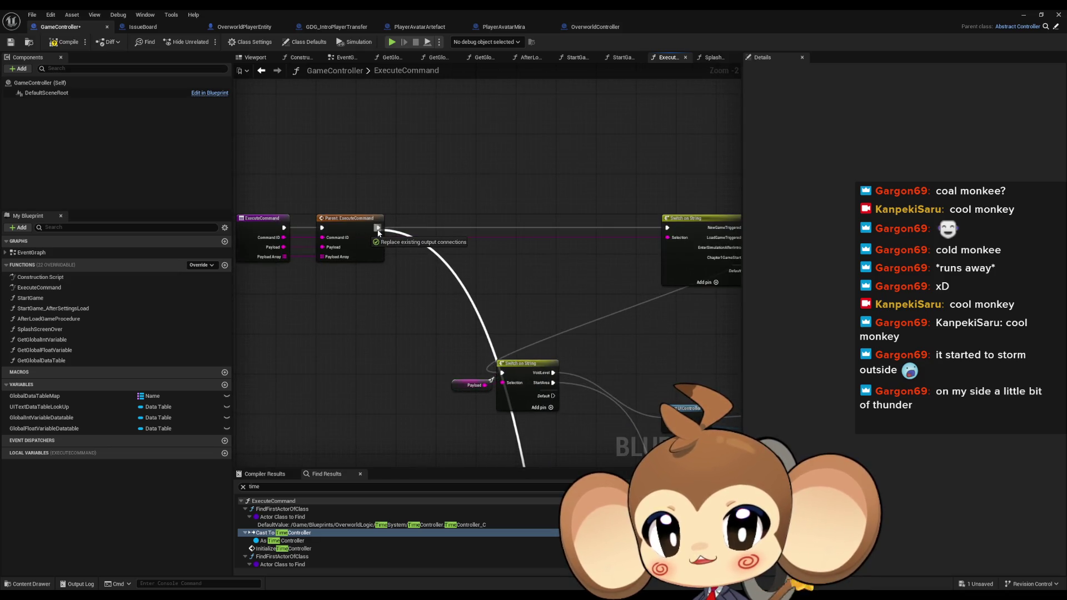
scroll(575, 405, down, 5)
scroll(530, 407, up, 2)
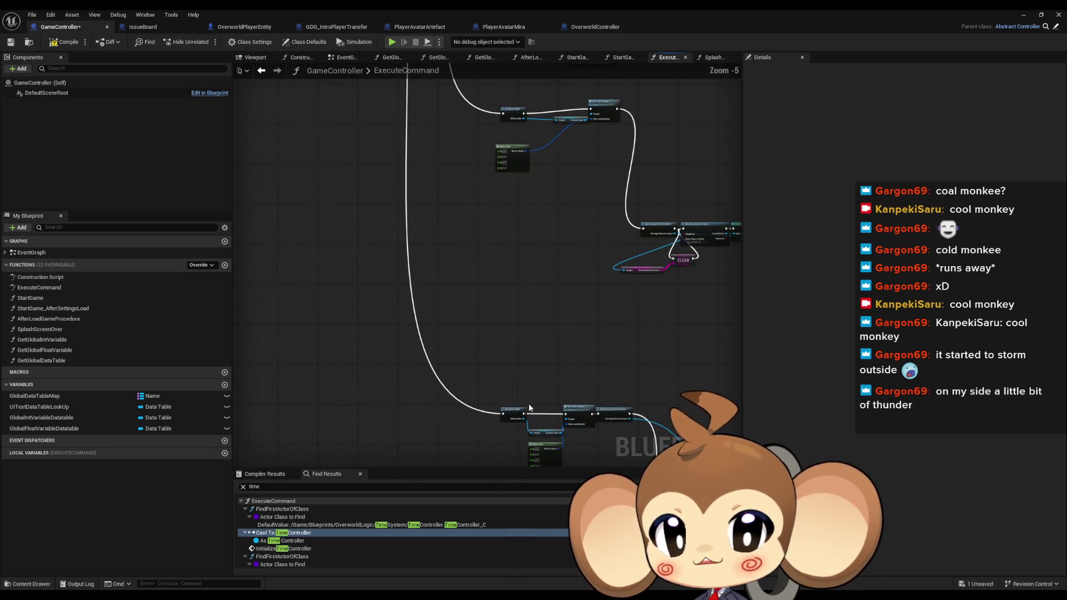
mouse_move(503, 414)
mouse_down()
mouse_move(492, 149)
mouse_move(536, 257)
mouse_move(495, 267)
mouse_move(474, 231)
mouse_up()
Save the GameController blueprint.
scroll(535, 257, up, 5)
scroll(488, 293, down, 4)
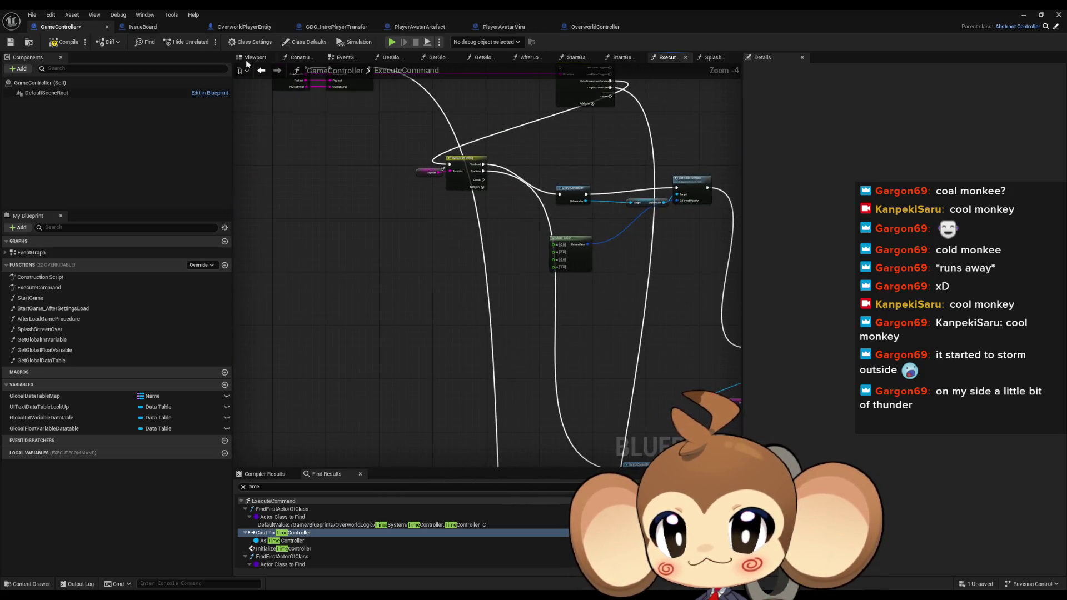
key(ctrl+s)
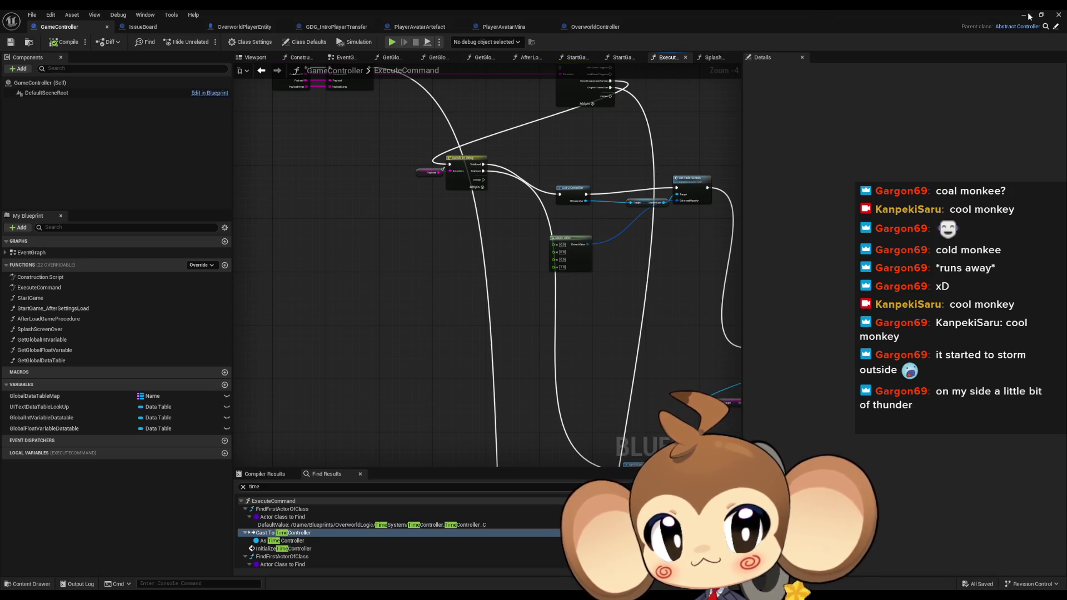
click(1027, 15)
click(611, 420)
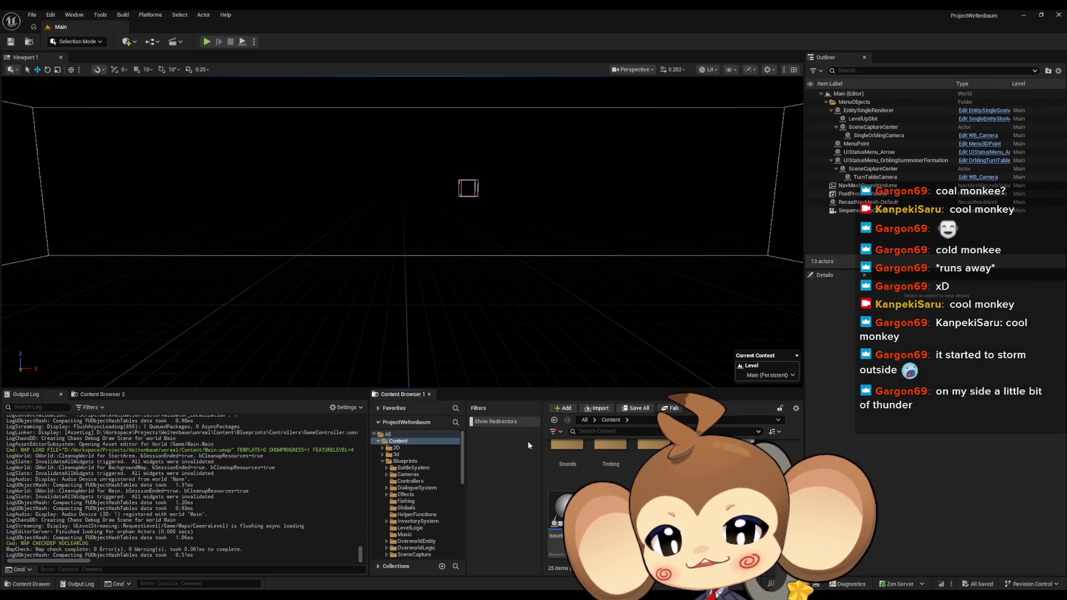
click(207, 42)
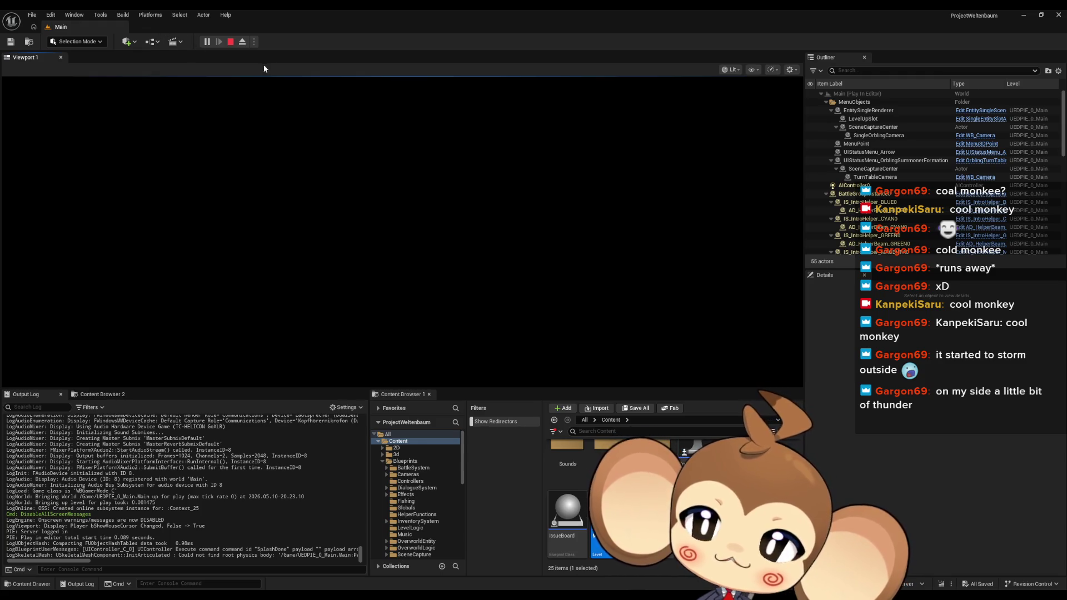
click(230, 42)
mouse_move(439, 598)
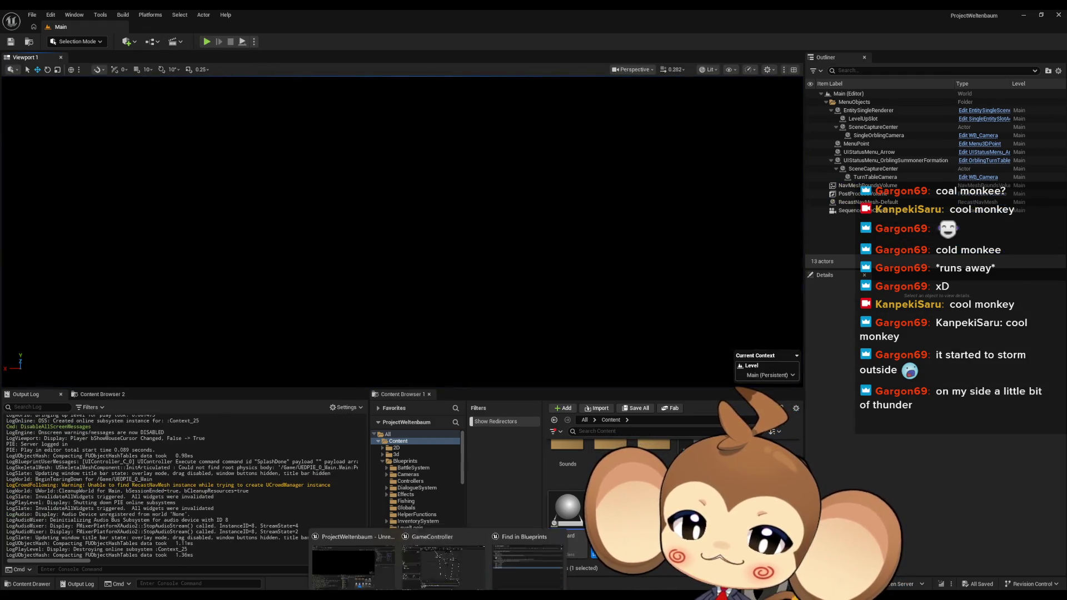
click(445, 563)
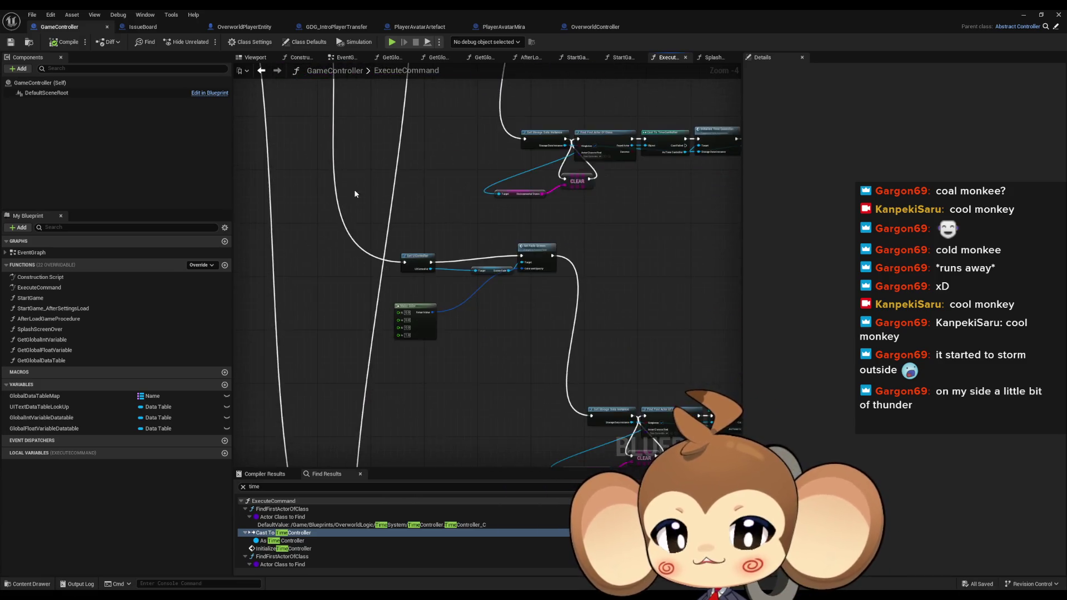
Route Get UIController's execution past Set Fade Screen directly to Get Storage Data Instance.
scroll(396, 264, up, 6)
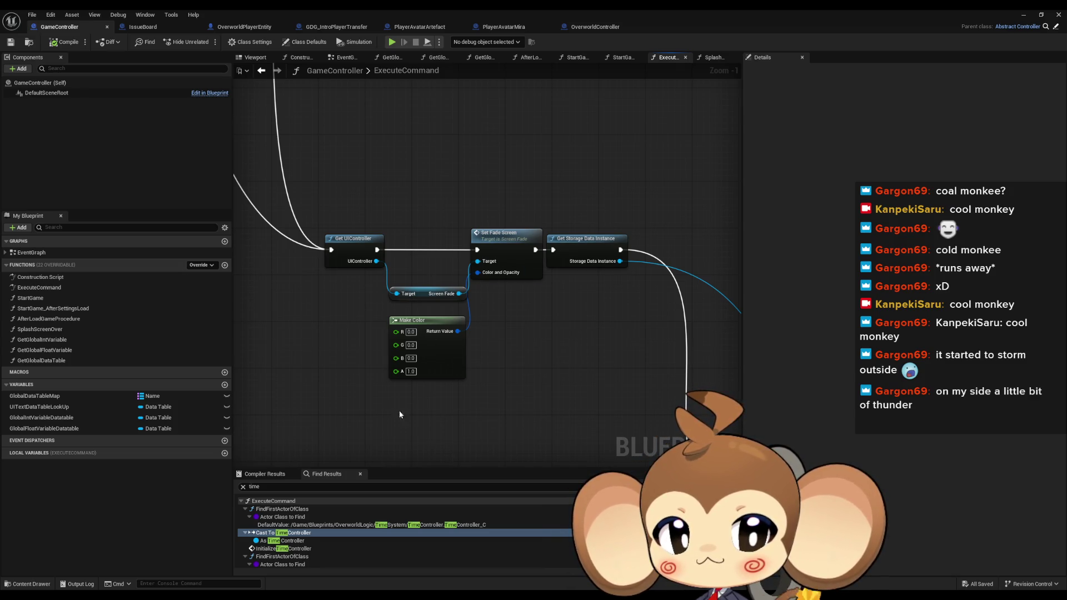
mouse_move(322, 183)
mouse_down()
mouse_move(510, 409)
mouse_move(526, 409)
mouse_move(518, 376)
mouse_up()
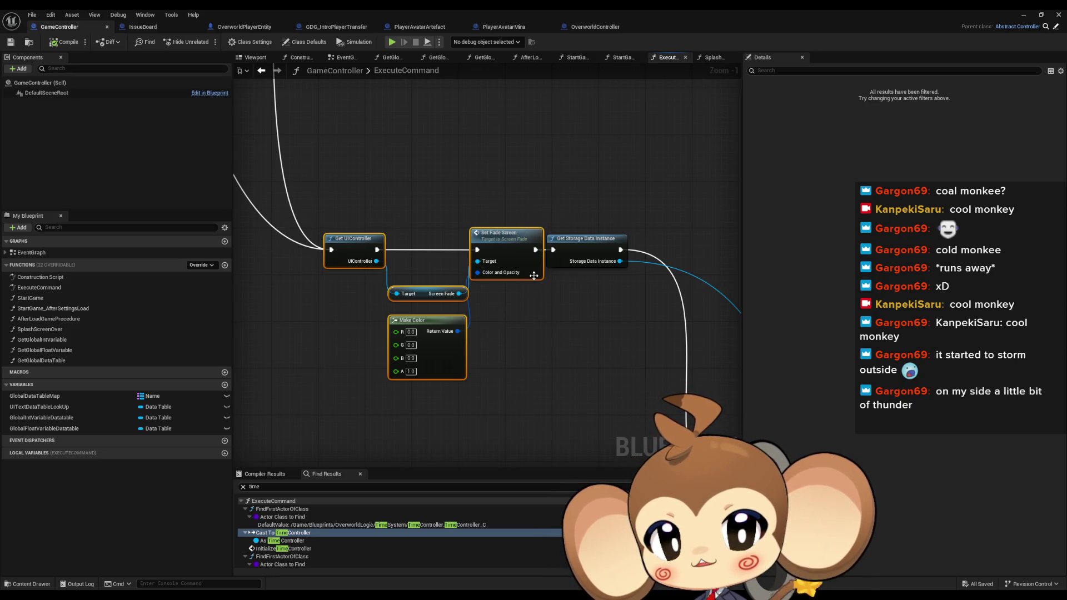
drag(378, 250, 553, 249)
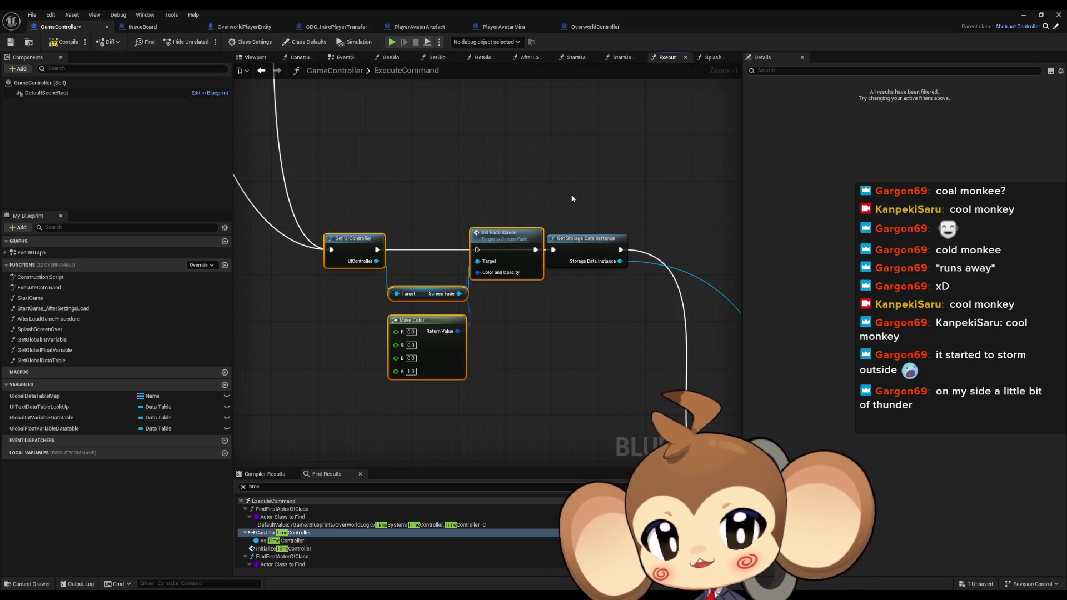
Play-test the level to see the character appear, then return to GameController.
click(1023, 17)
click(208, 42)
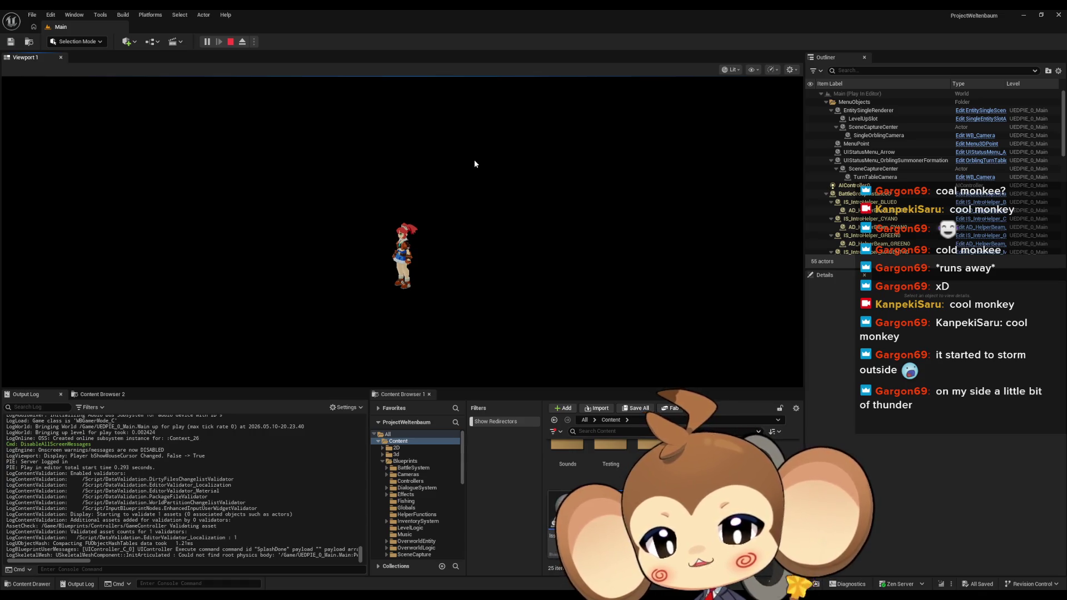
click(231, 42)
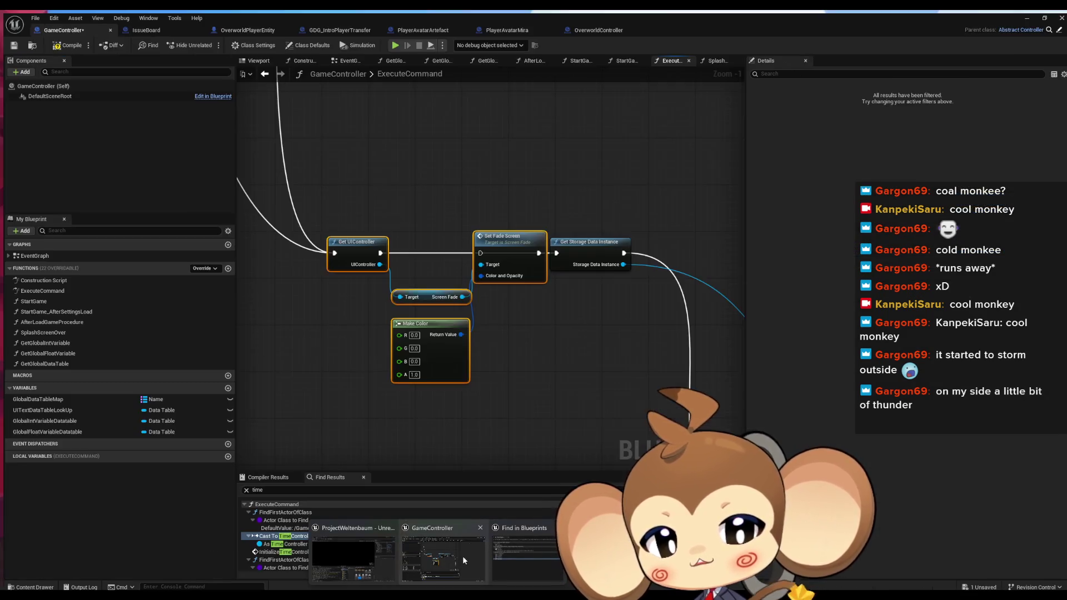
click(462, 555)
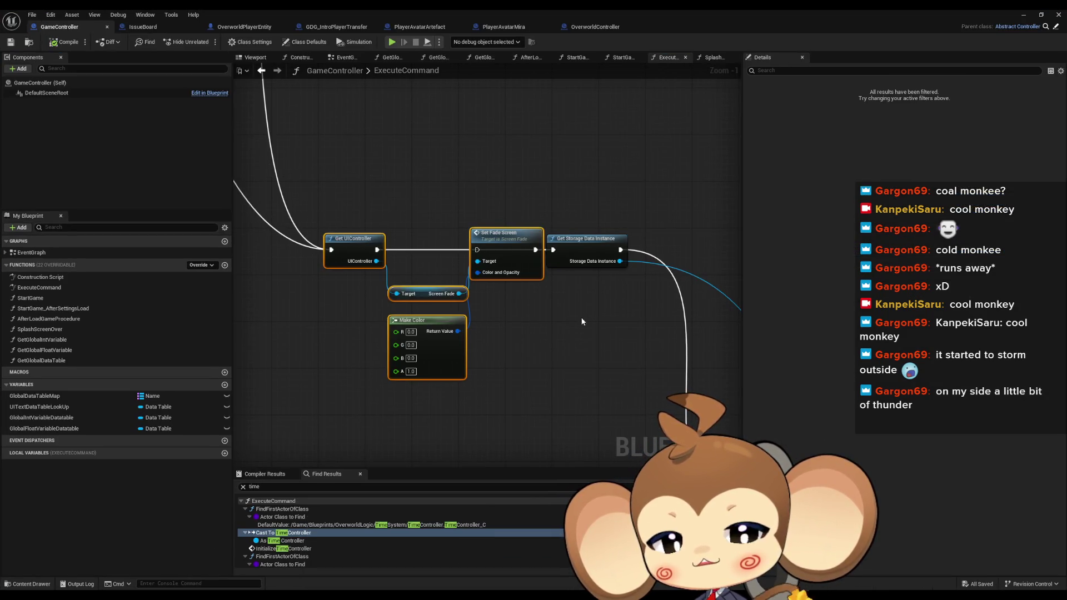
Add a breakpoint on the Get Storage Data Instance node.
scroll(582, 319, down, 4)
drag(638, 353, 477, 286)
scroll(426, 267, up, 3)
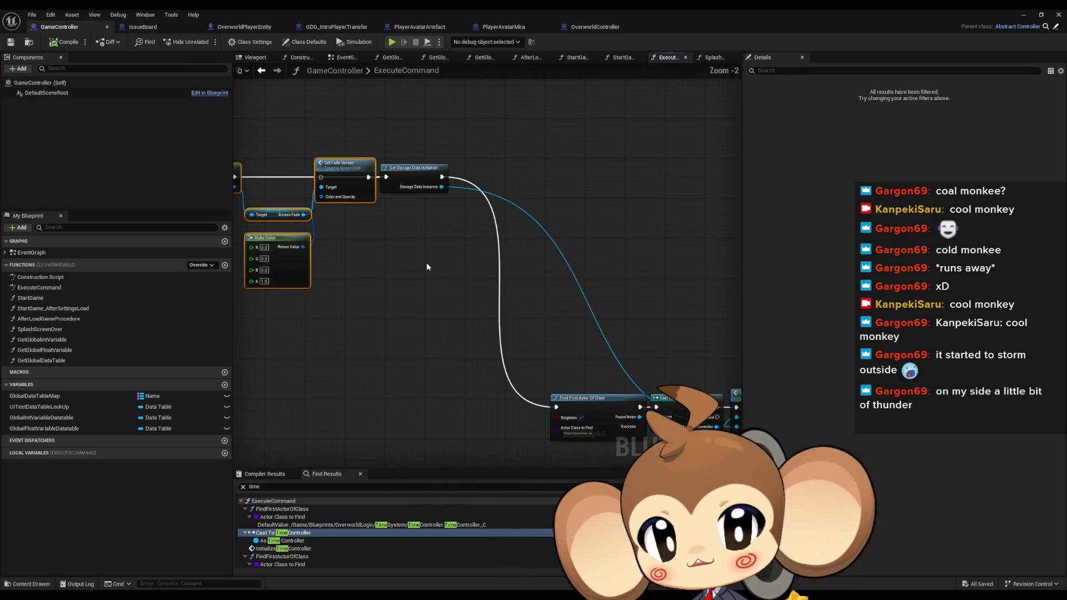
right_click(422, 186)
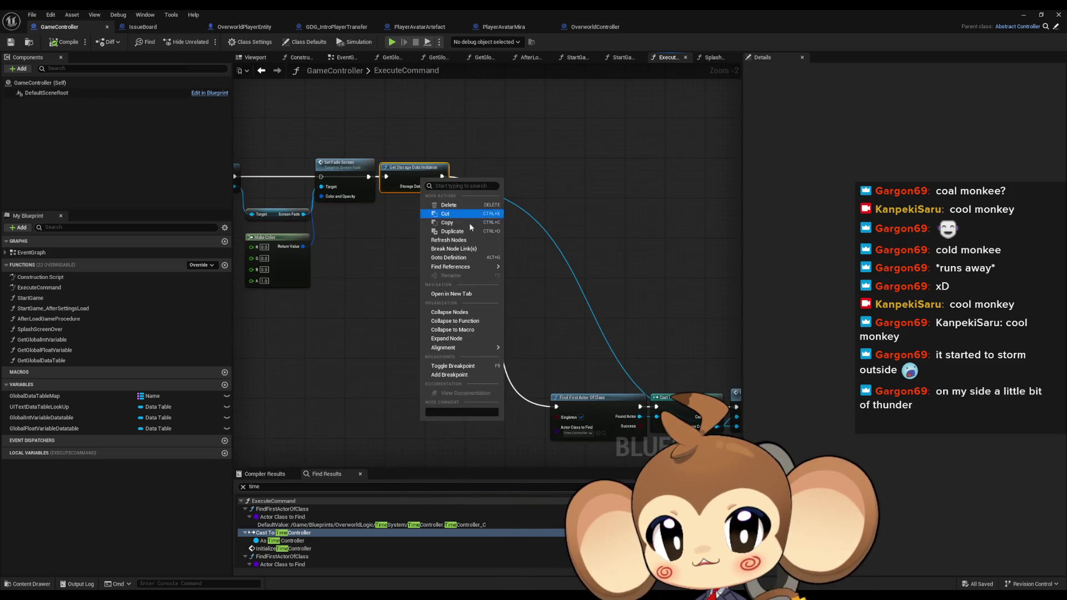
click(461, 375)
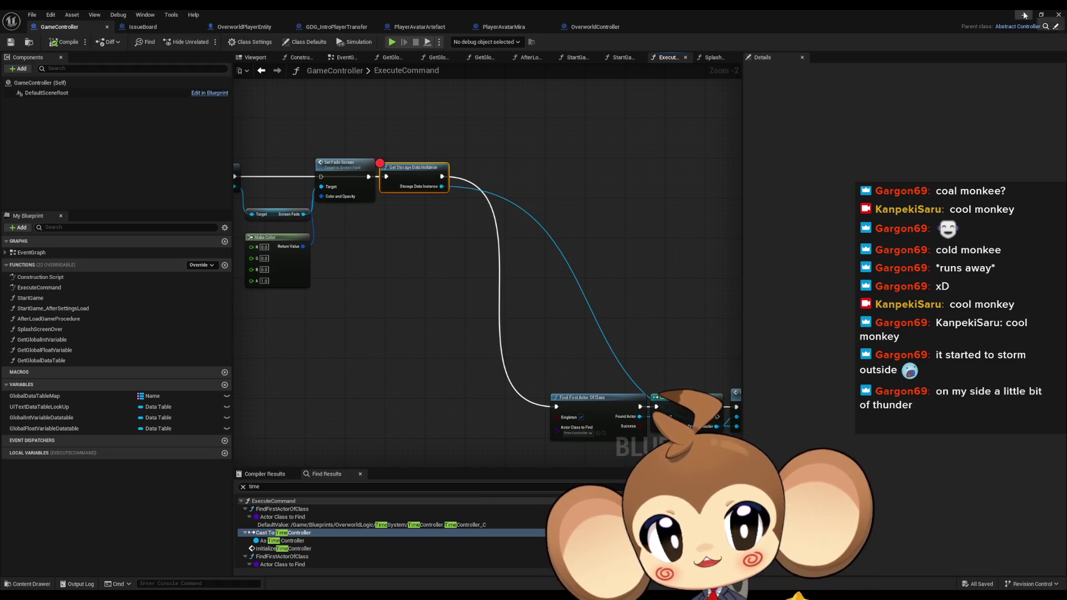
Play the level and step through execution until Create Player, then resume.
click(1025, 16)
click(209, 43)
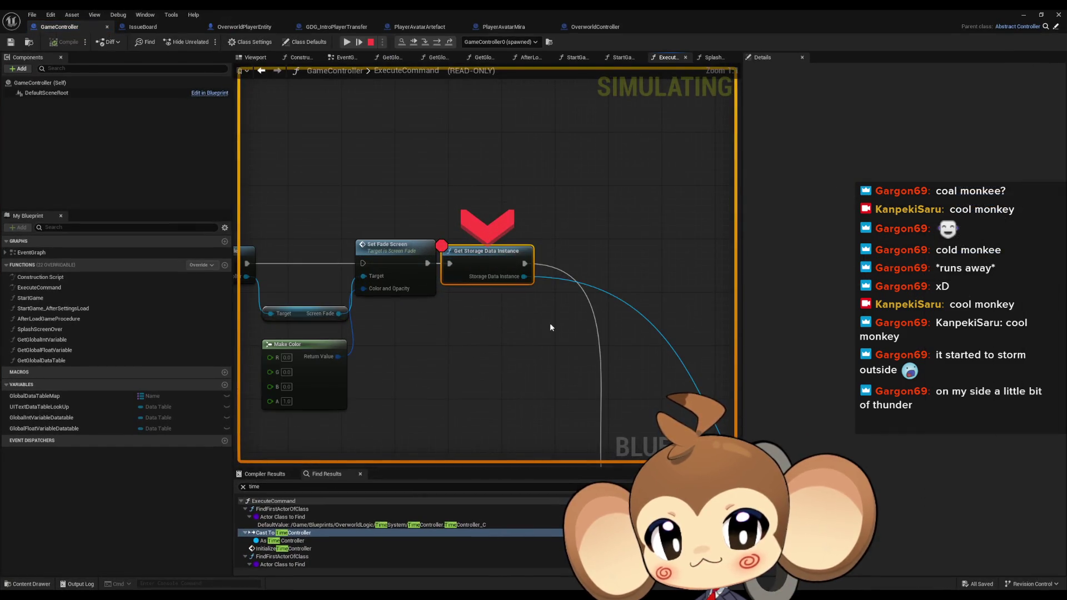
click(437, 42)
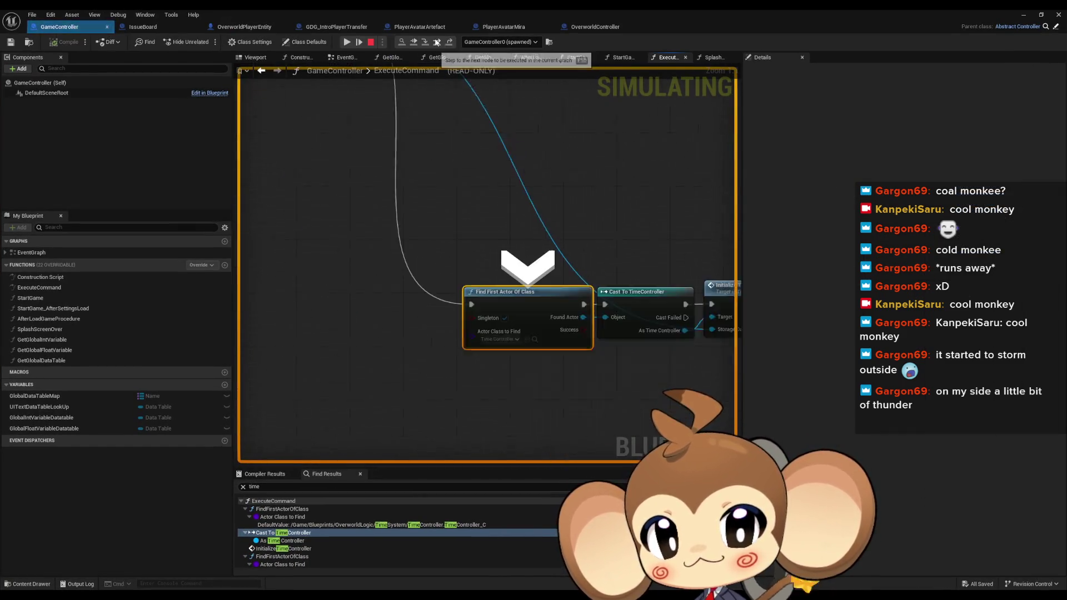
click(437, 42)
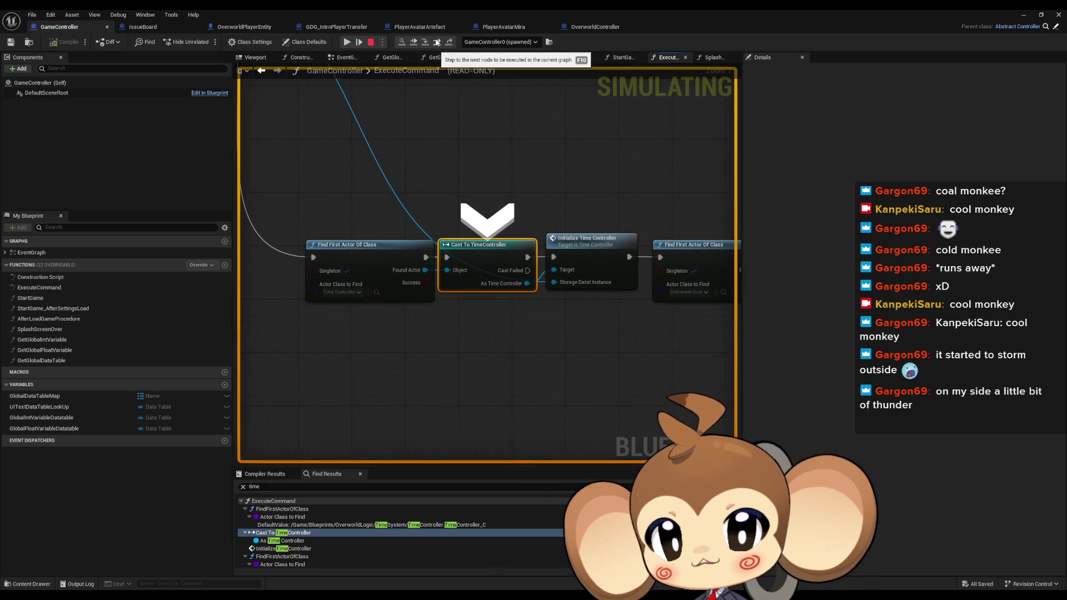
click(437, 42)
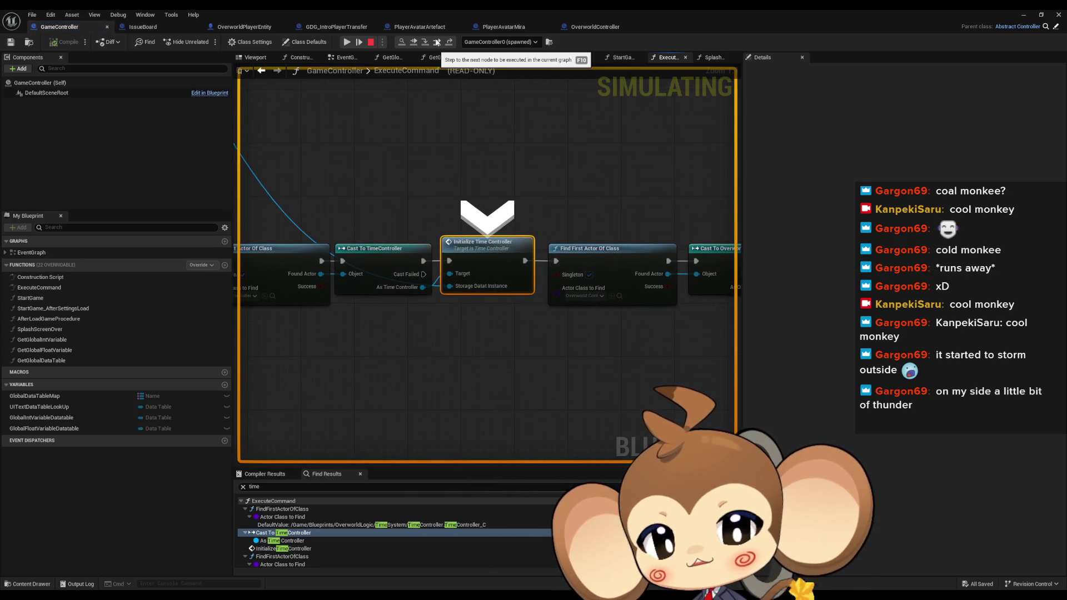
click(437, 42)
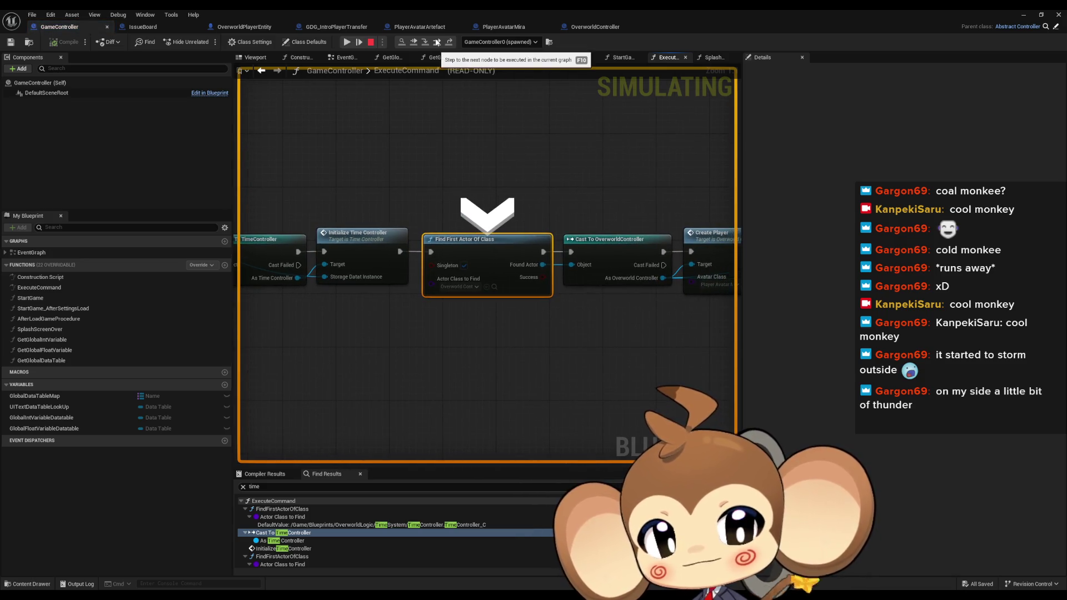
click(438, 42)
click(438, 42)
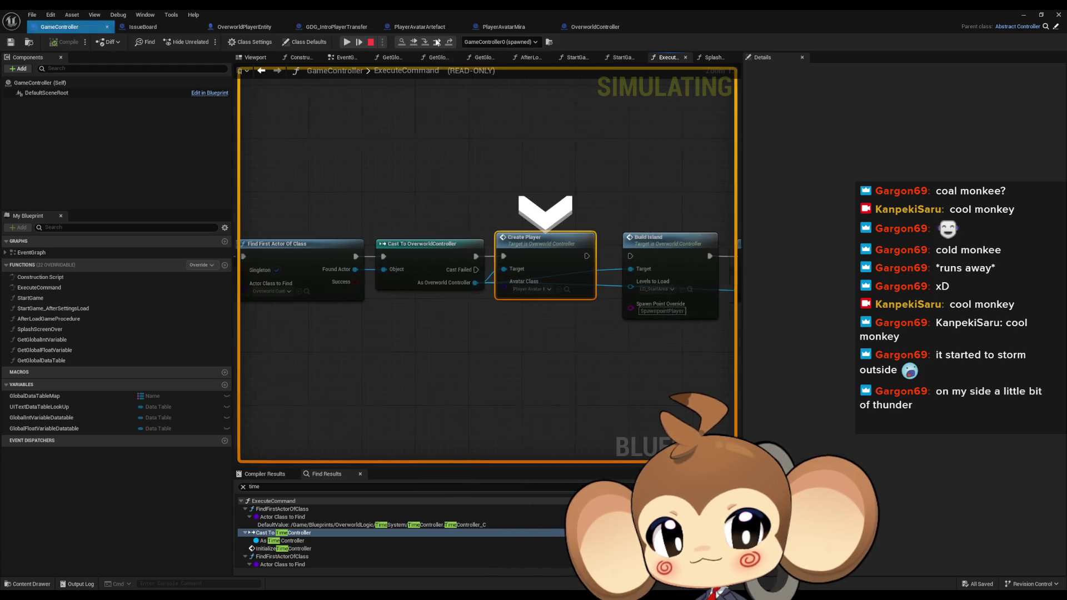
click(437, 42)
click(438, 42)
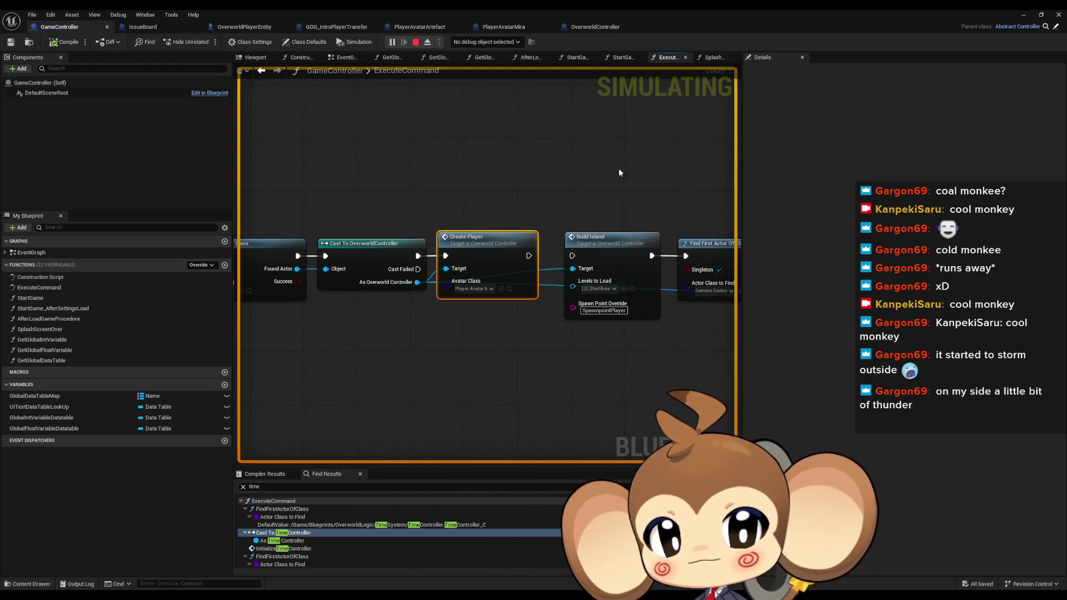
Connect Create Player's execution output to Build Island and stop the session.
drag(518, 255, 527, 254)
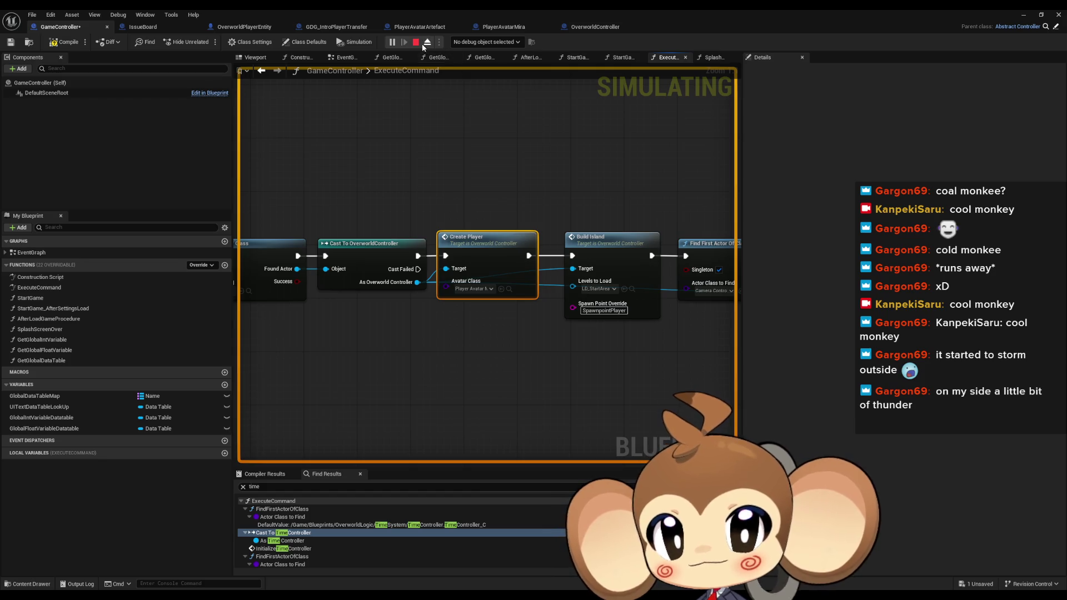
click(416, 43)
scroll(489, 261, down, 5)
scroll(439, 238, up, 5)
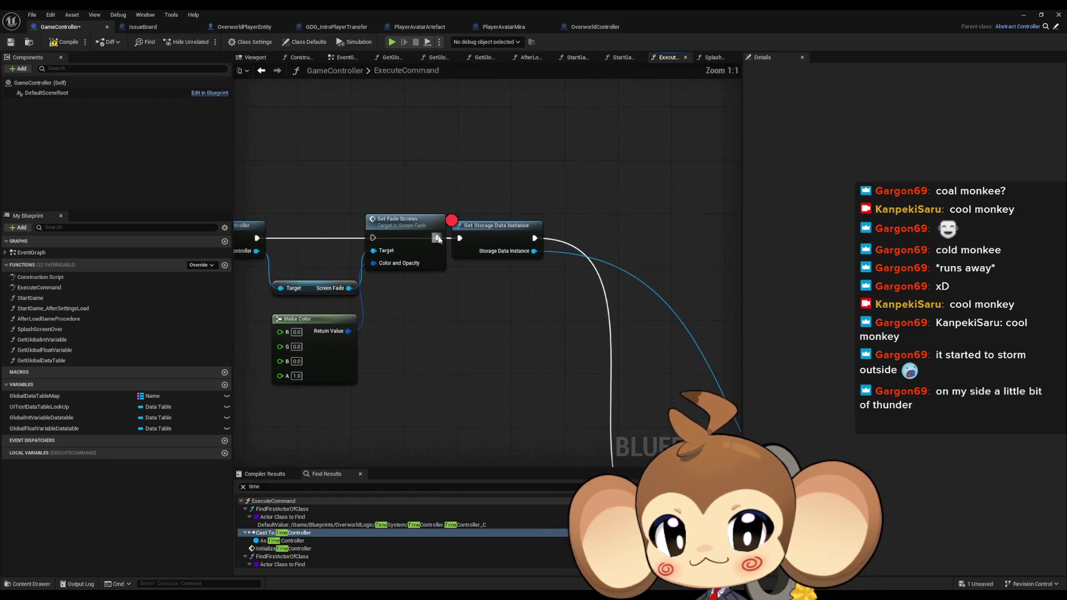
click(1025, 15)
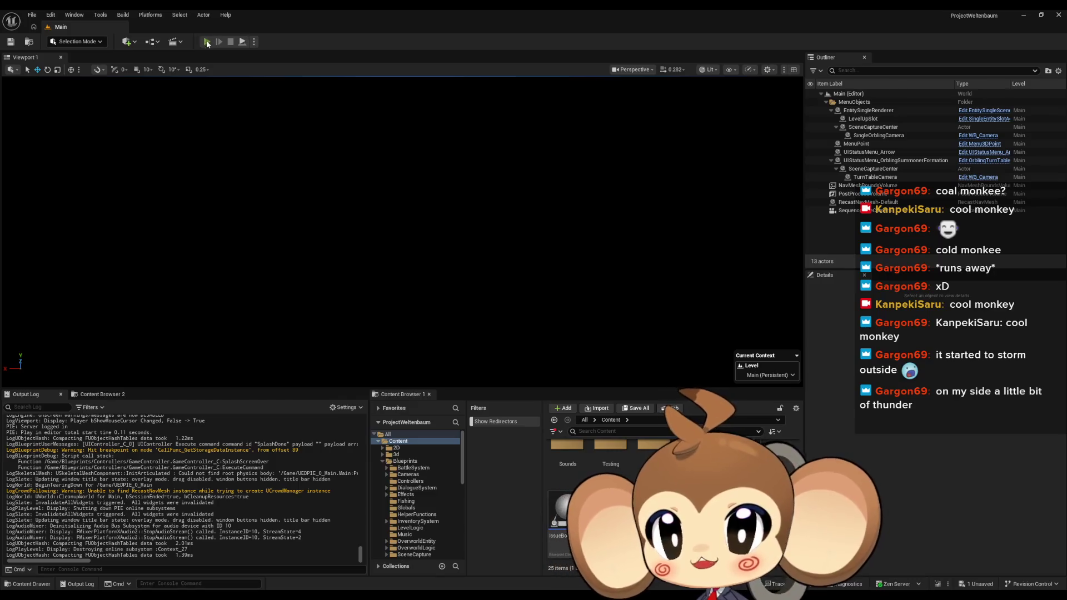
Start a play test and remove the breakpoint from Get Storage Data Instance.
click(207, 43)
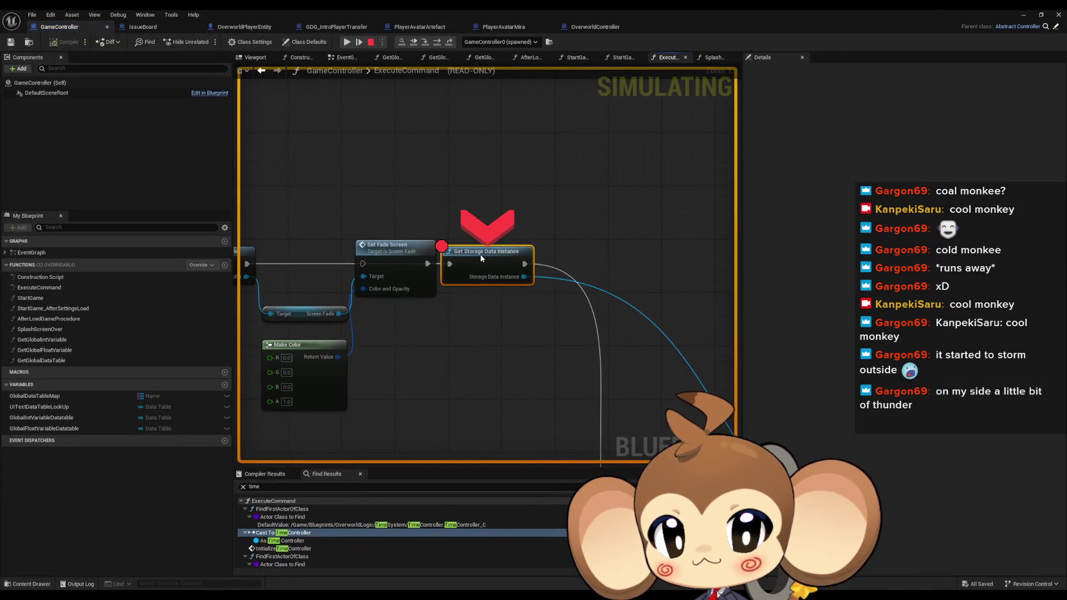
right_click(480, 255)
click(511, 334)
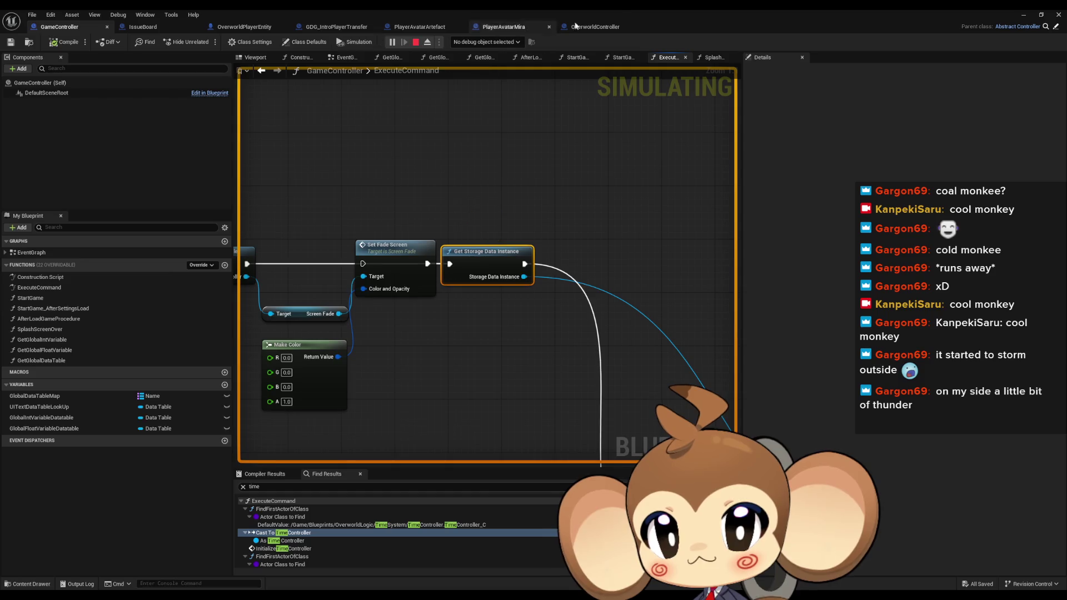
Watch the game beside the floating blueprint editor, stop it, and maximize the editor again.
double_click(611, 9)
drag(581, 96, 517, 377)
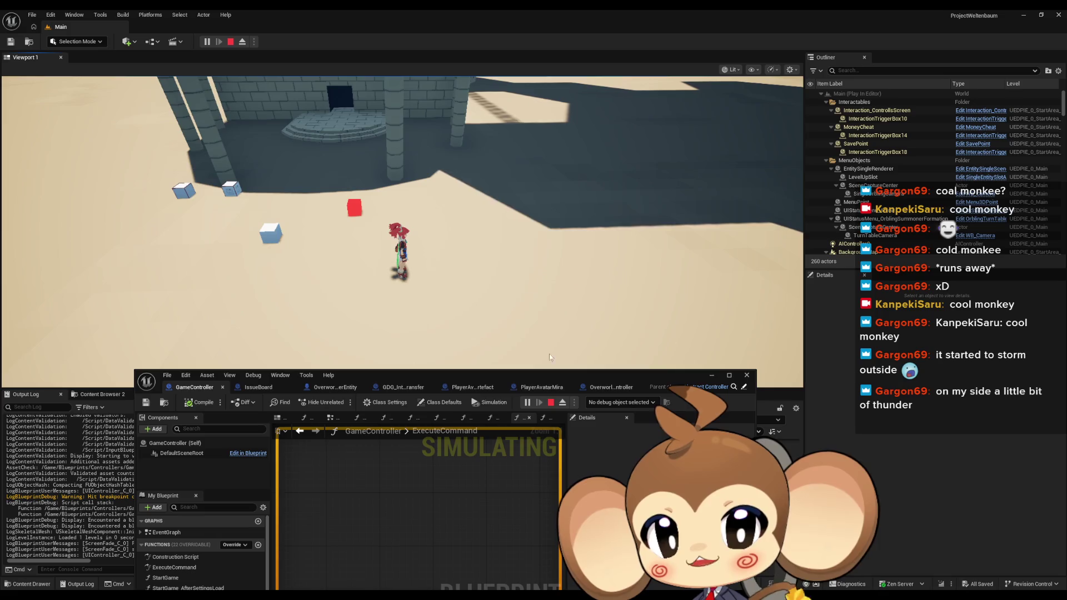
click(551, 402)
drag(522, 376, 572, 231)
double_click(571, 231)
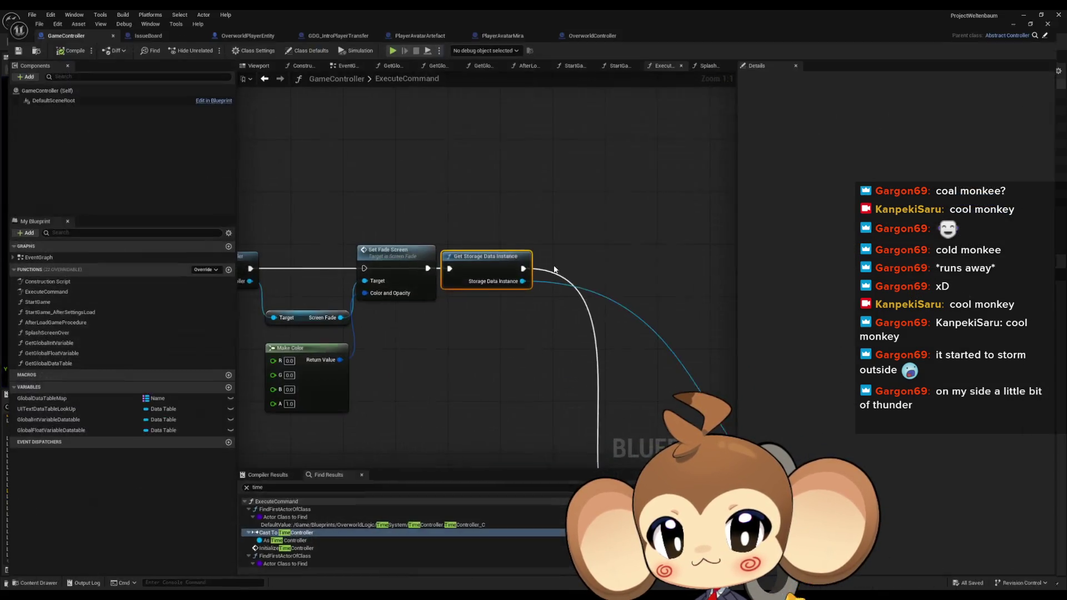
Reconnect Get UIController's execution output to Set Fade Screen and play-test the level again.
drag(505, 285, 499, 281)
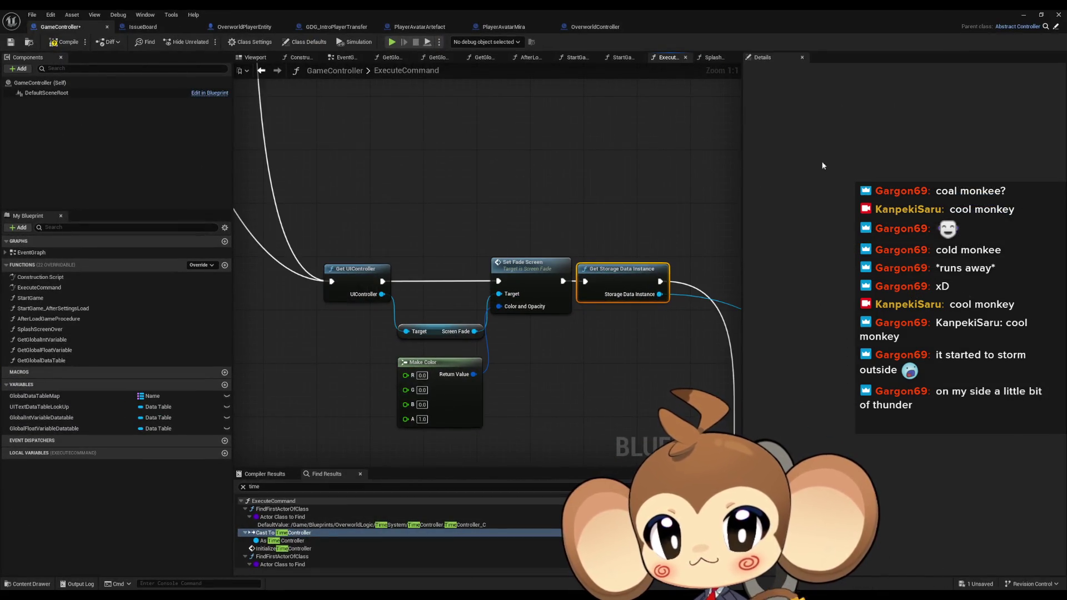
click(1023, 14)
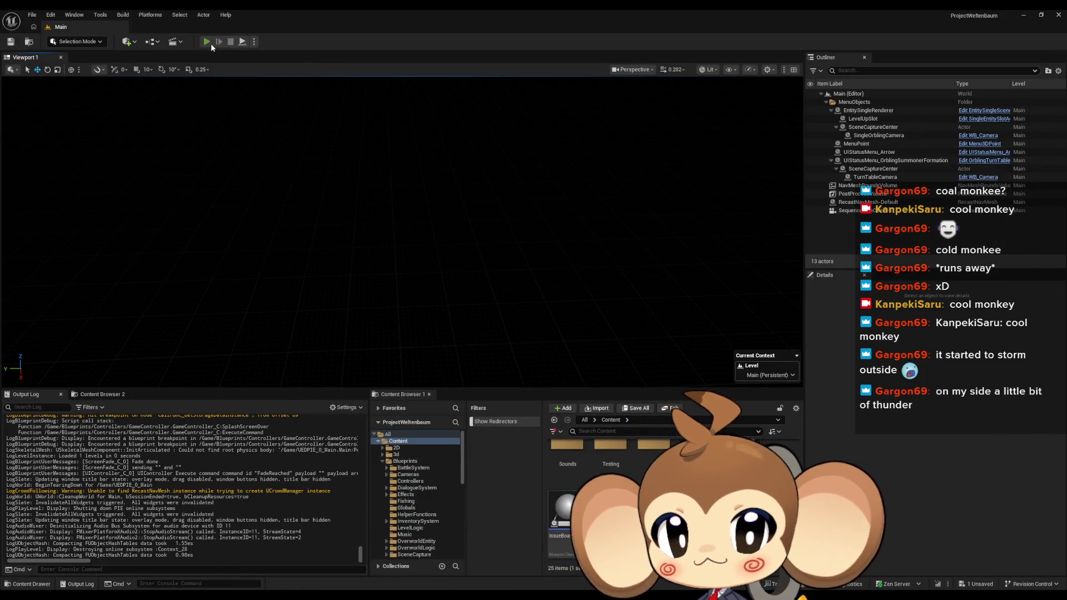
click(207, 42)
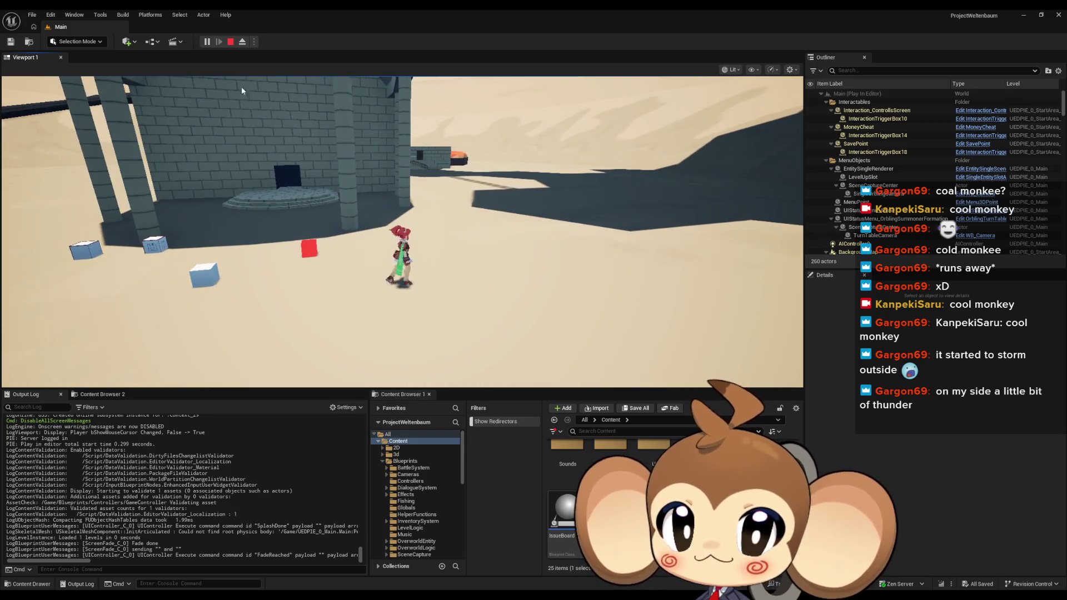
click(231, 42)
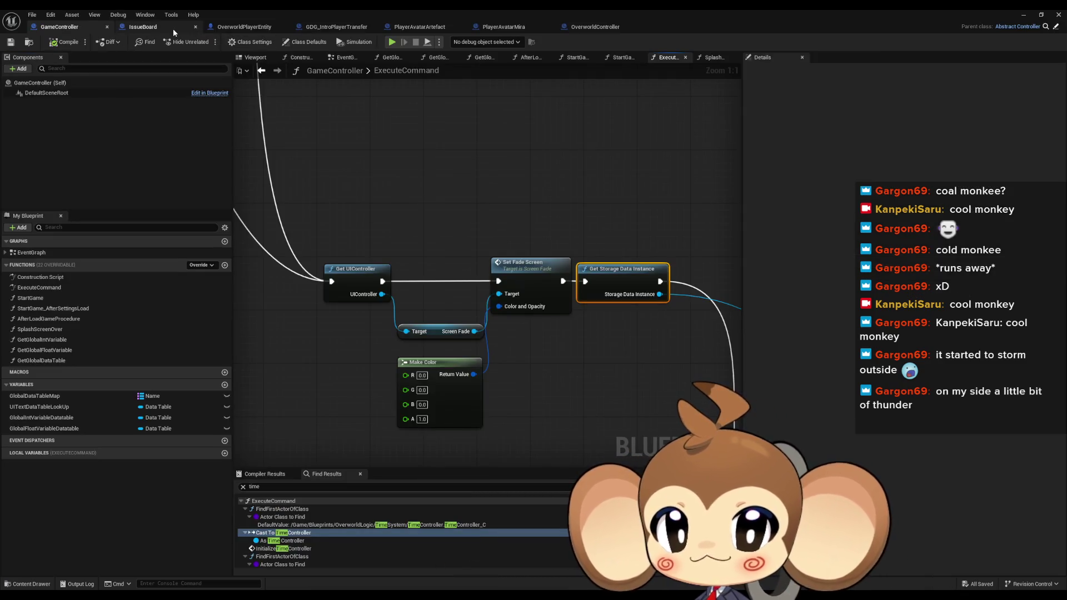
click(174, 31)
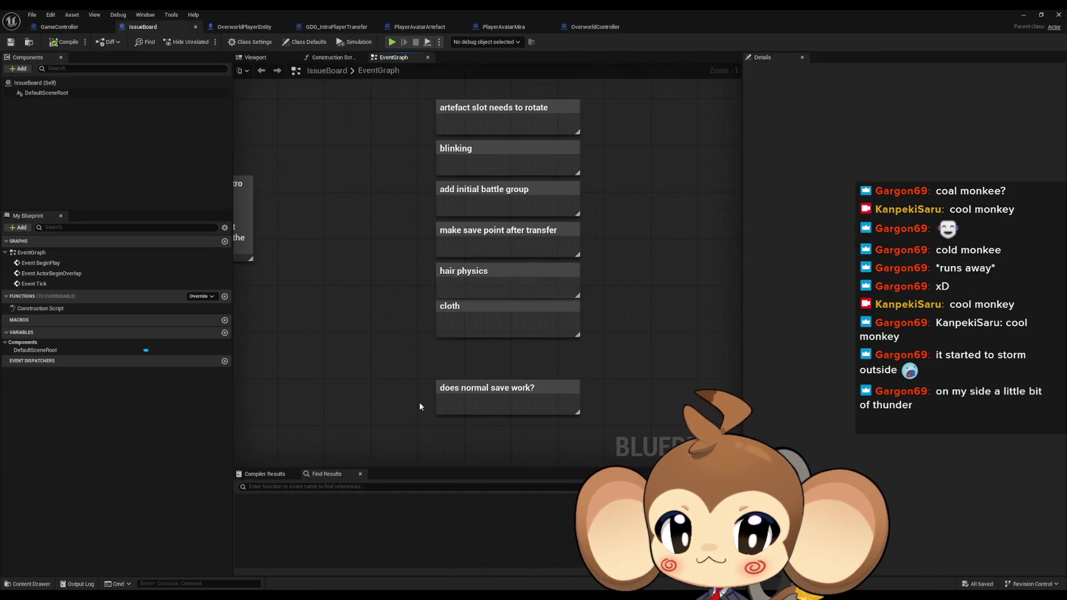
Add an 'add step sounds' comment to the IssueBoard and save the blueprint.
text(cadd step sounds)
key(Return)
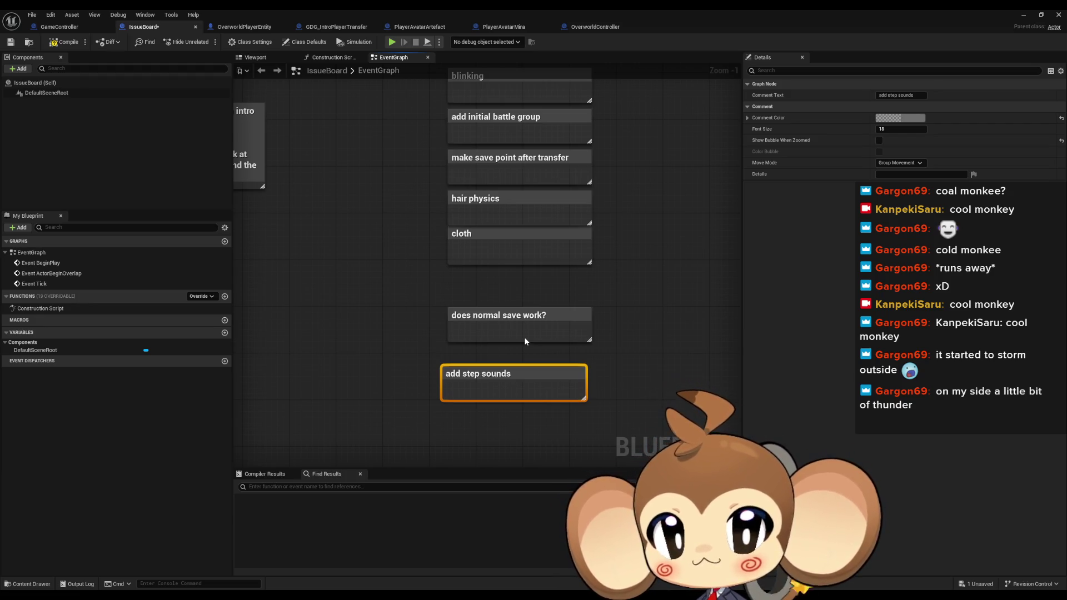
click(596, 144)
key(ctrl+s)
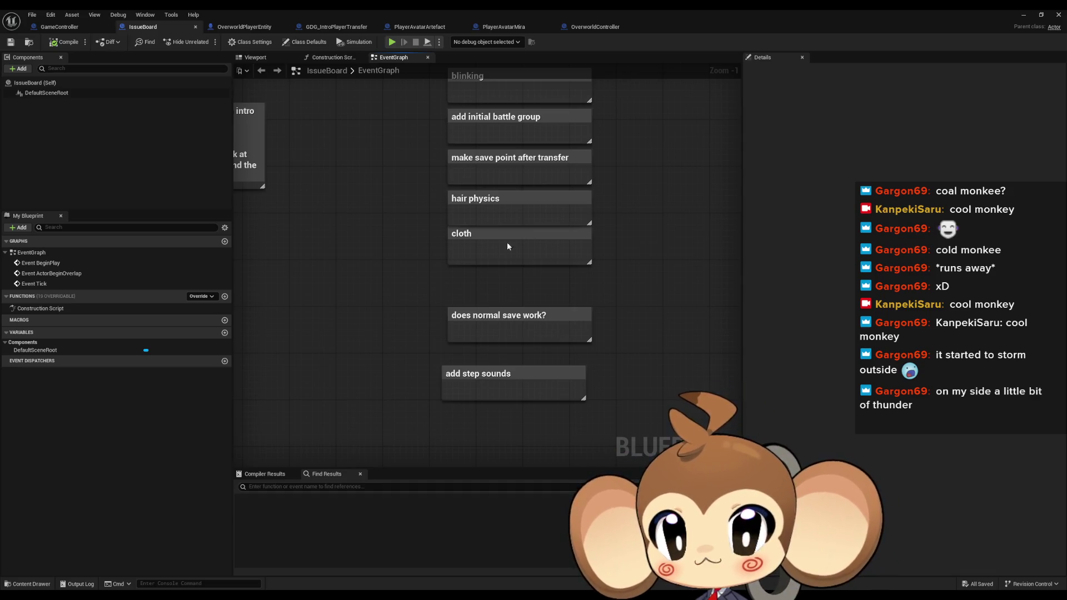
click(65, 25)
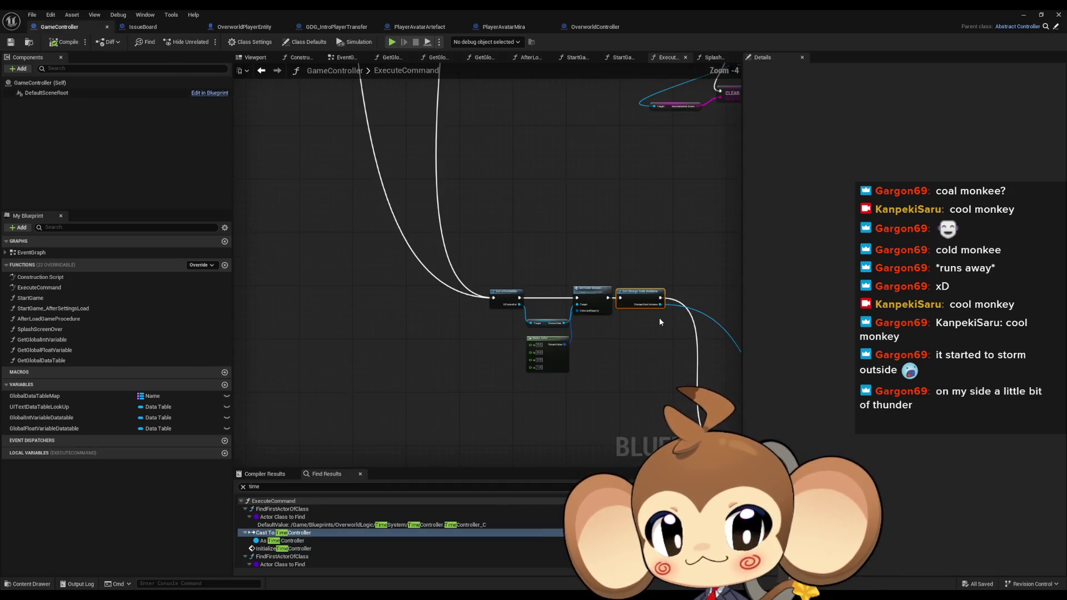
Pan the ExecuteCommand graph and glance at the IssueBoard before returning to GameController.
mouse_move(343, 246)
mouse_down()
mouse_move(449, 389)
mouse_move(491, 390)
mouse_up()
scroll(447, 384, down, 1)
scroll(491, 390, up, 4)
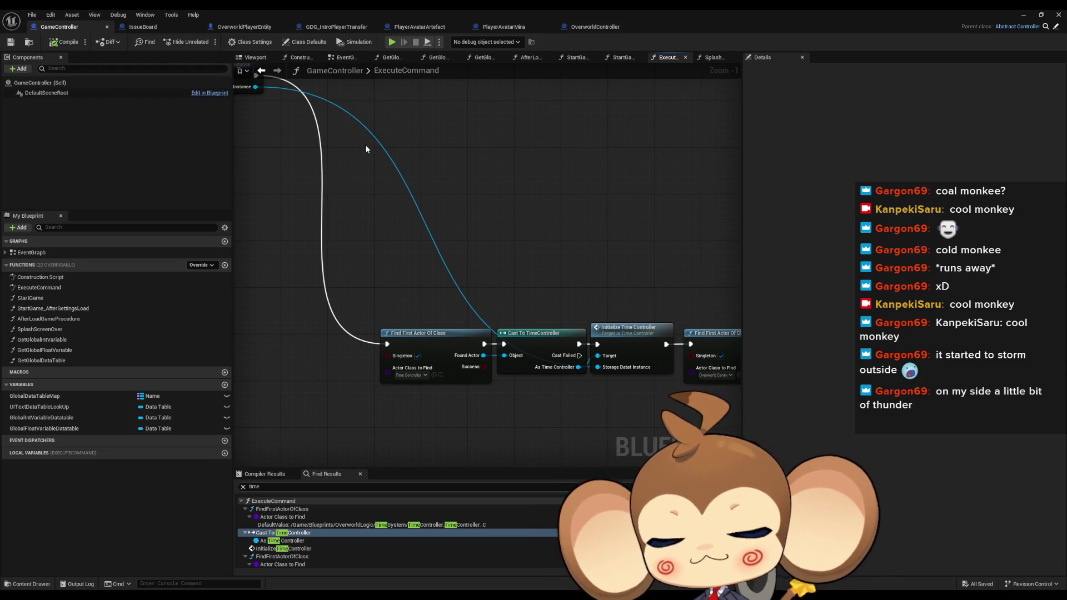
click(156, 27)
click(61, 27)
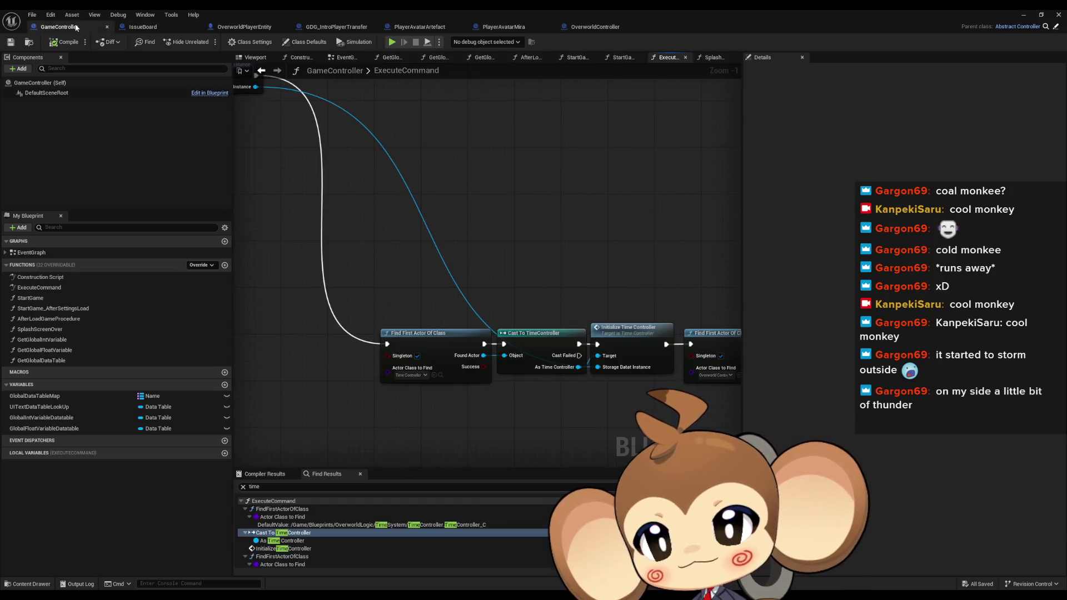
Pan along the command nodes to select Create Player, then view GDG_IntroPlayerTransfer's EventGraph.
drag(469, 234, 581, 258)
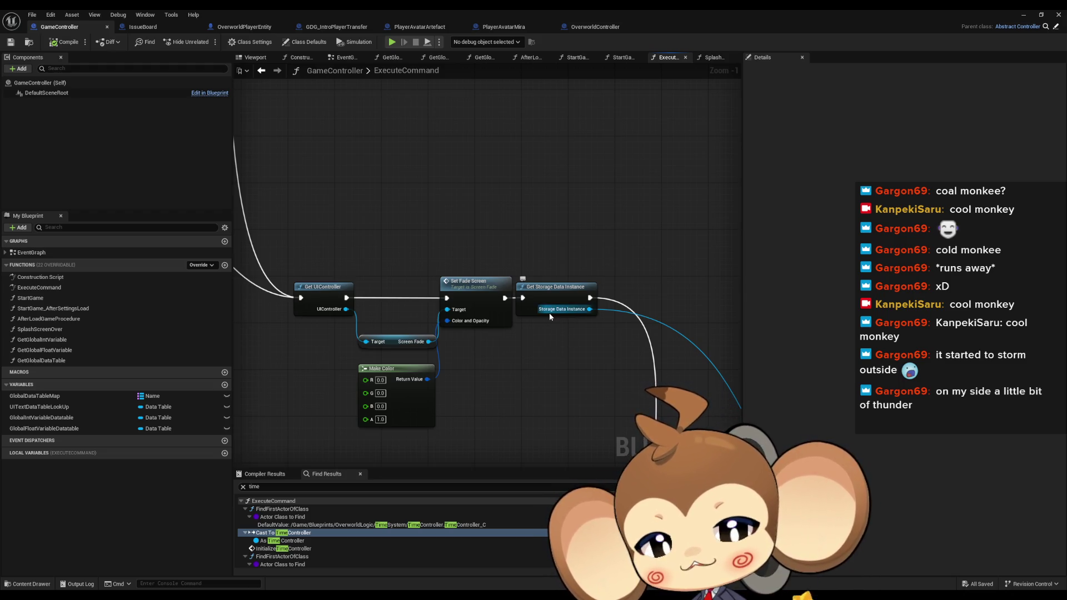
drag(549, 314, 372, 218)
scroll(512, 302, down, 3)
drag(511, 299, 363, 247)
mouse_move(513, 272)
mouse_down()
mouse_move(452, 231)
mouse_move(290, 222)
mouse_up()
scroll(291, 224, up, 2)
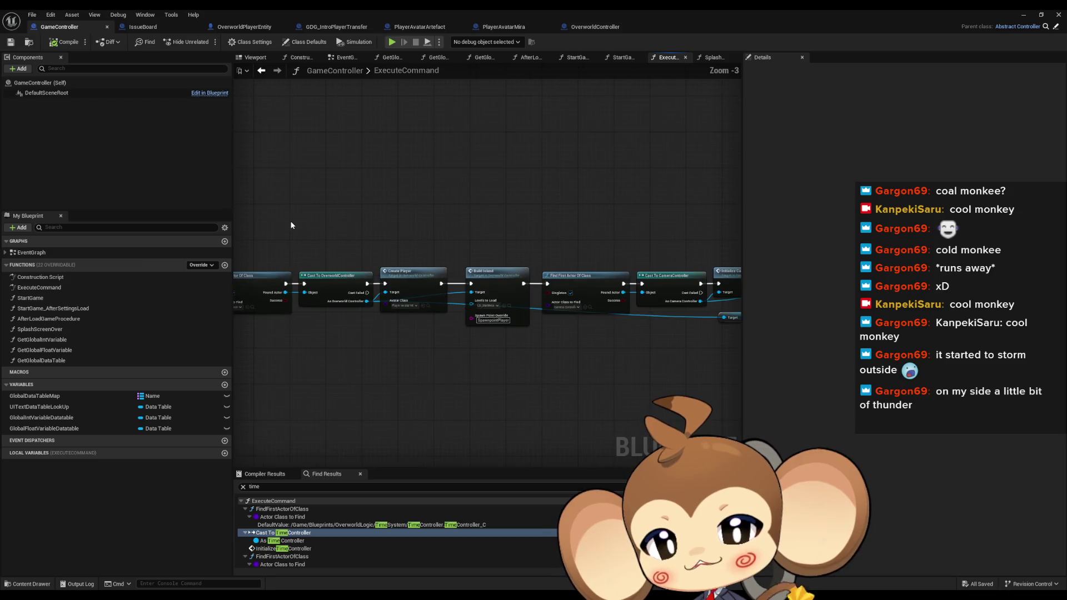
scroll(393, 207, up, 2)
click(461, 267)
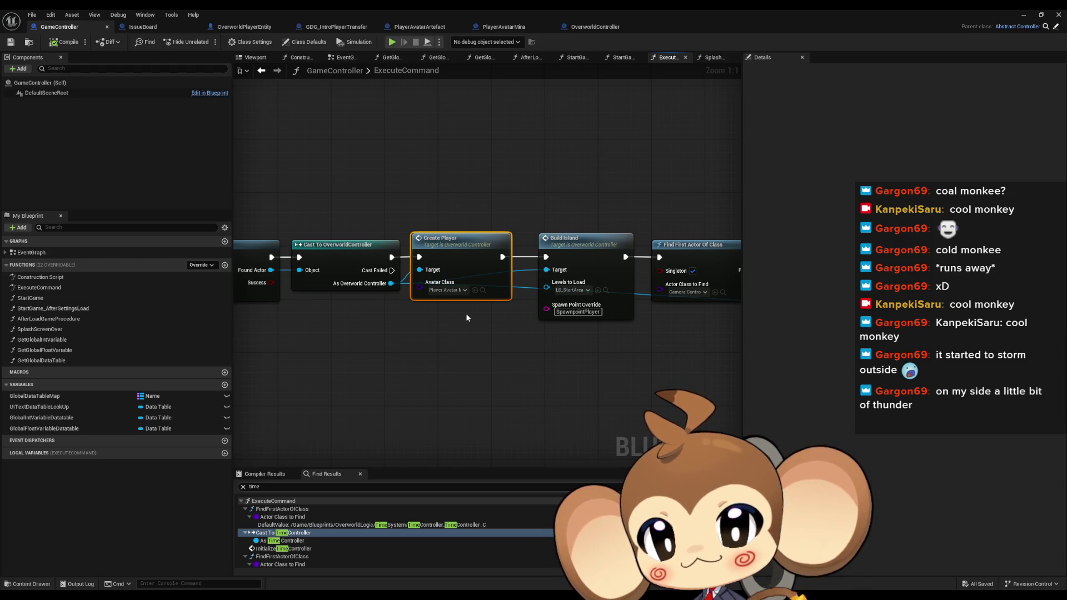
click(336, 26)
scroll(477, 231, down, 7)
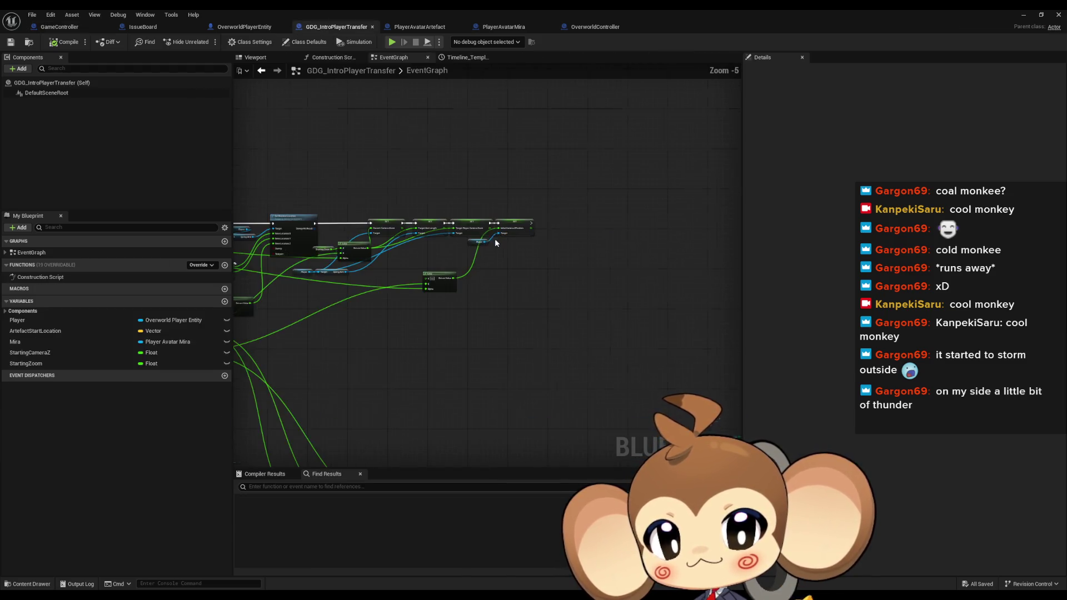
Select the Cast, SET and Attach Actor To Component nodes with their Player getters.
scroll(392, 414, up, 6)
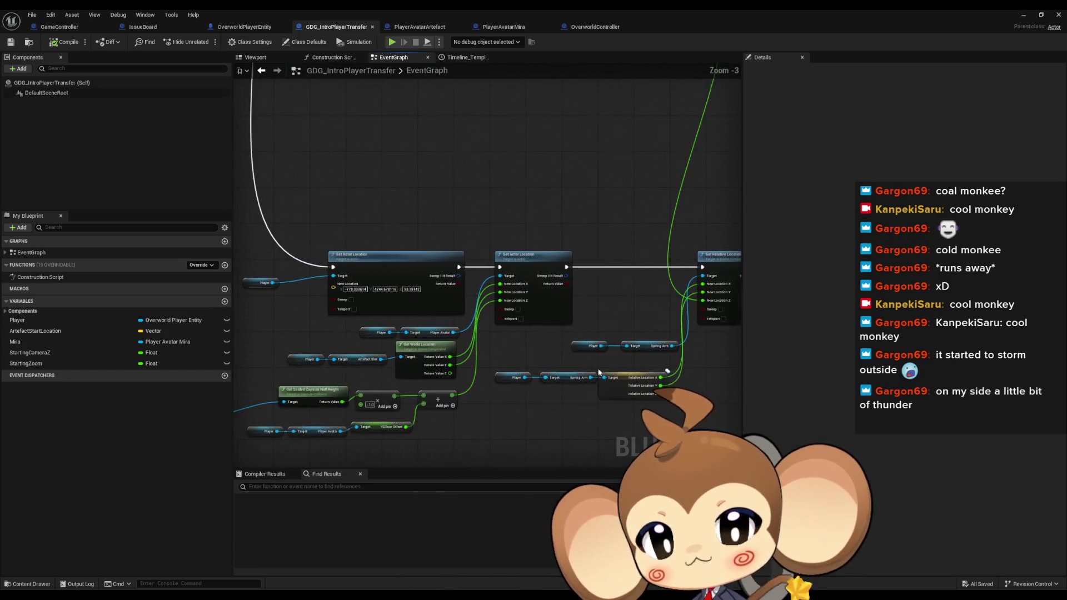
scroll(642, 295, down, 1)
drag(666, 278, 395, 259)
mouse_move(569, 228)
mouse_down()
mouse_move(267, 248)
mouse_move(656, 250)
mouse_move(606, 245)
mouse_up()
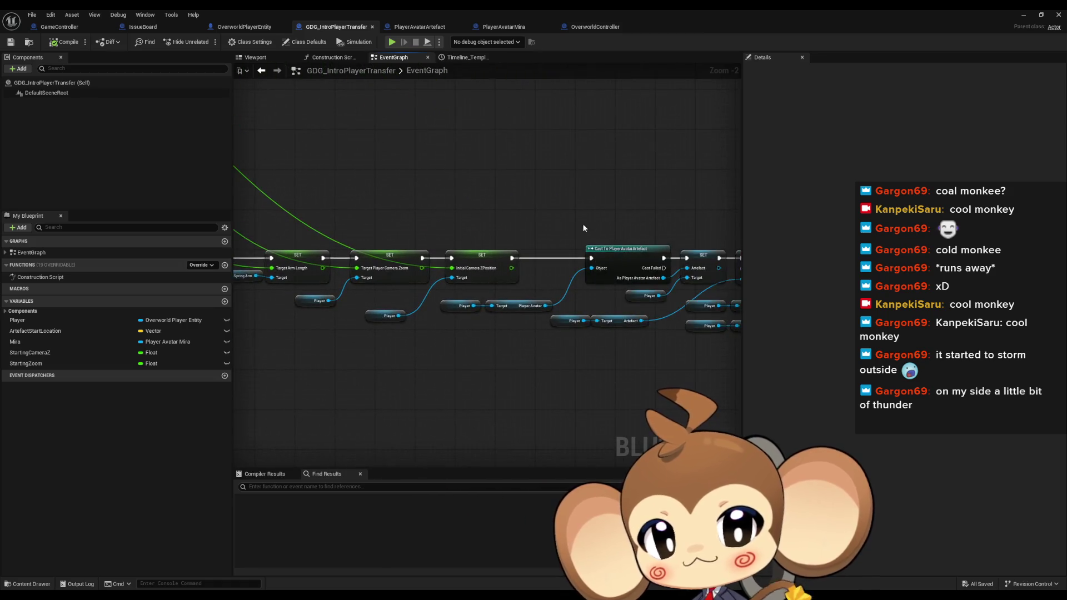
drag(539, 187, 605, 326)
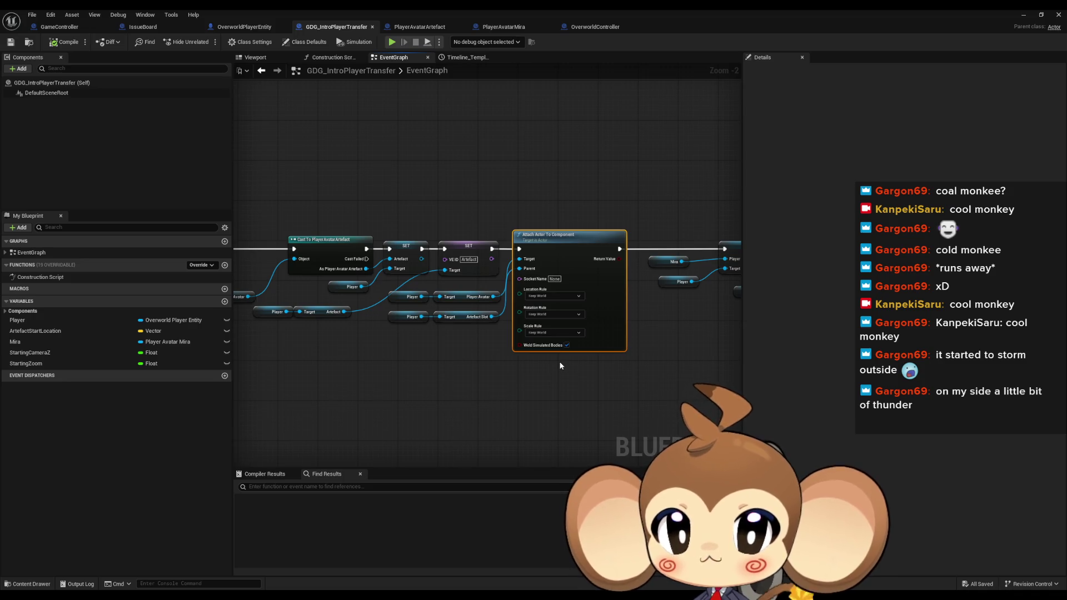
mouse_move(482, 352)
mouse_down()
mouse_move(418, 307)
mouse_move(415, 292)
mouse_up()
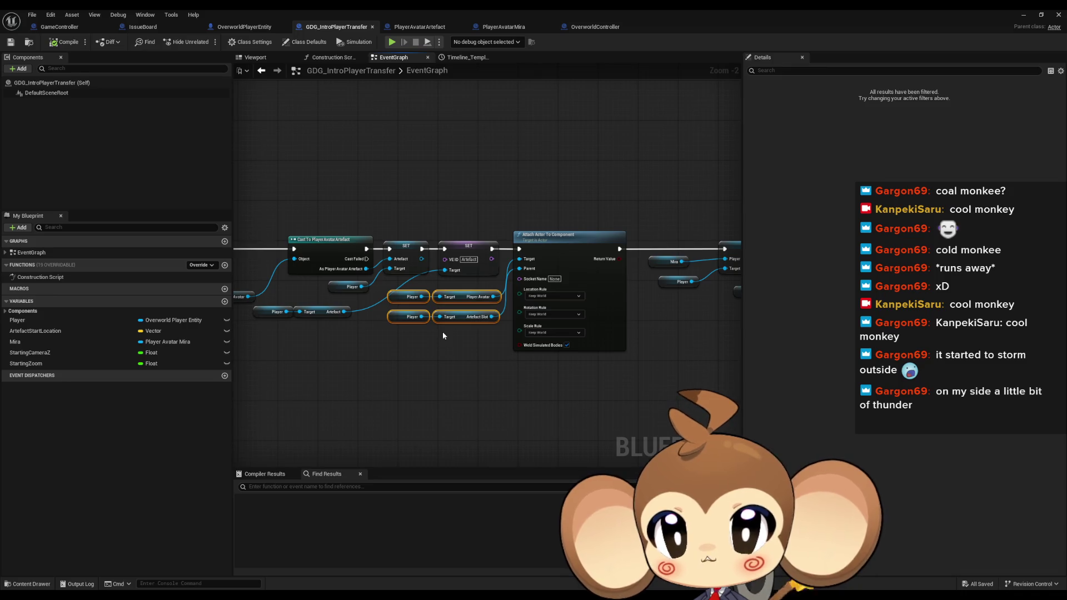
drag(412, 343, 516, 312)
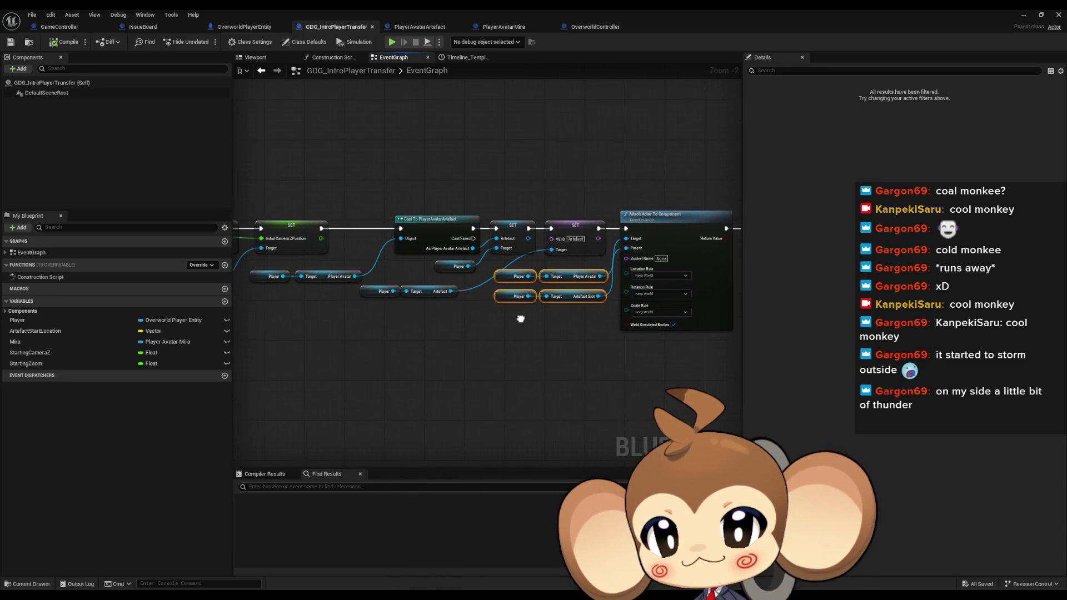
drag(481, 257, 244, 303)
mouse_move(421, 179)
mouse_down()
mouse_move(671, 359)
mouse_move(336, 345)
mouse_up()
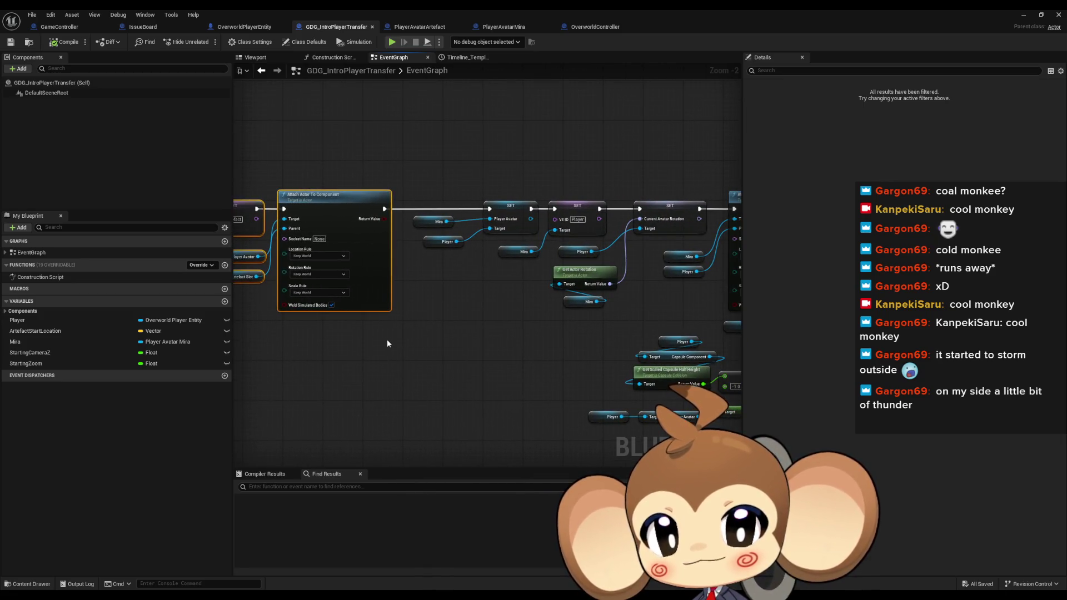
Check the Attach Actor To Actor node, then open OverworldController's CreatePlayer function.
drag(487, 348, 419, 353)
mouse_move(487, 352)
mouse_down()
mouse_move(272, 345)
mouse_move(236, 356)
mouse_move(416, 340)
mouse_move(534, 352)
mouse_up()
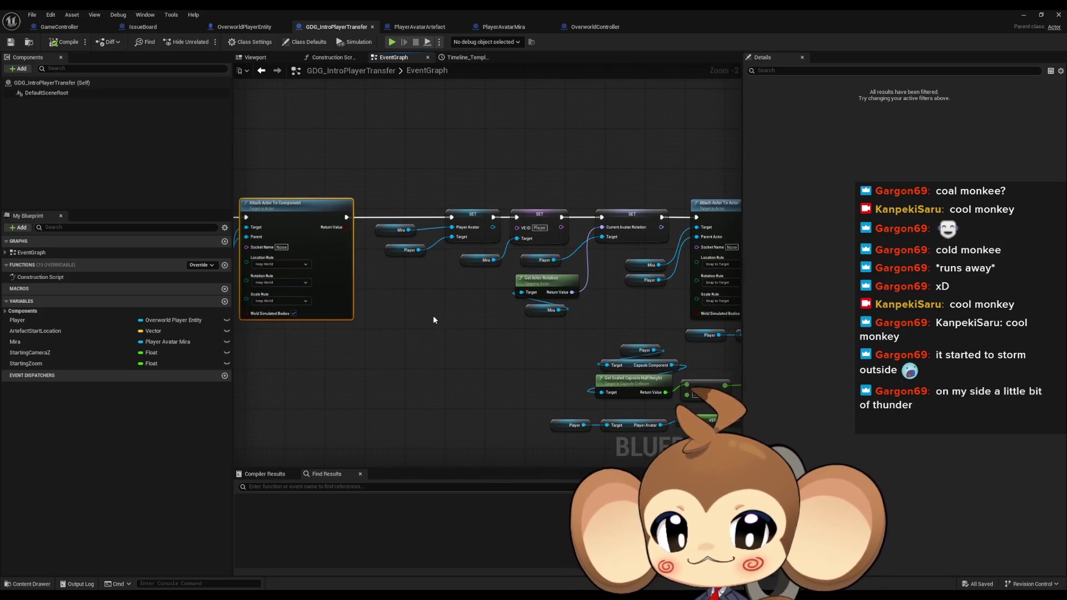
drag(435, 315, 530, 318)
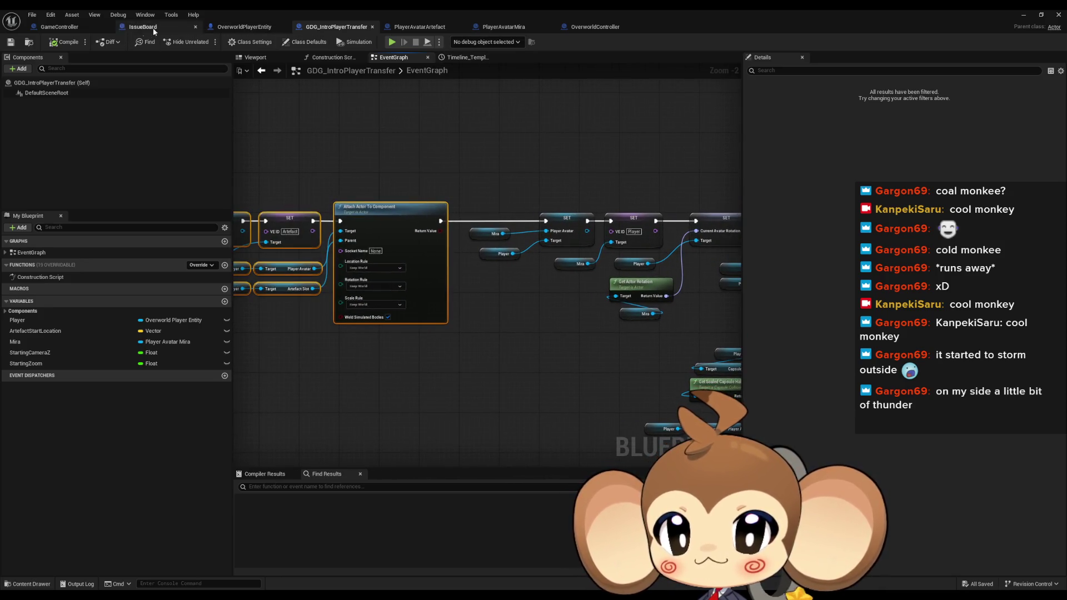
click(55, 27)
double_click(483, 233)
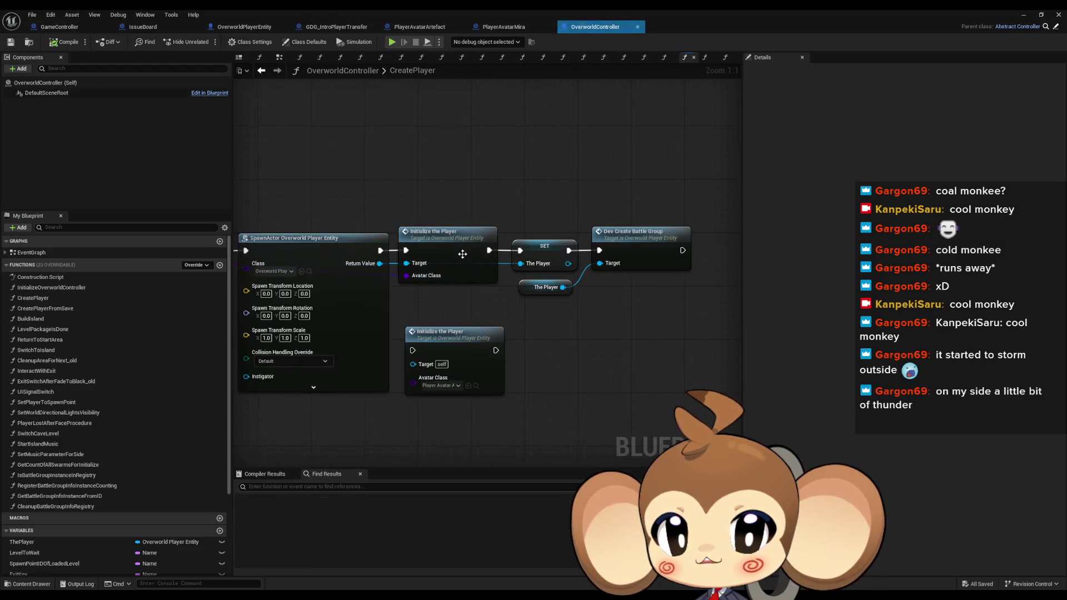
Open InitializeThePlayer from the Initialize the Player call and frame its spawn and cast nodes.
double_click(469, 245)
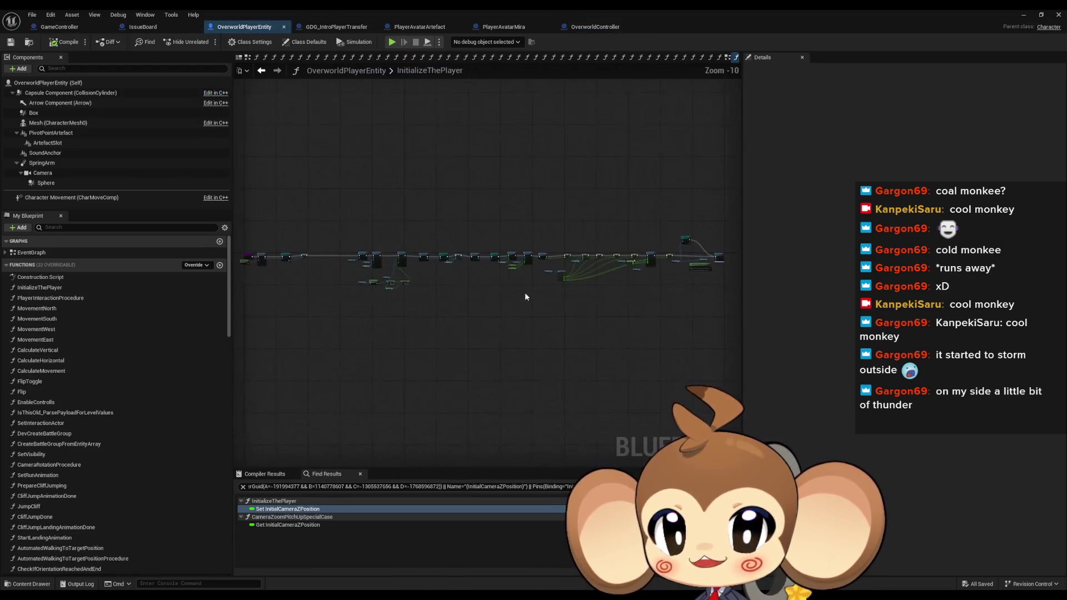
scroll(597, 307, up, 3)
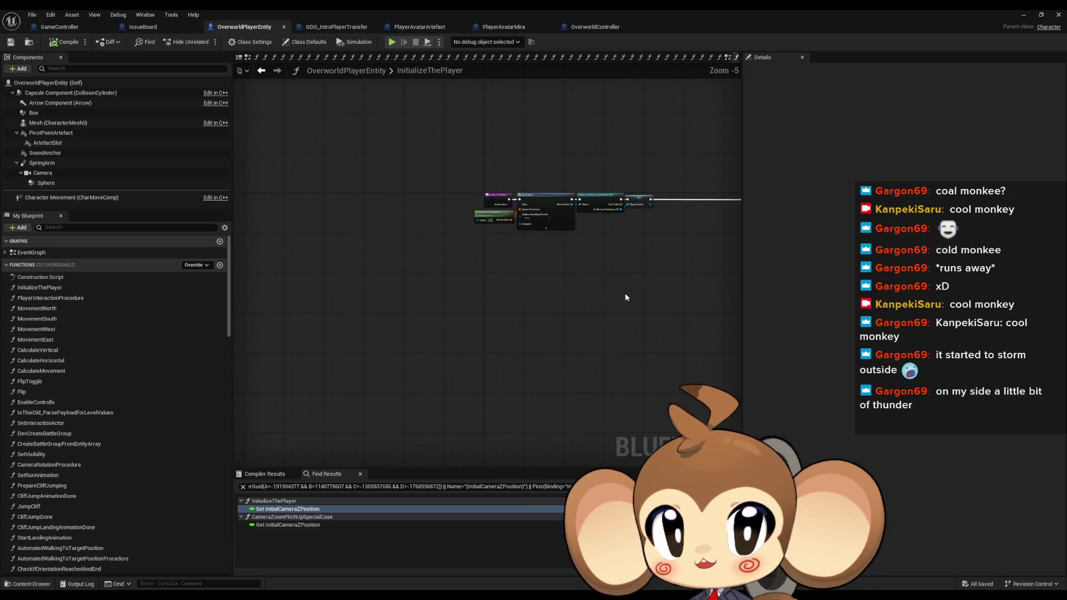
drag(598, 323, 571, 315)
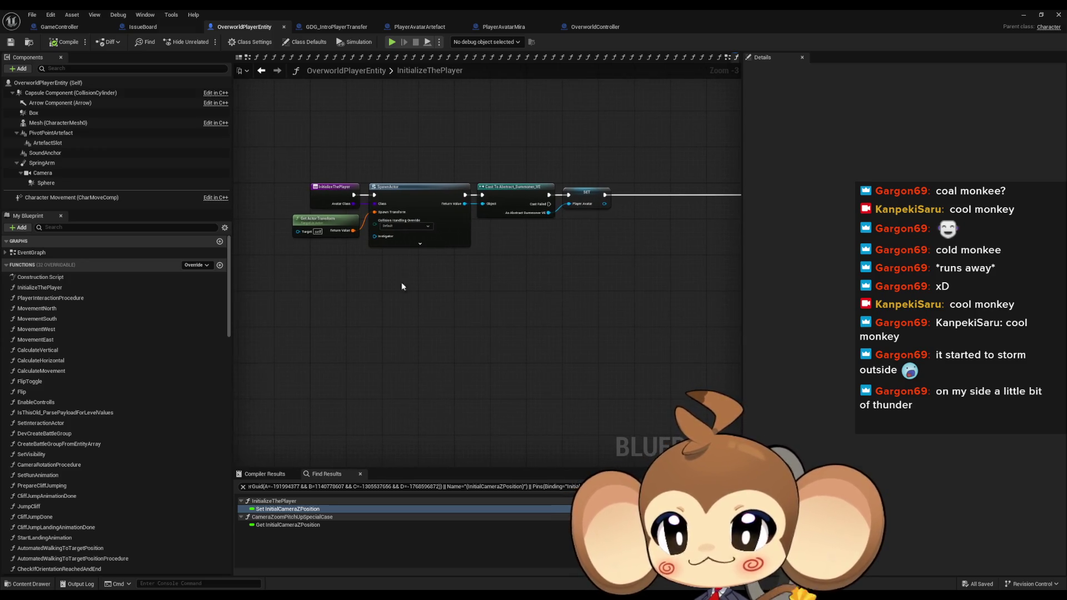
Add a new SetArtefactSlot function to OverworldPlayerEntity.
click(219, 265)
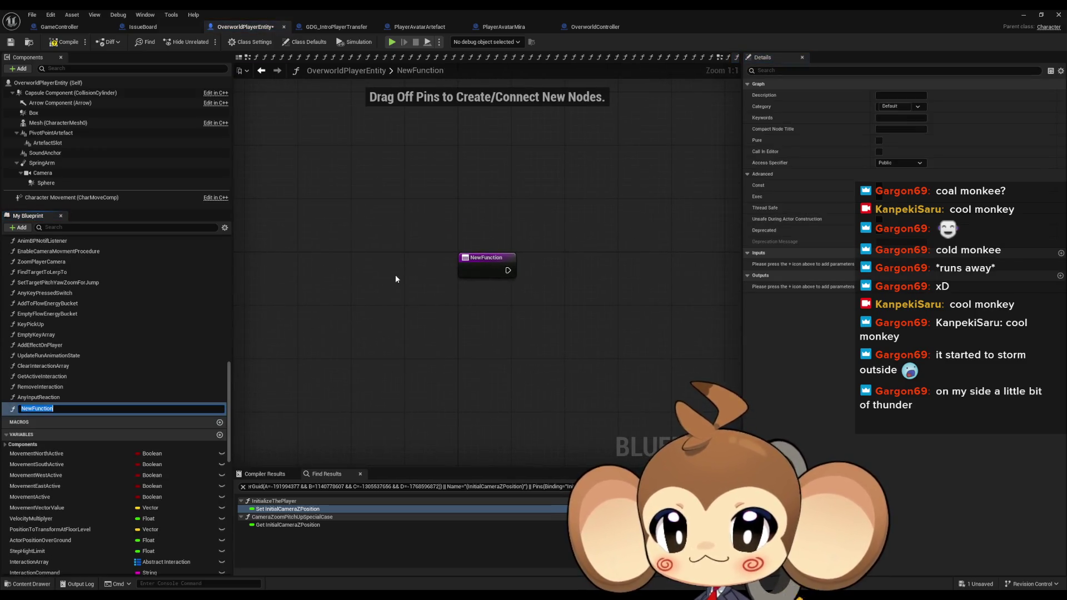
text(SetArtefact)
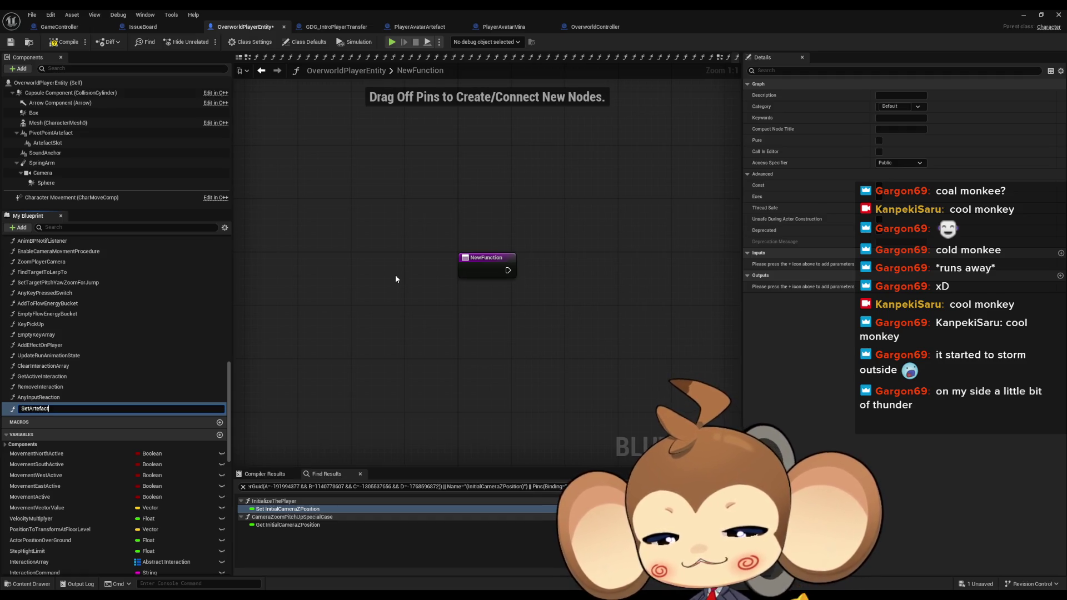
text(Slot)
key(Return)
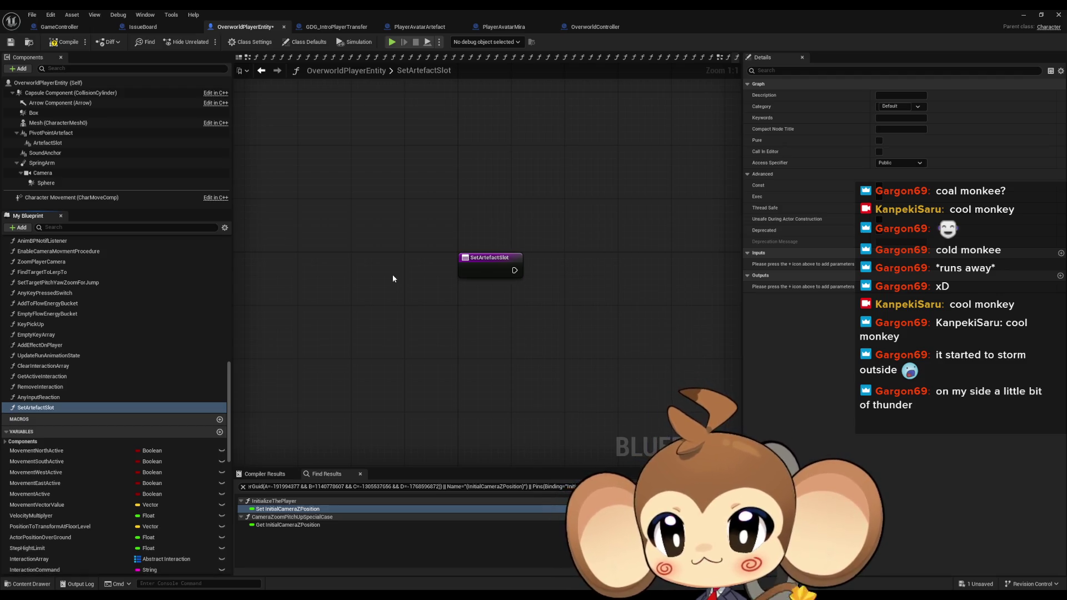
scroll(67, 440, up, 2)
mouse_move(67, 441)
mouse_down()
mouse_move(39, 250)
mouse_move(33, 295)
mouse_up()
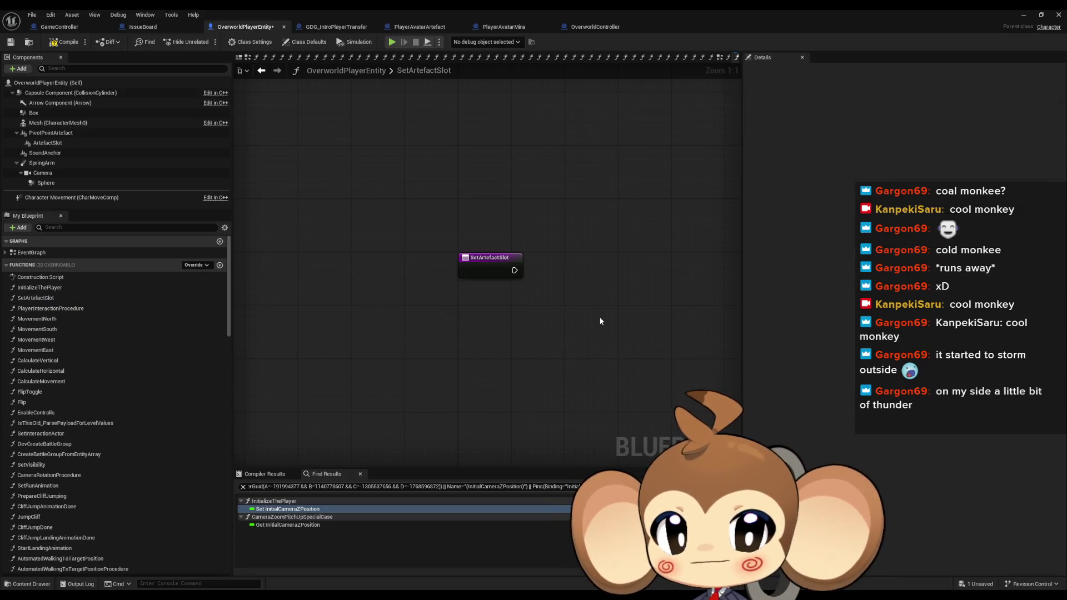
Paste the copied Artefact SET and Attach Actor To Component nodes beside the function entry.
key(ctrl+v)
drag(431, 314, 392, 320)
drag(446, 267, 573, 259)
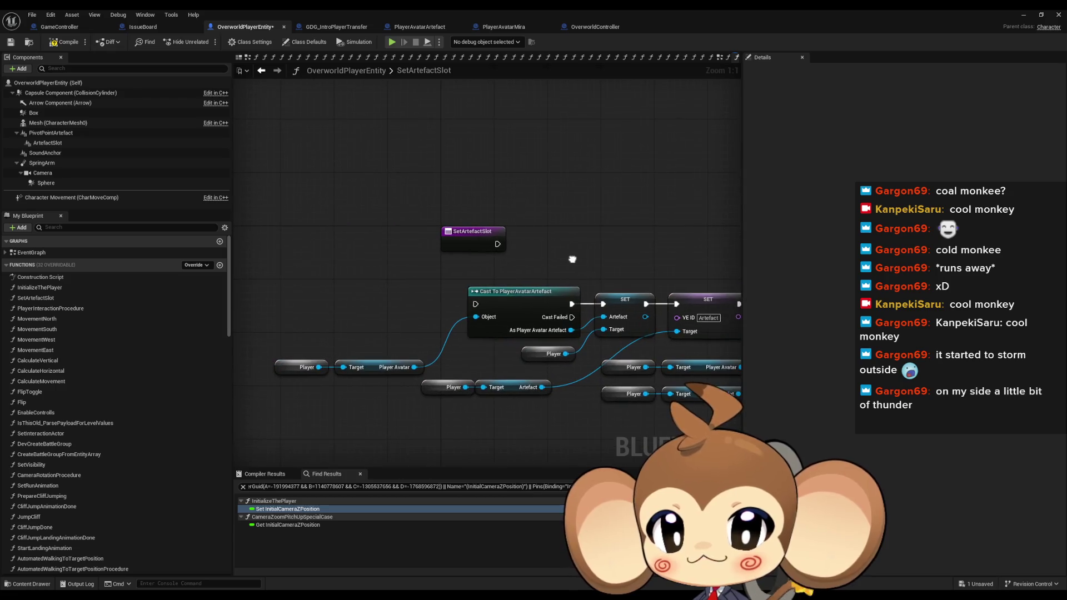
scroll(156, 319, down, 10)
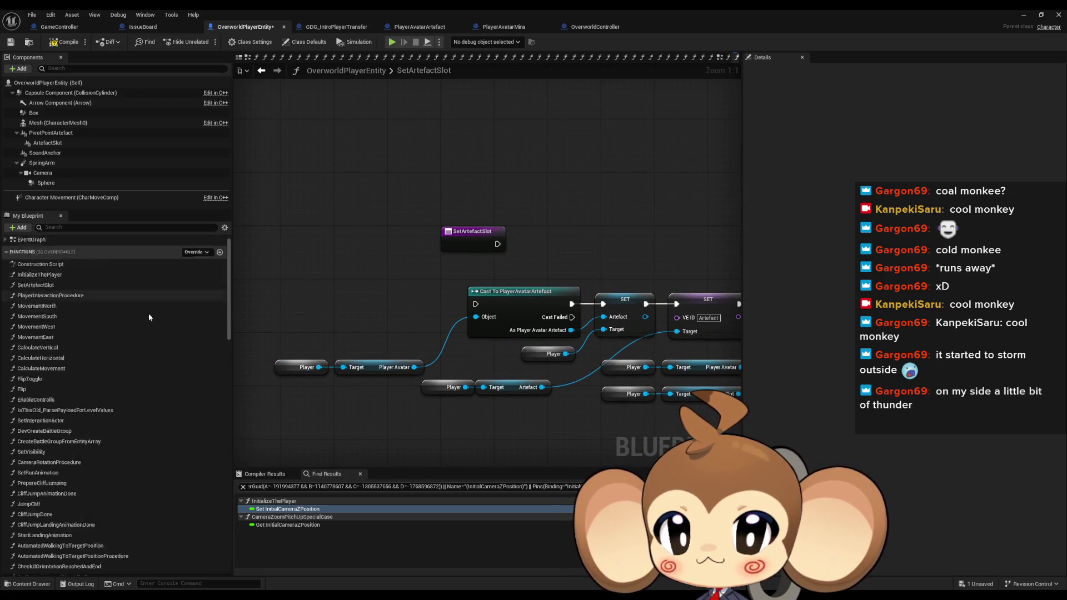
scroll(161, 324, down, 9)
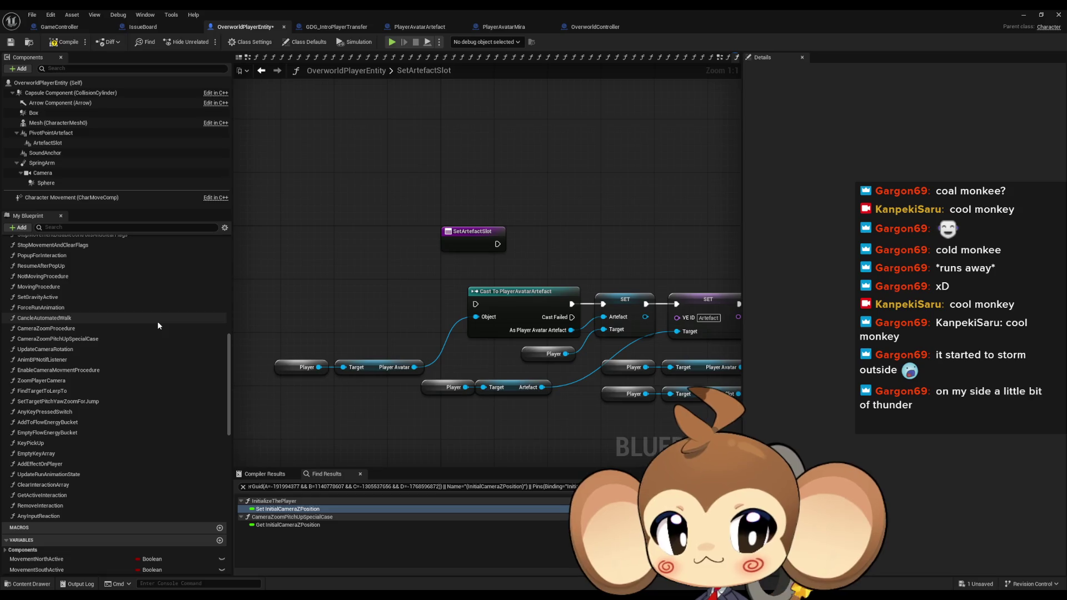
Delete the old Cast To PlayerAvatarArtefact node and its Player getters.
mouse_move(251, 290)
mouse_down()
mouse_move(429, 383)
mouse_move(431, 369)
mouse_up()
key(Delete)
drag(432, 369, 334, 359)
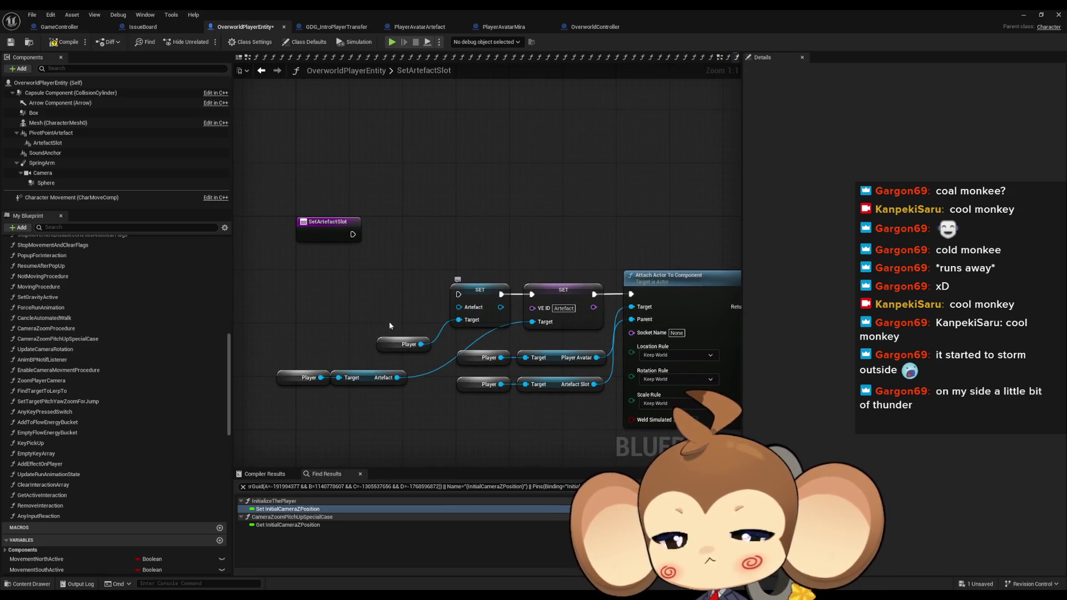
scroll(140, 392, down, 1)
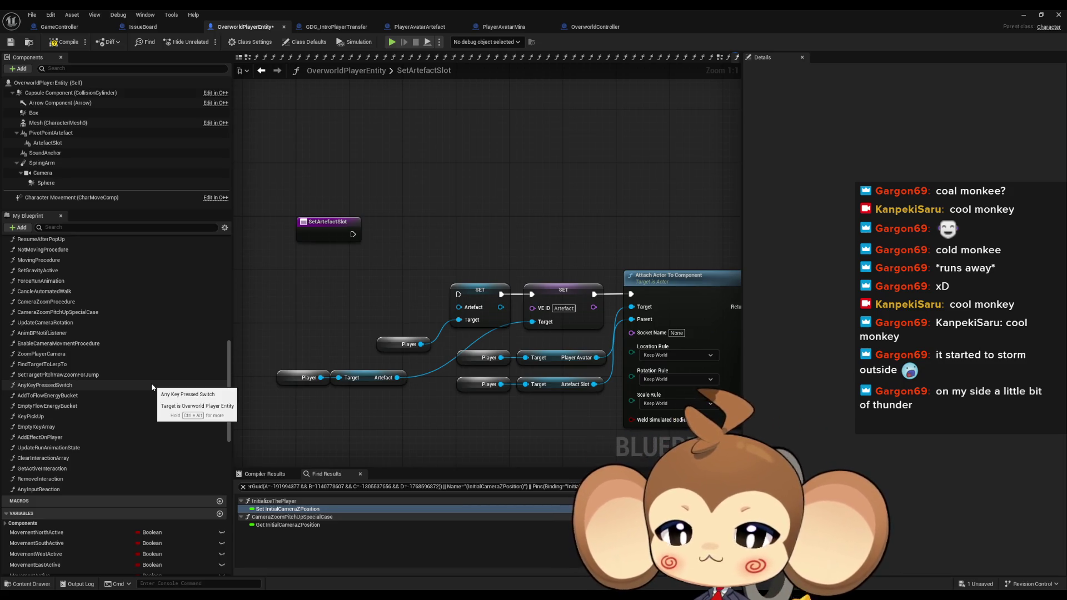
Add a Spawn Actor from Class node with its Spawn Transform split into location, rotation, scale.
right_click(298, 285)
text(spaw)
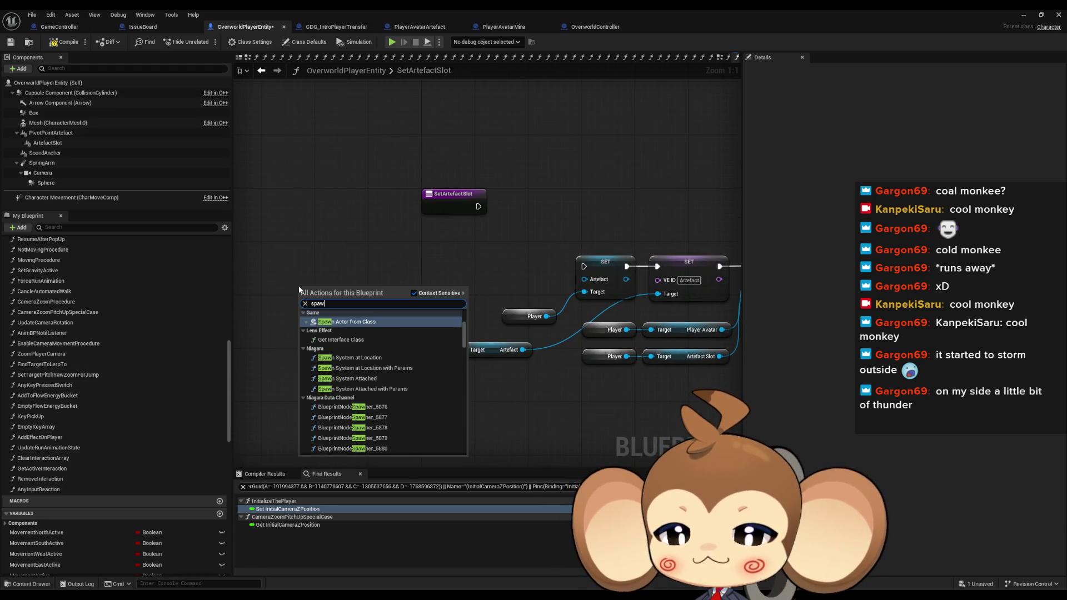
text(n act)
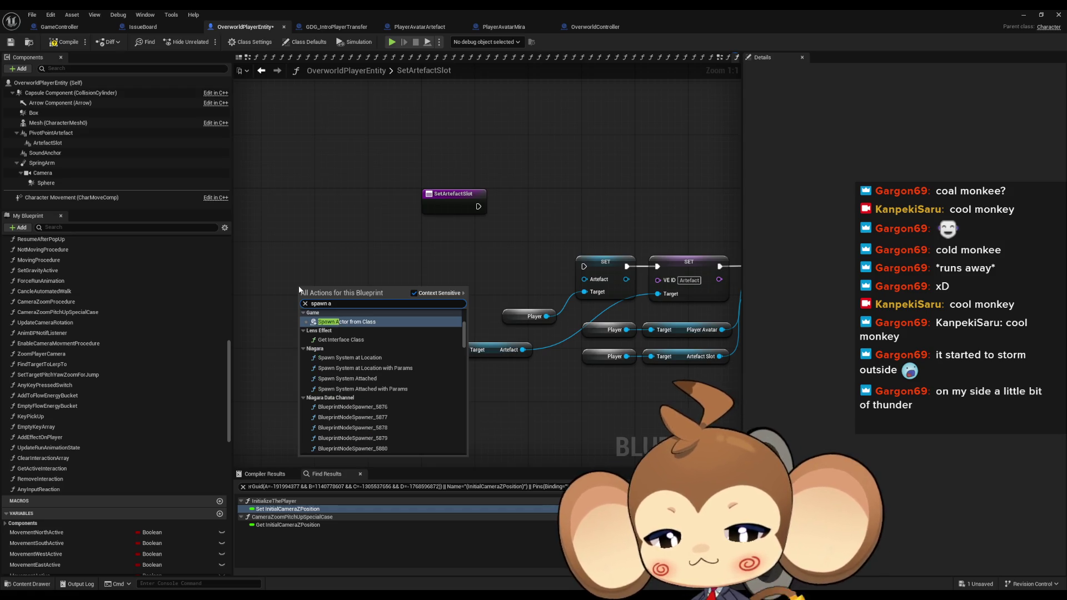
key(Return)
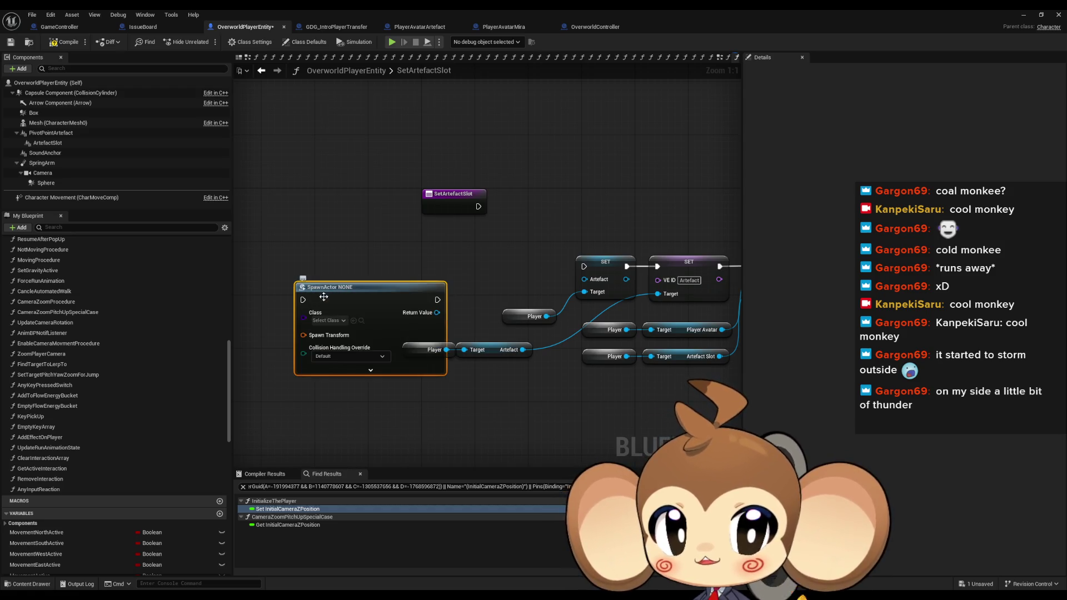
right_click(308, 338)
click(335, 382)
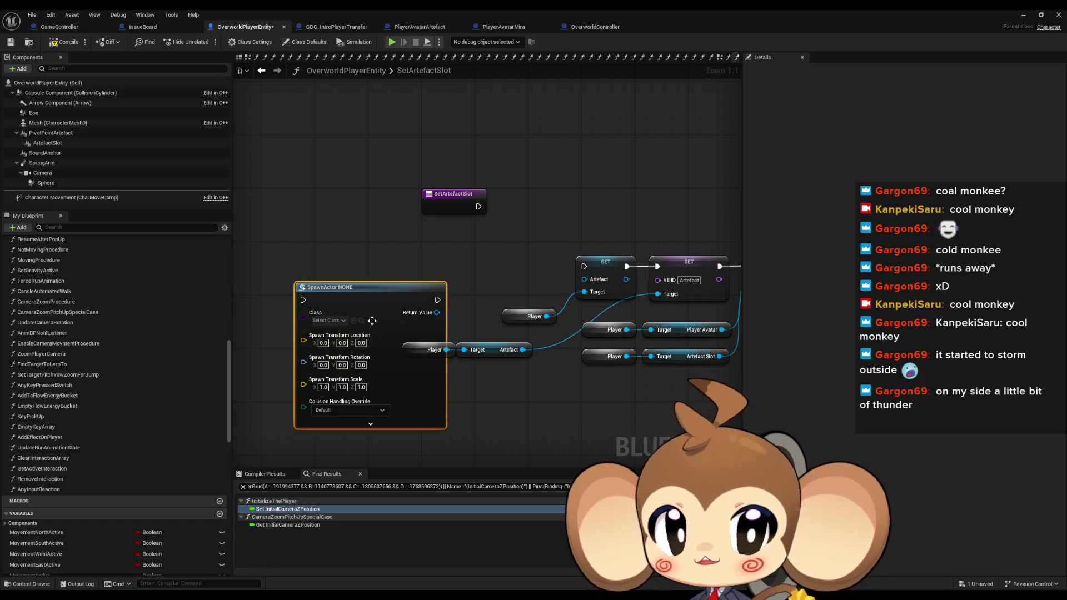
mouse_move(370, 310)
mouse_down()
mouse_move(337, 236)
mouse_move(277, 290)
mouse_up()
Cast the spawned actor's return value to PlayerAvatarArtefact.
drag(343, 292, 382, 285)
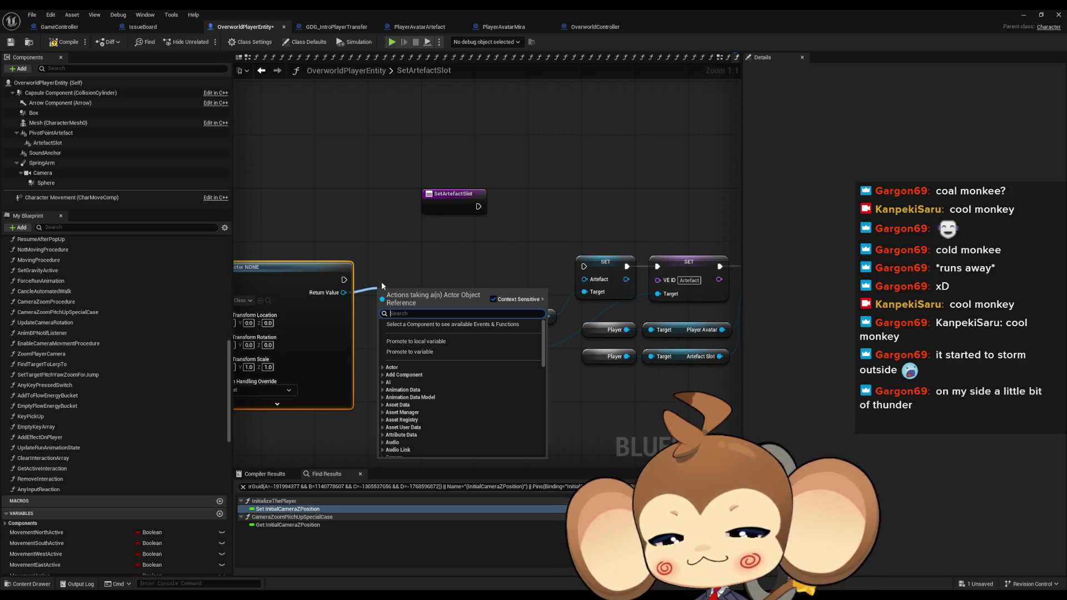
text(cast artef)
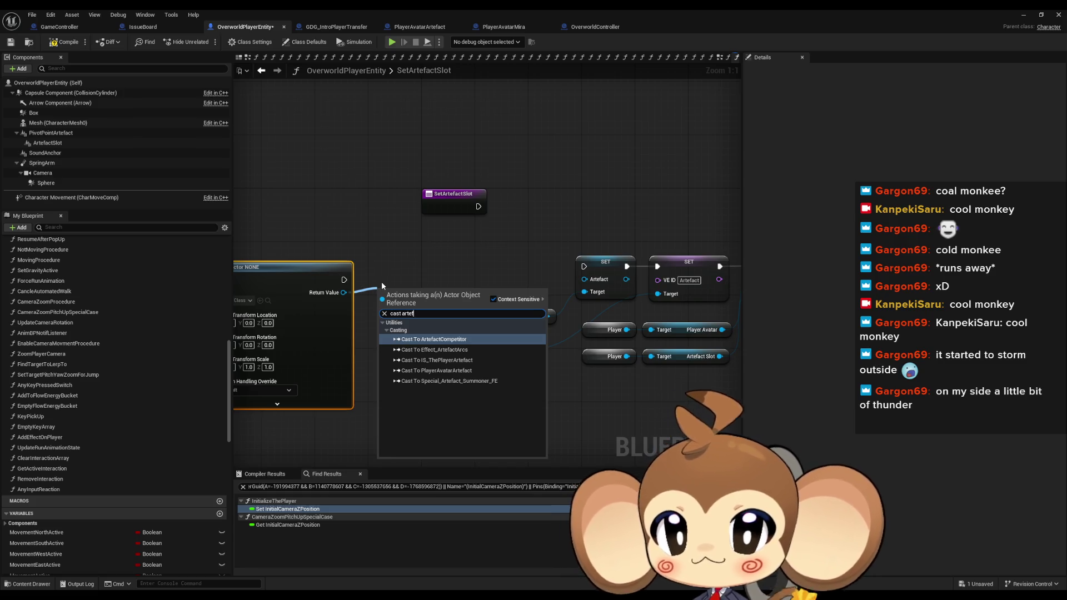
key(Down)
key(Down)
key(Down)
key(Return)
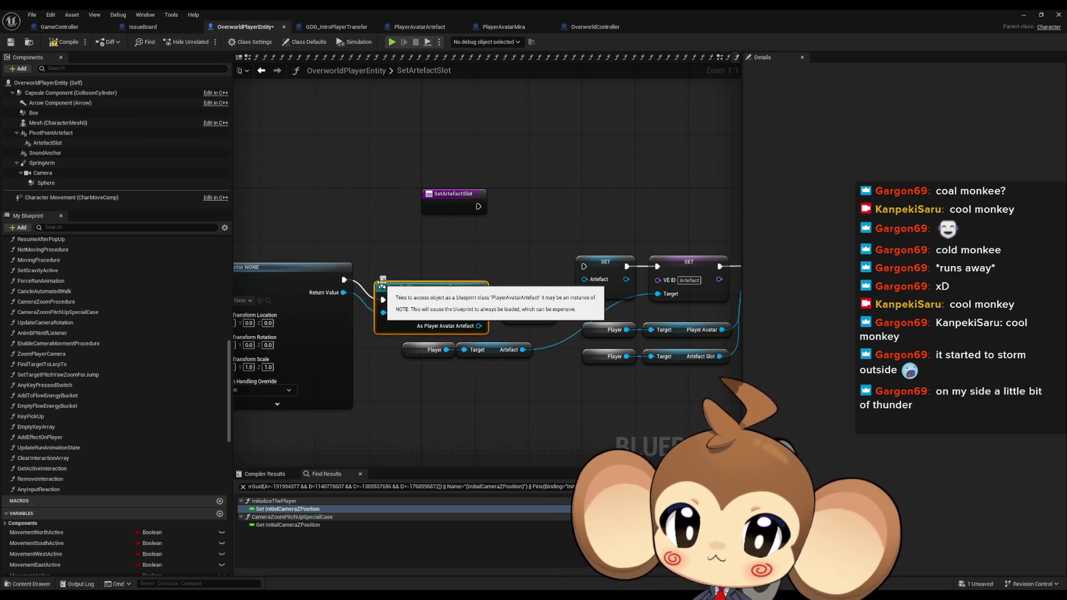
drag(383, 283, 451, 239)
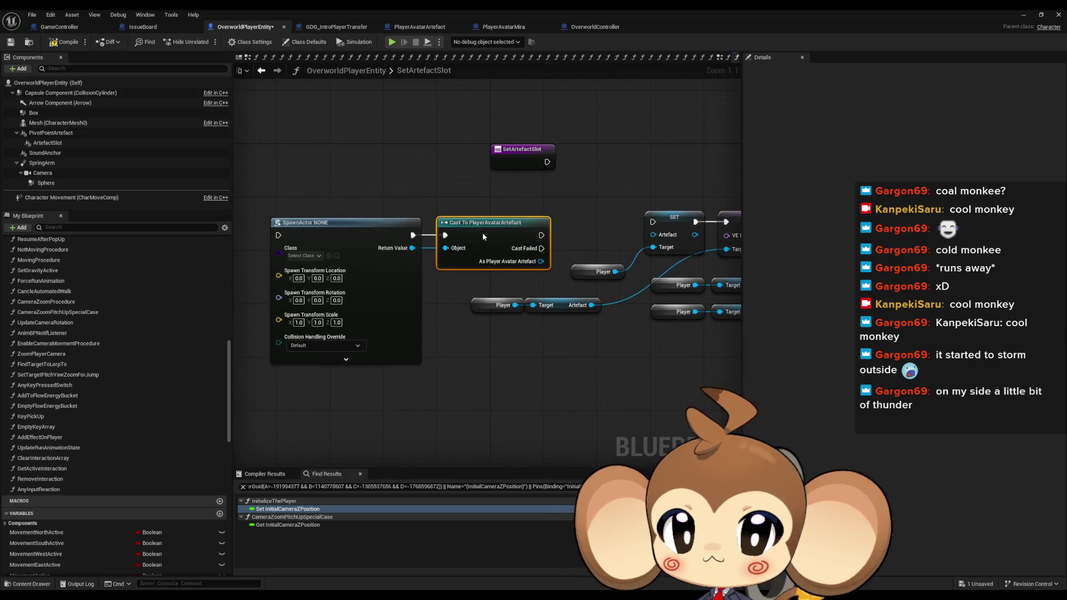
Set the spawn class to Player Avatar Artefact.
click(306, 256)
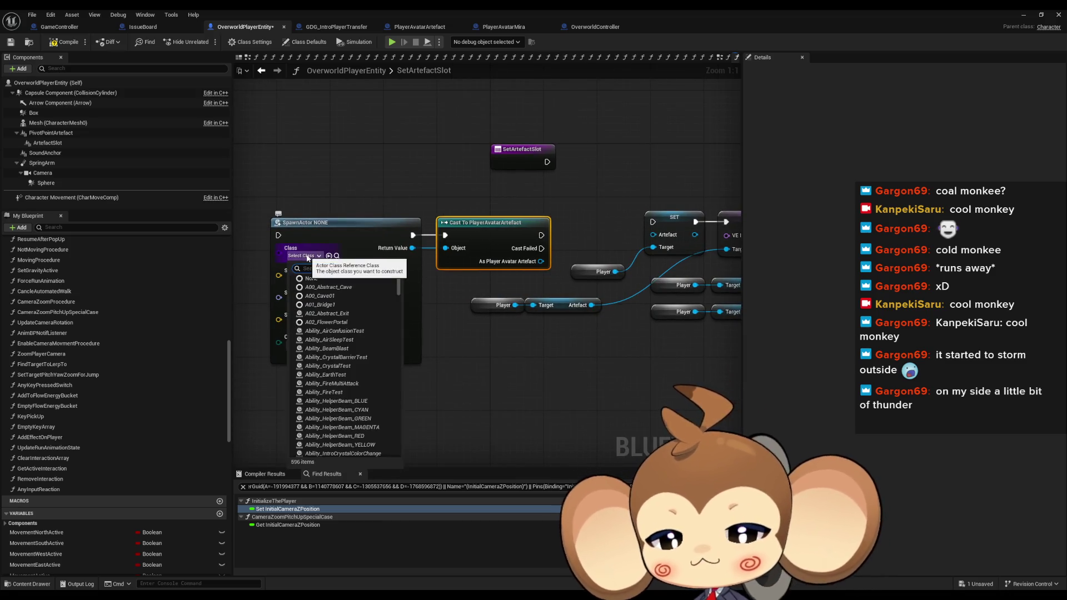
text(ar)
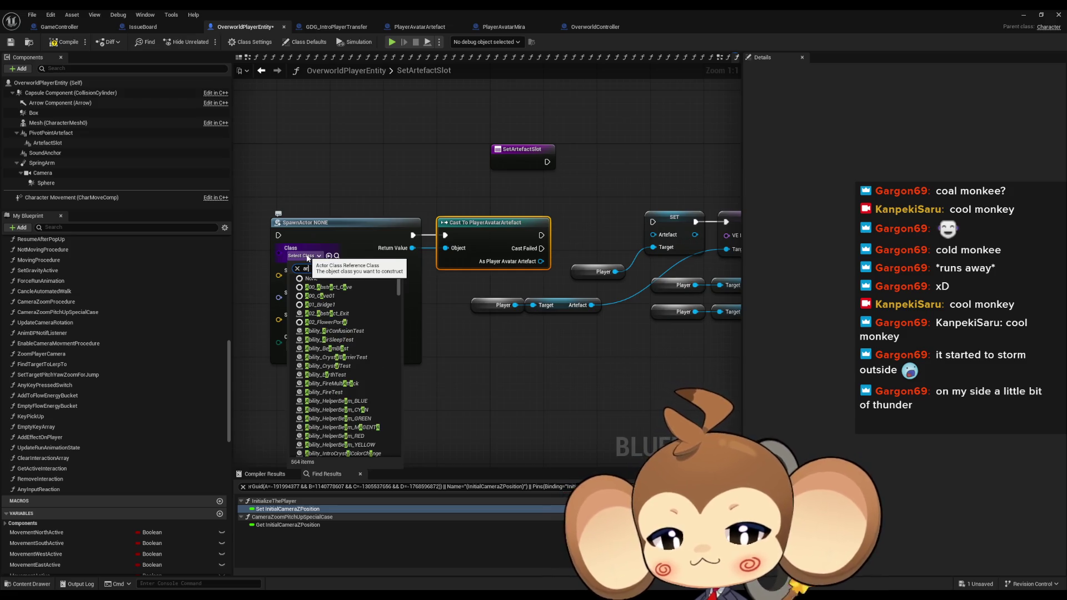
text(tef pl)
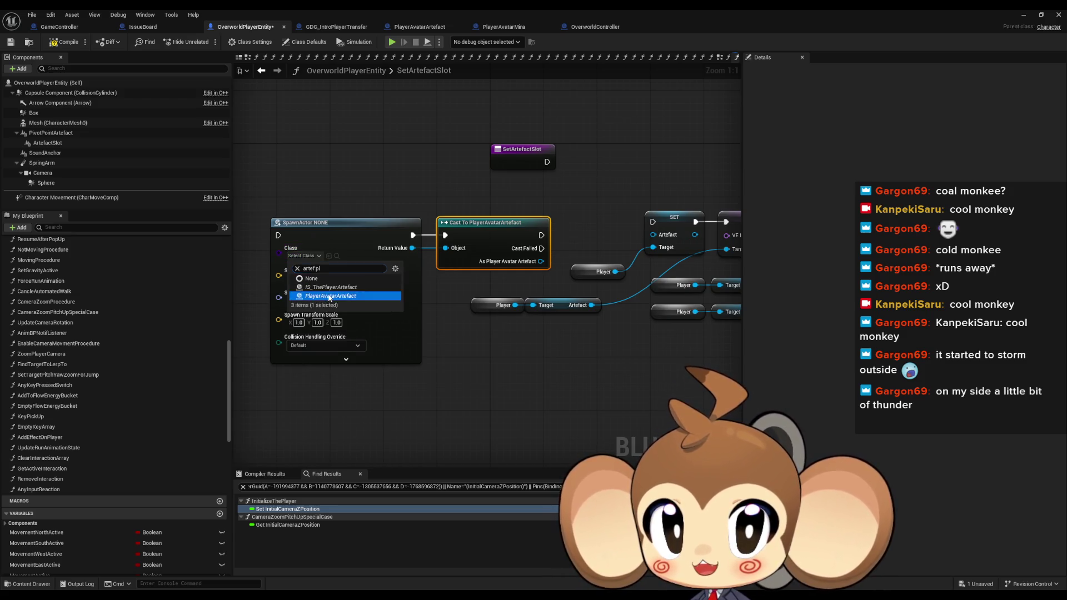
click(329, 295)
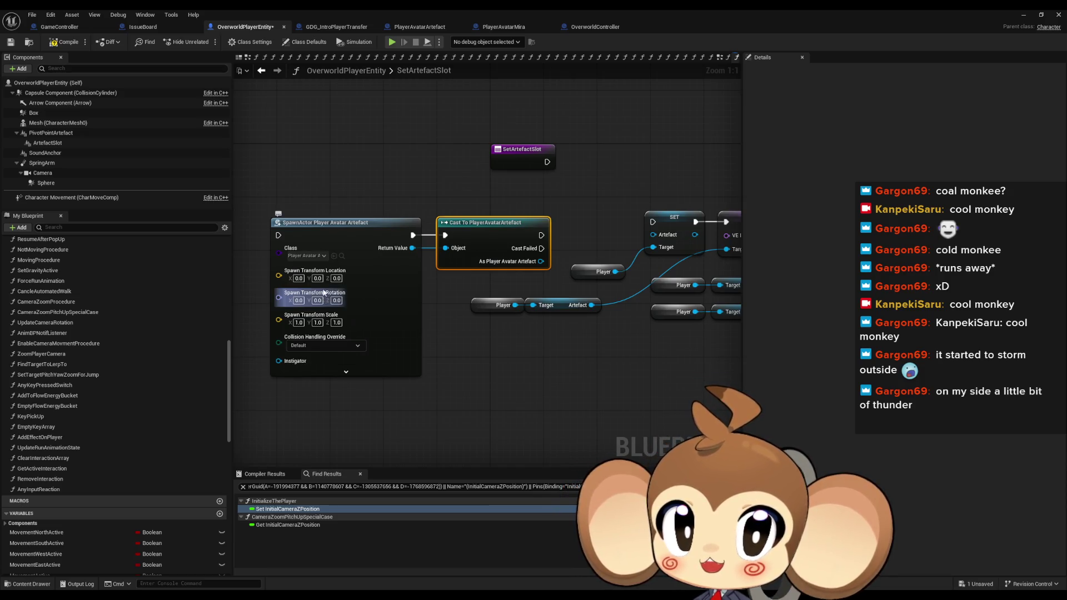
key(ctrl+z)
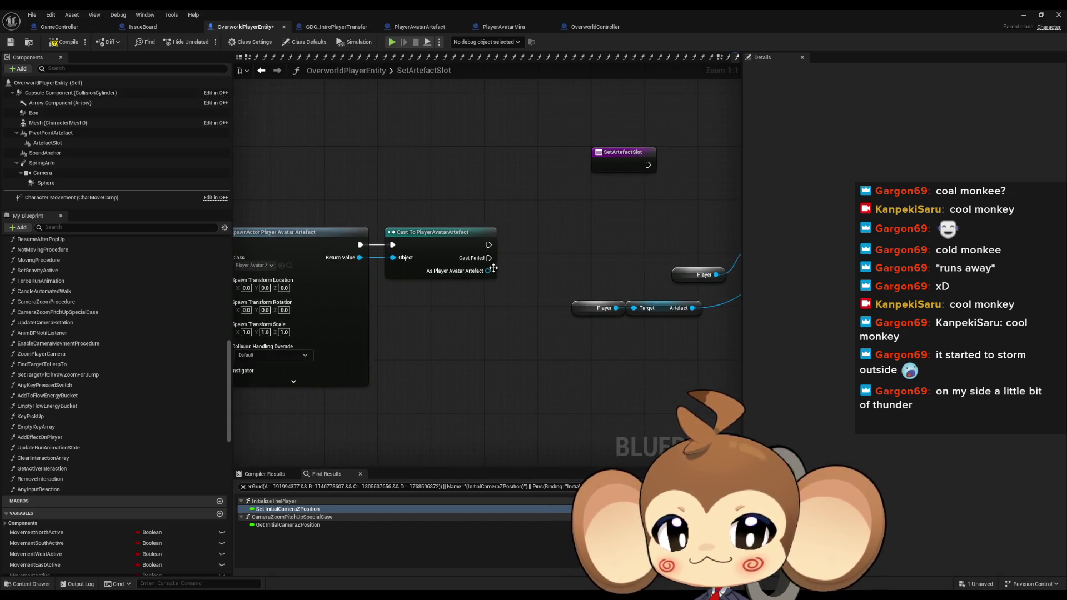
Add an Initialize Visual Entity node from the cast's As Player Avatar Artefact output, beside the cast.
drag(488, 271, 536, 247)
text(ini)
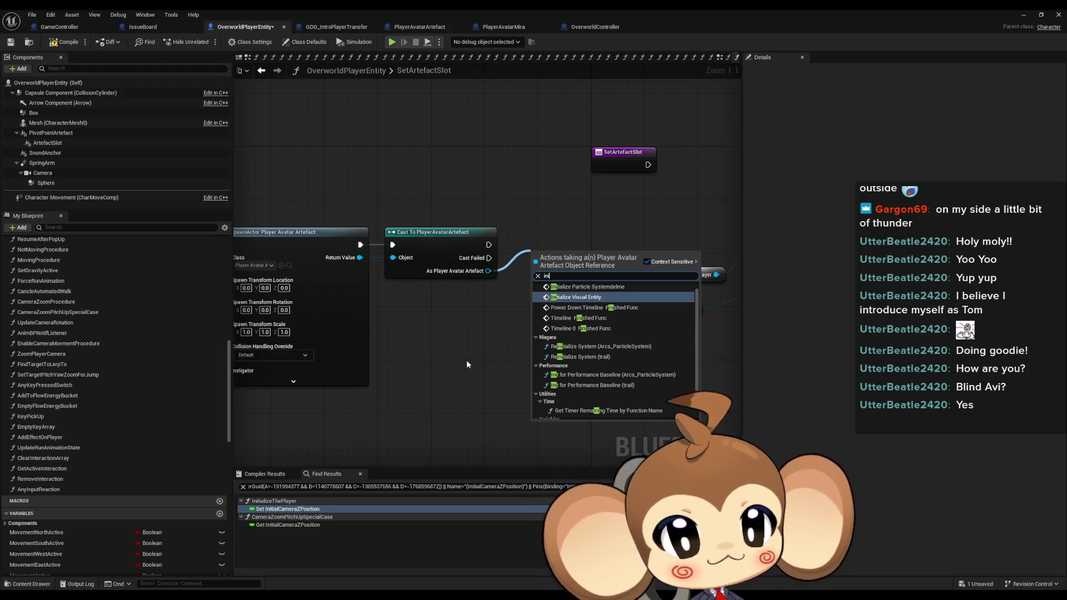
key(Return)
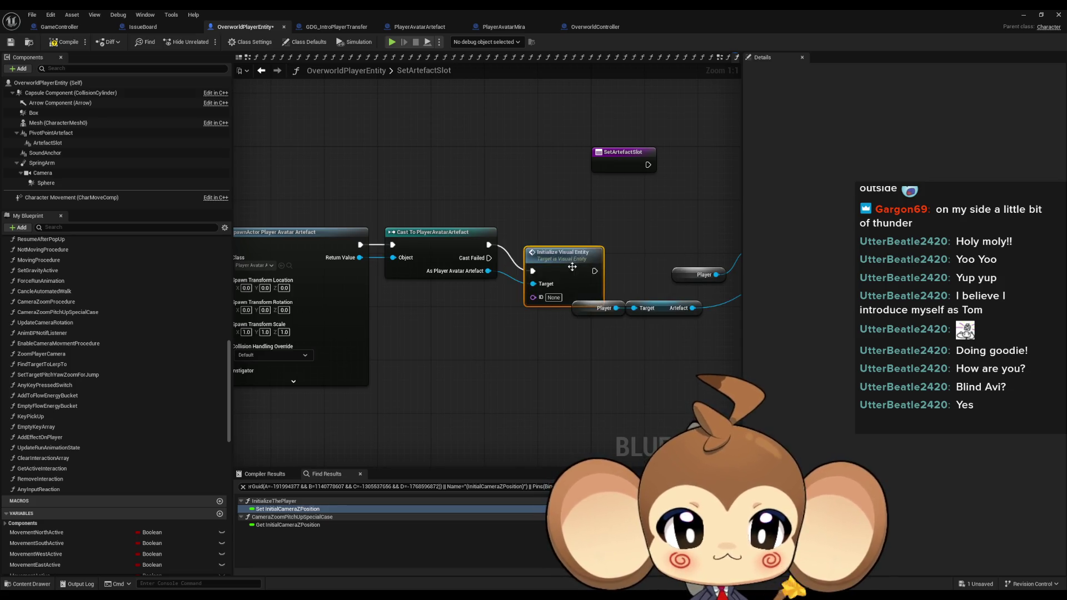
drag(569, 260, 552, 239)
mouse_move(648, 256)
mouse_down()
mouse_move(437, 254)
mouse_move(482, 255)
mouse_up()
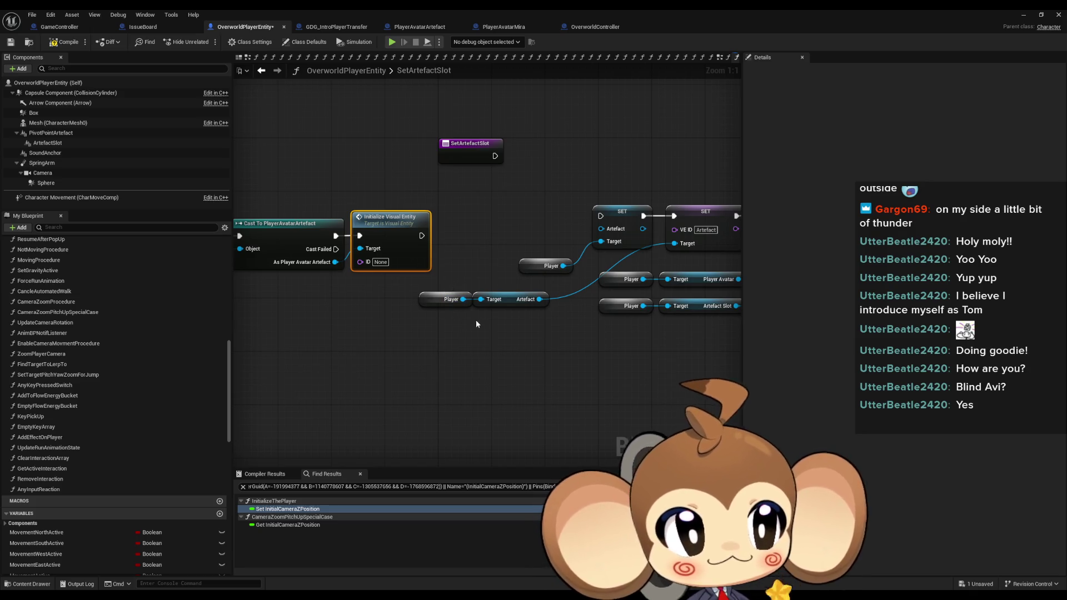
drag(521, 345, 512, 335)
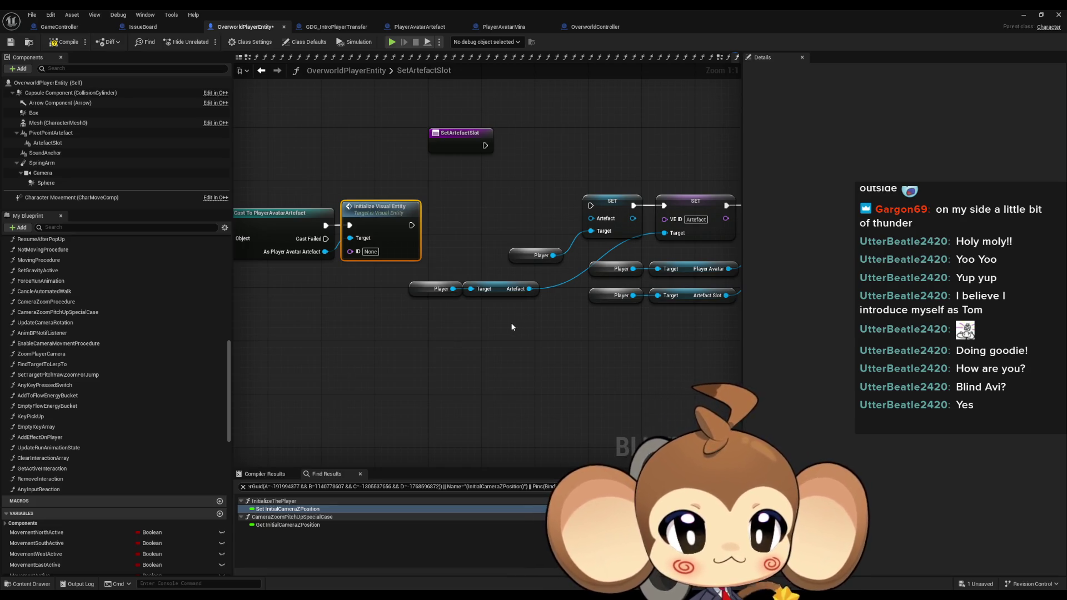
mouse_move(509, 325)
mouse_down()
mouse_move(620, 304)
mouse_move(646, 315)
mouse_move(511, 346)
mouse_move(492, 339)
mouse_move(581, 322)
mouse_up()
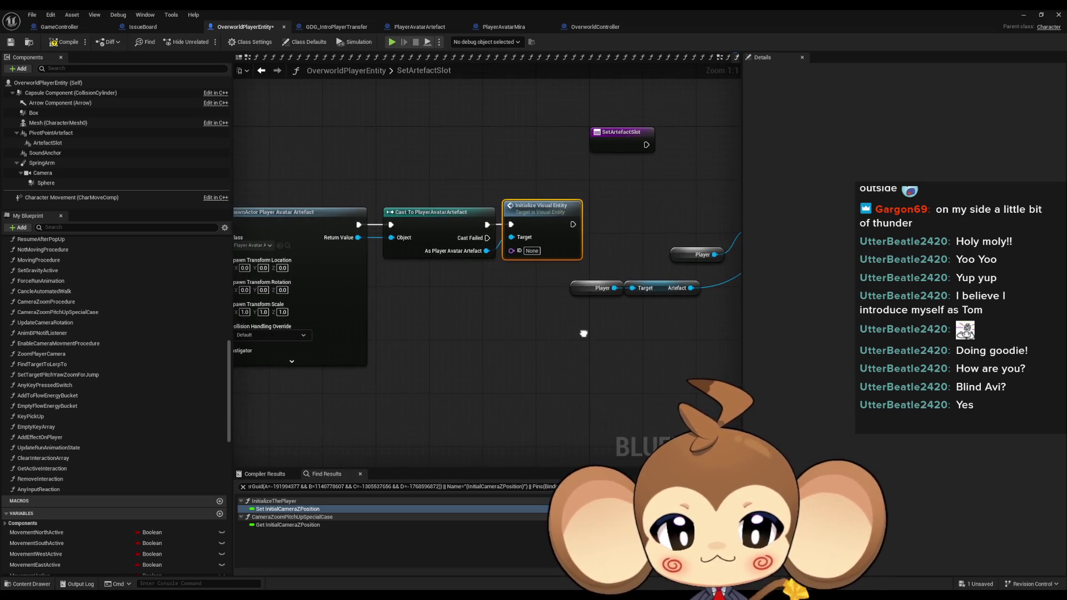
mouse_move(471, 325)
mouse_down()
mouse_move(331, 319)
mouse_move(344, 319)
mouse_up()
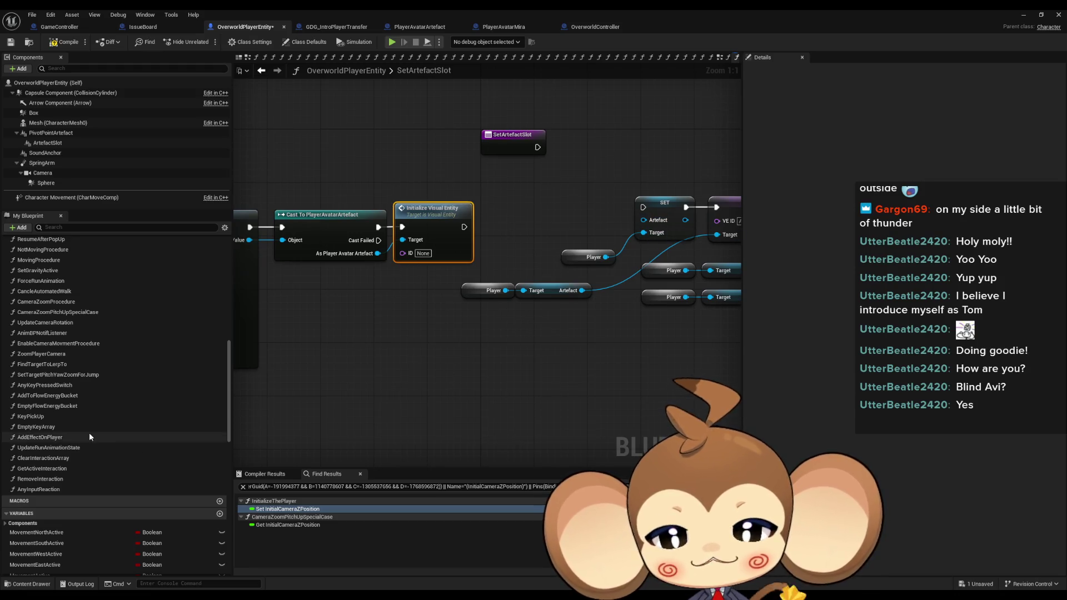
Add a SET Artefact node that stores the cast artefact in the Artefact variable.
scroll(105, 432, down, 5)
scroll(188, 449, down, 3)
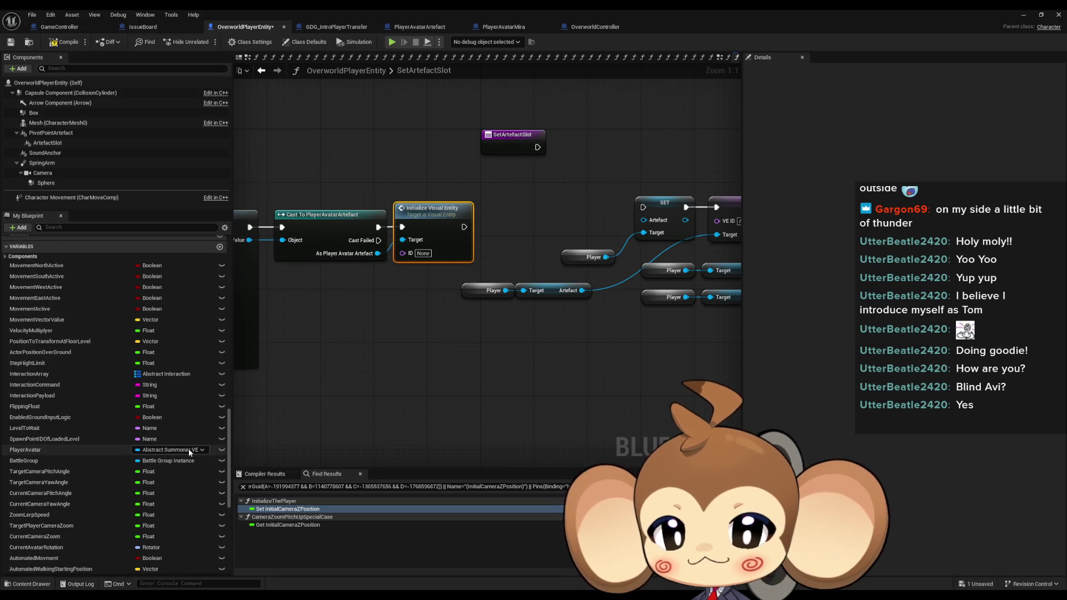
scroll(195, 444, down, 7)
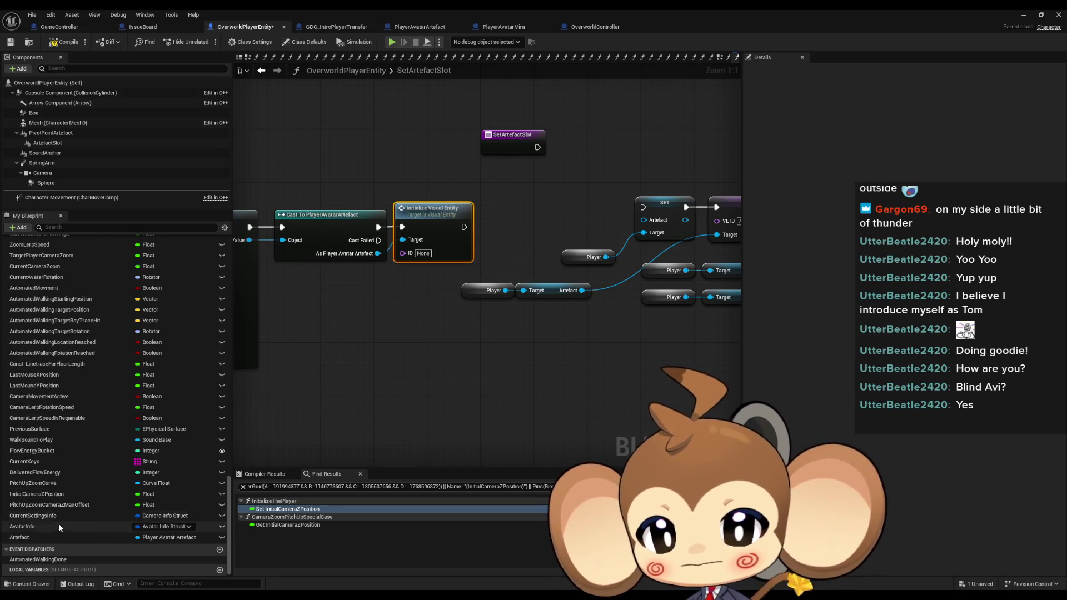
mouse_move(35, 537)
mouse_down()
mouse_move(481, 330)
mouse_move(456, 317)
mouse_up()
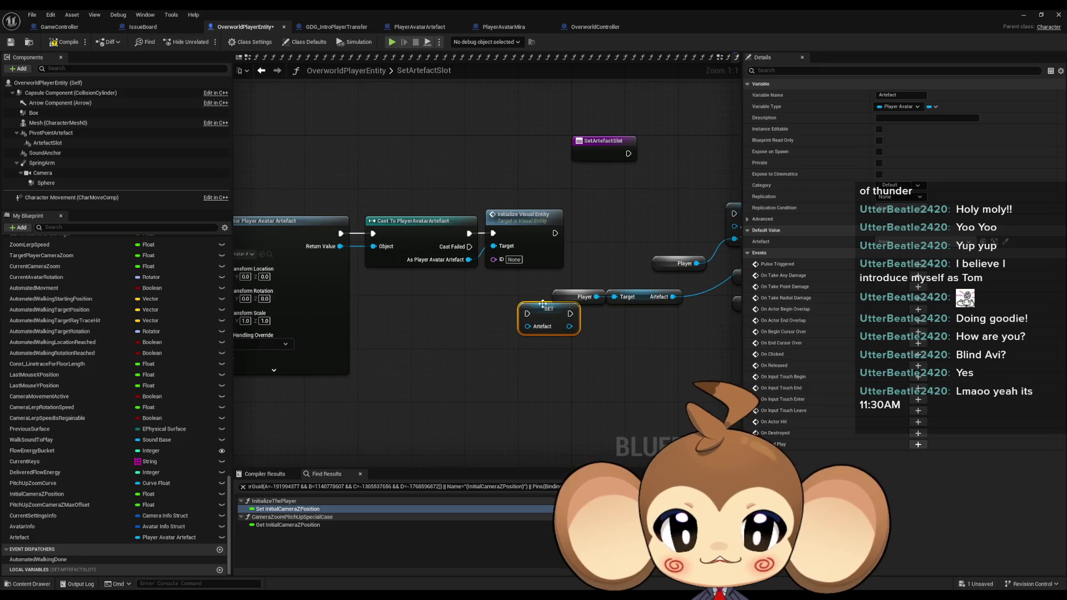
mouse_move(508, 340)
mouse_down()
mouse_move(482, 276)
mouse_move(482, 341)
mouse_move(428, 292)
mouse_move(469, 259)
mouse_up()
drag(406, 352, 524, 253)
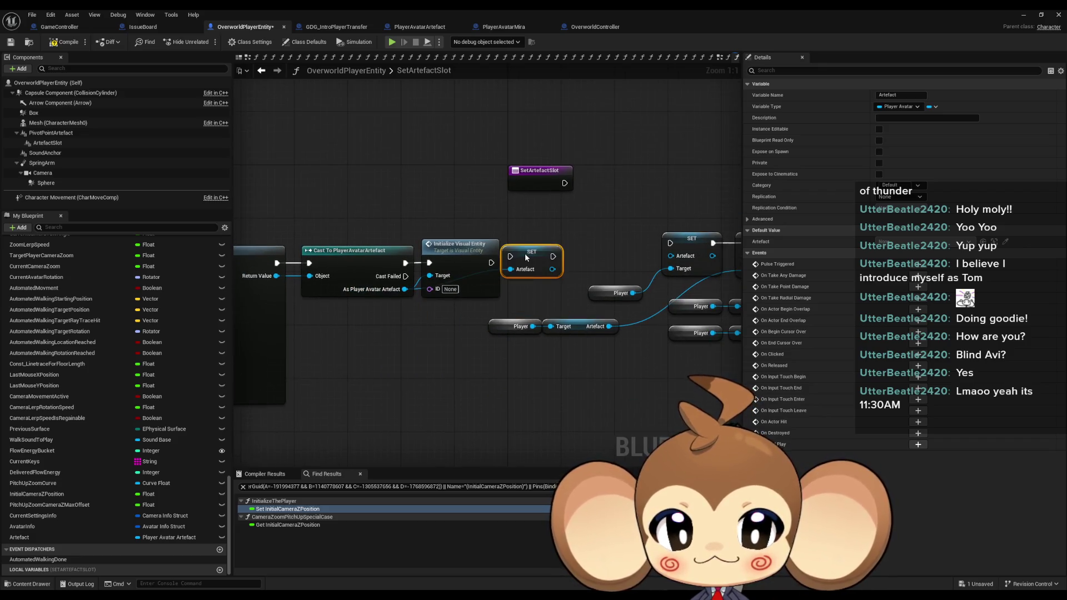
Delete the old SET Artefact node and its Player getter.
drag(640, 223, 482, 213)
click(514, 229)
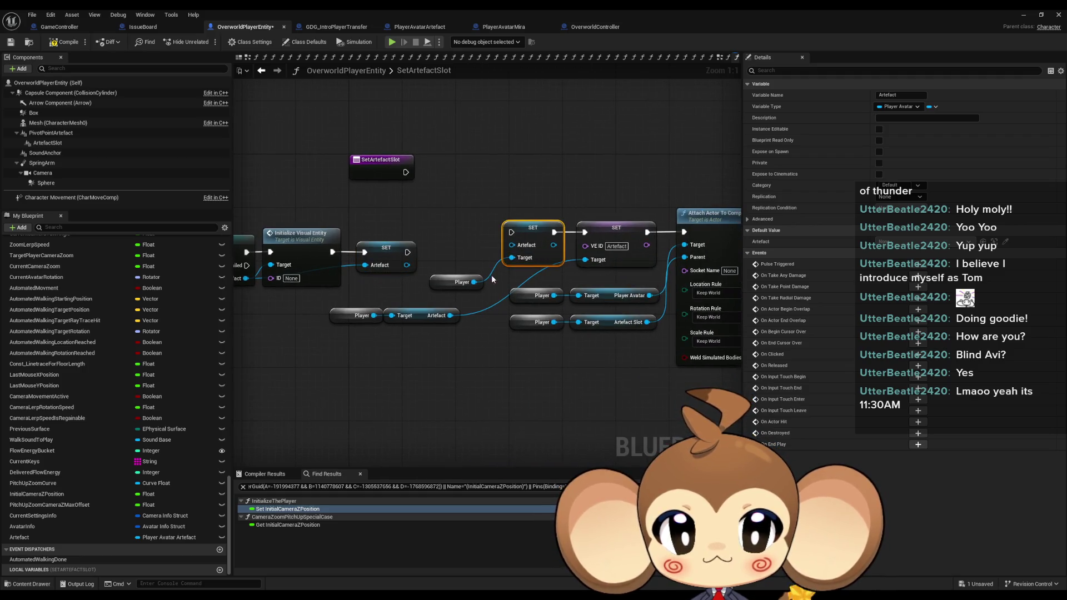
key(Delete)
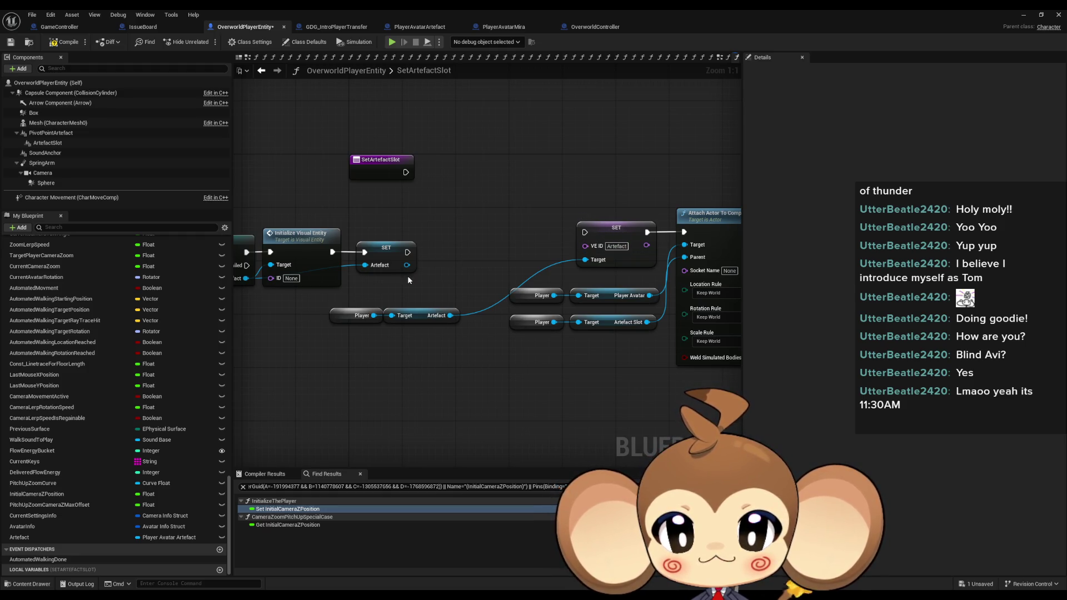
Fill Initialize Visual Entity's ID field with 'Artefact'.
click(617, 245)
click(291, 278)
text(Artefact)
key(Return)
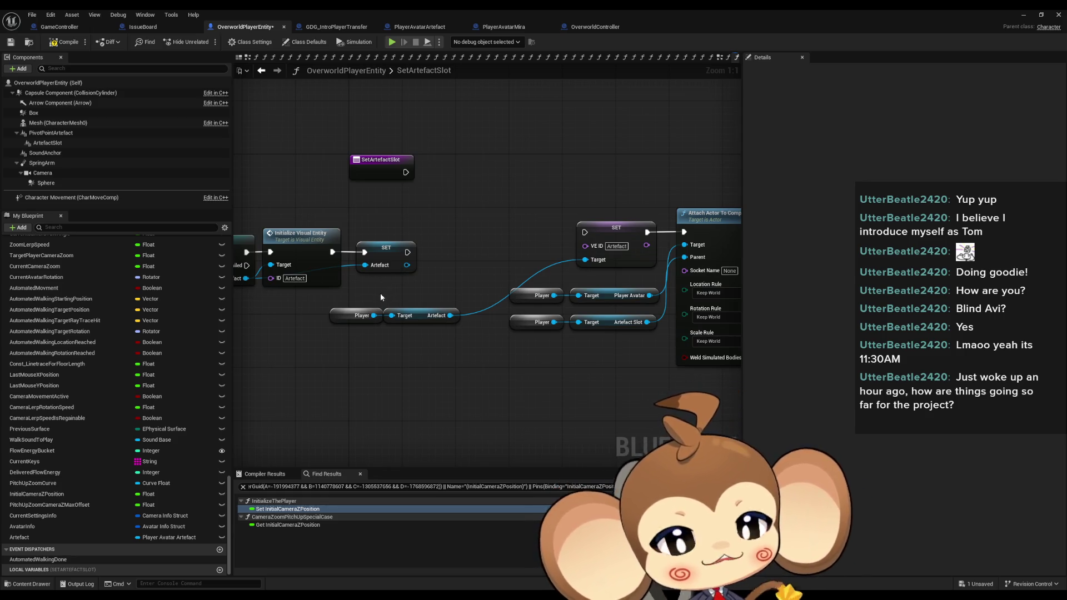
drag(422, 354, 465, 345)
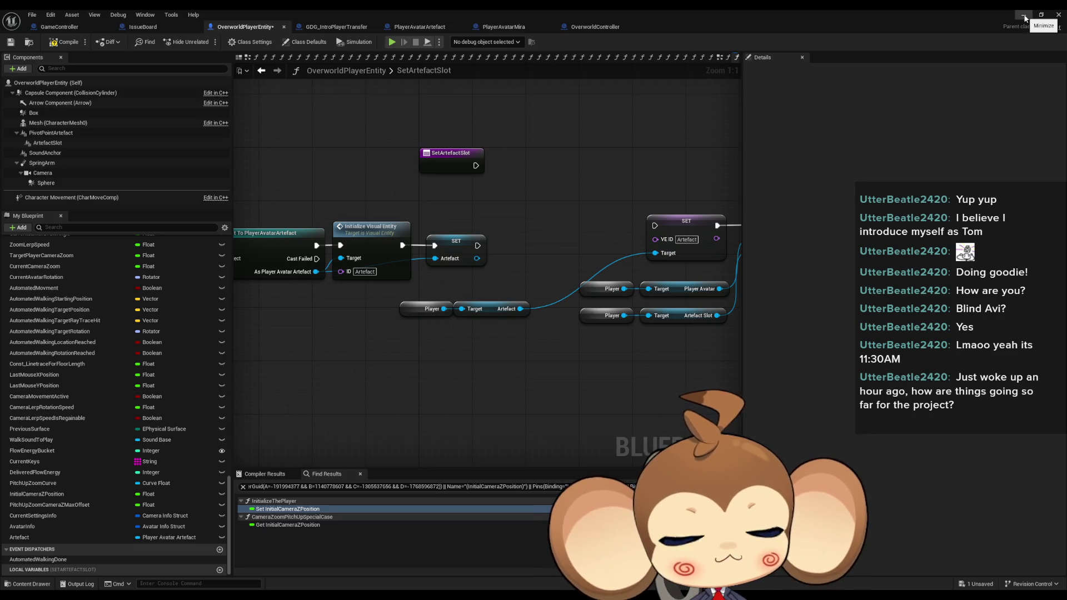
Look over the GDG_IntroPlayerTransfer blueprint's event graph.
click(324, 29)
scroll(536, 361, down, 4)
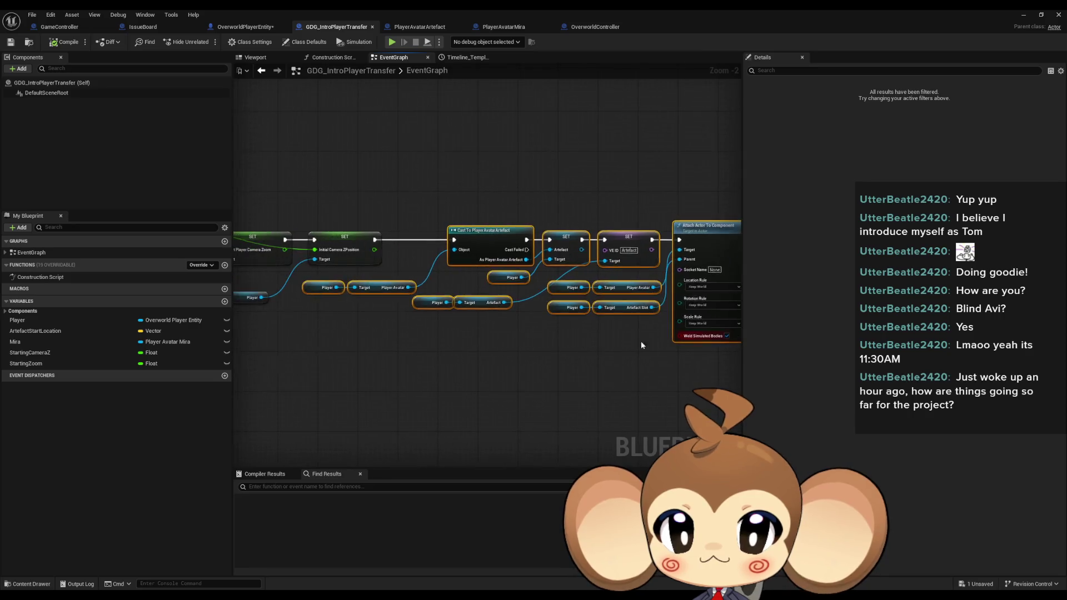
drag(436, 352, 599, 345)
Drag a new wire from a node pin in GameController's ExecuteCommand graph.
click(67, 27)
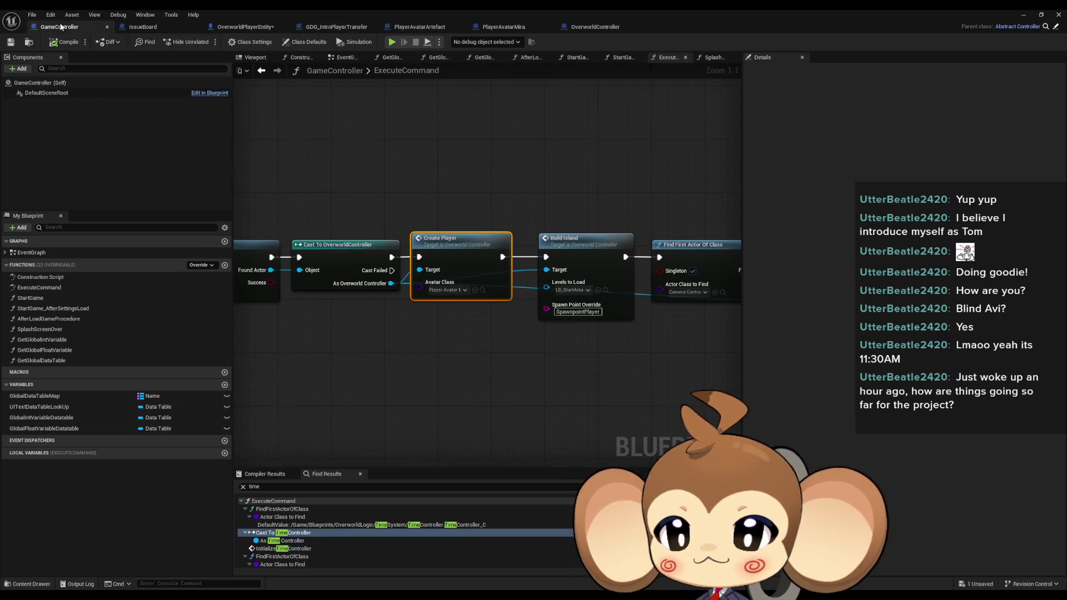
scroll(436, 349, down, 11)
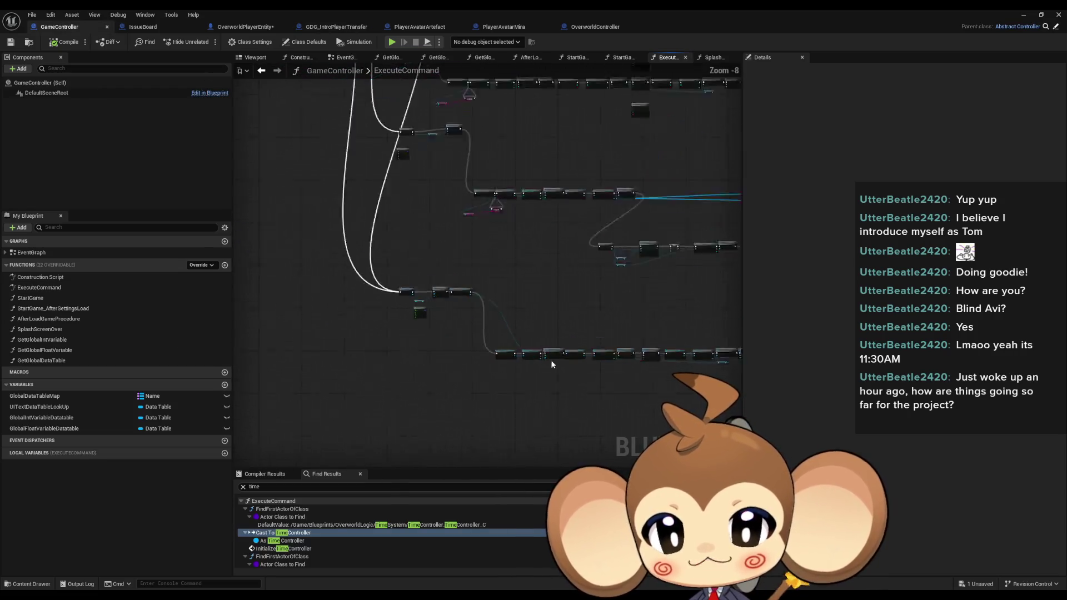
scroll(451, 278, up, 8)
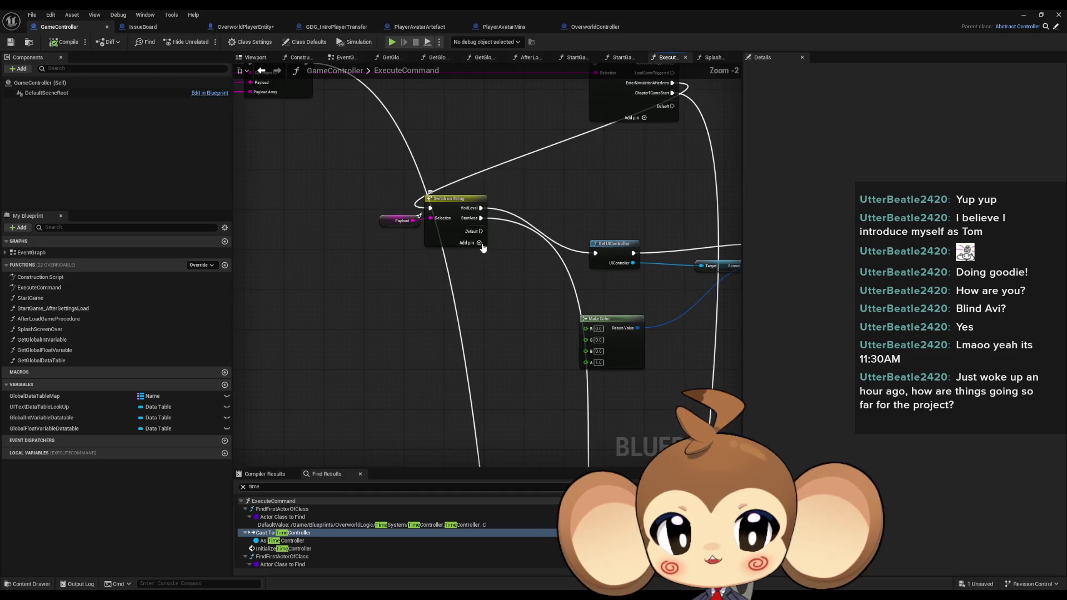
scroll(590, 265, down, 3)
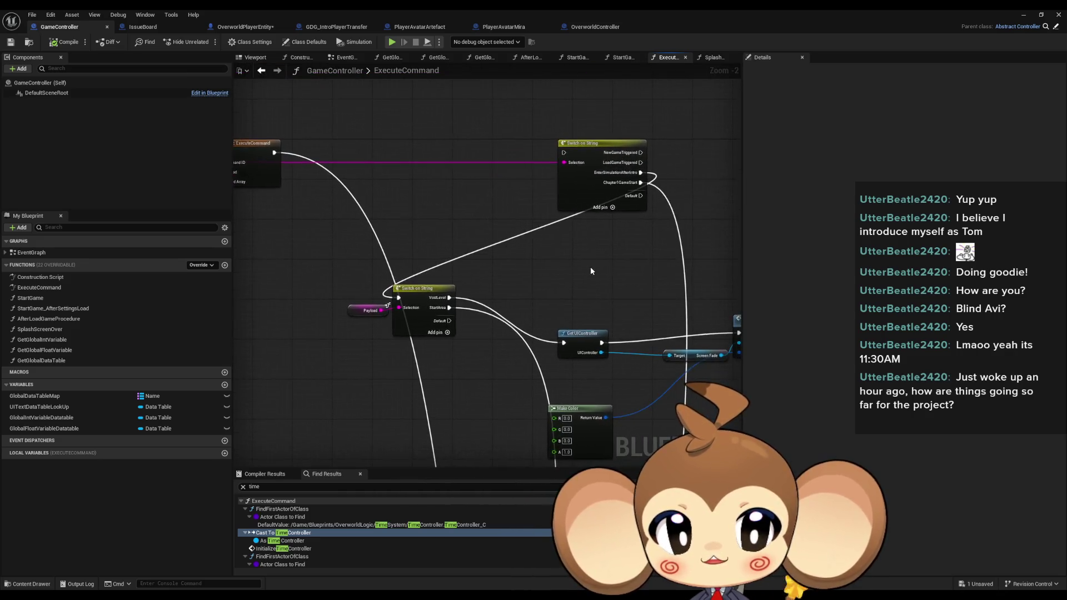
mouse_move(431, 212)
mouse_down()
mouse_move(717, 462)
mouse_move(382, 383)
mouse_move(345, 410)
mouse_move(361, 201)
mouse_move(450, 179)
mouse_move(549, 225)
mouse_move(560, 218)
mouse_up()
scroll(450, 179, up, 1)
scroll(553, 304, down, 3)
drag(553, 304, 505, 315)
Compile GameController, save all modified assets and close the Blueprint editor.
click(63, 42)
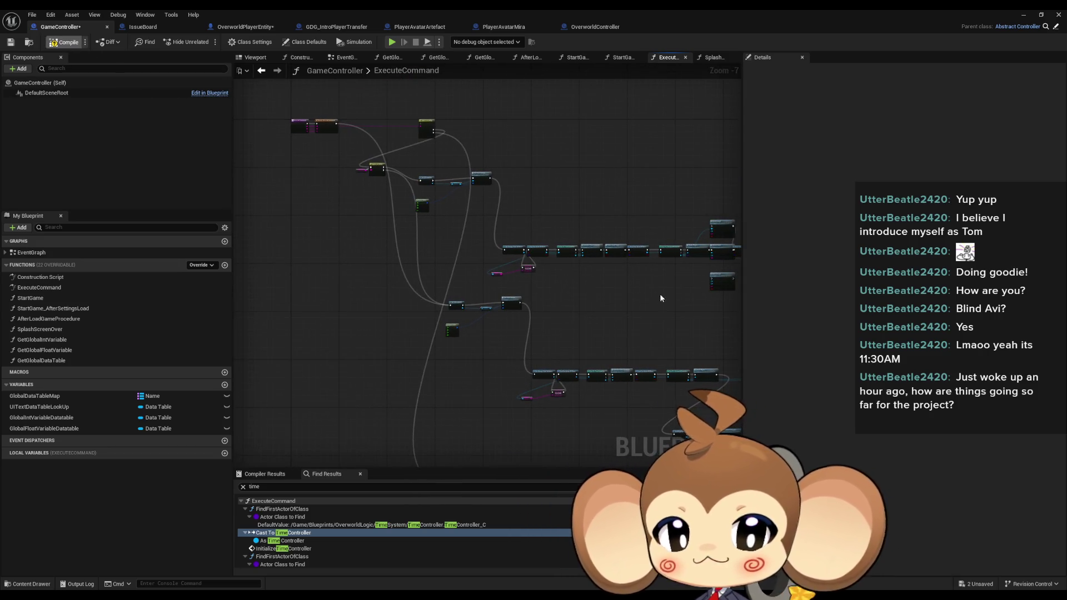
key(ctrl+shift+s)
click(1058, 15)
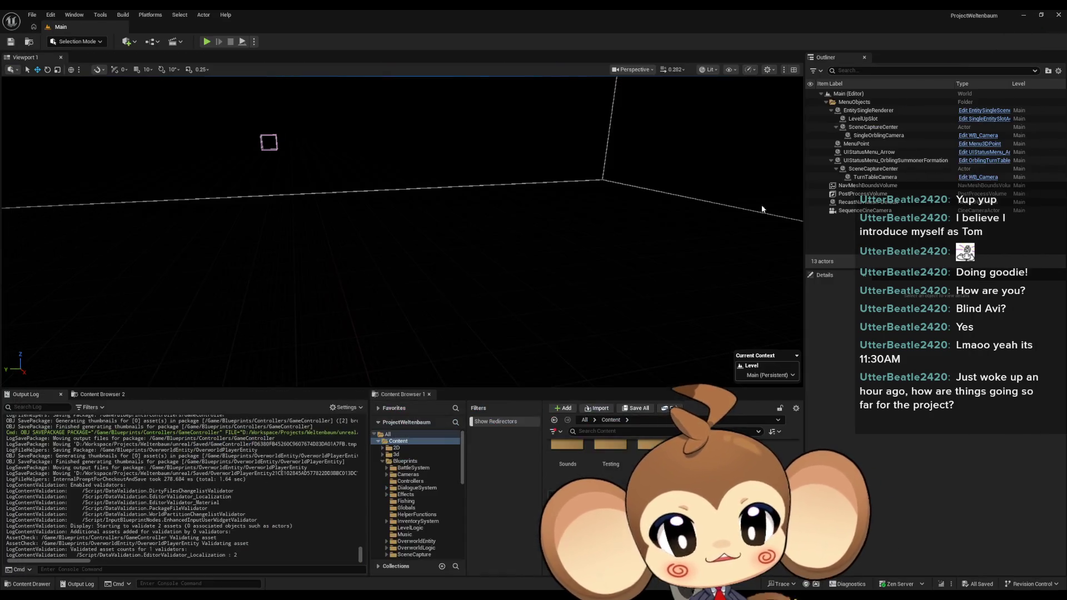
Play the Main level in the editor, release the mouse with Shift+F1, and go fullscreen.
click(205, 44)
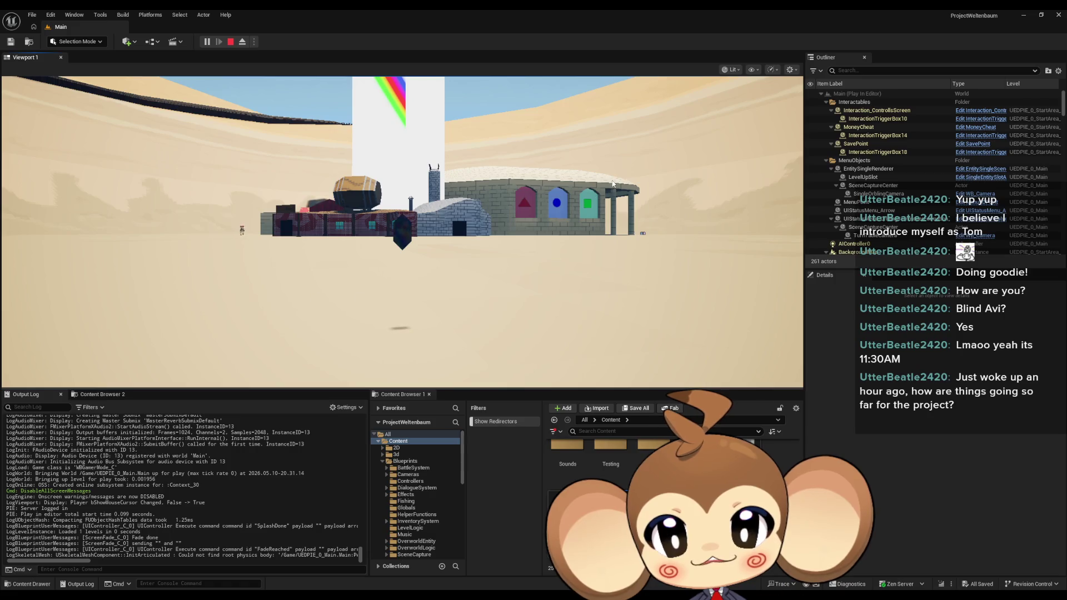
click(577, 255)
key(shift+F1)
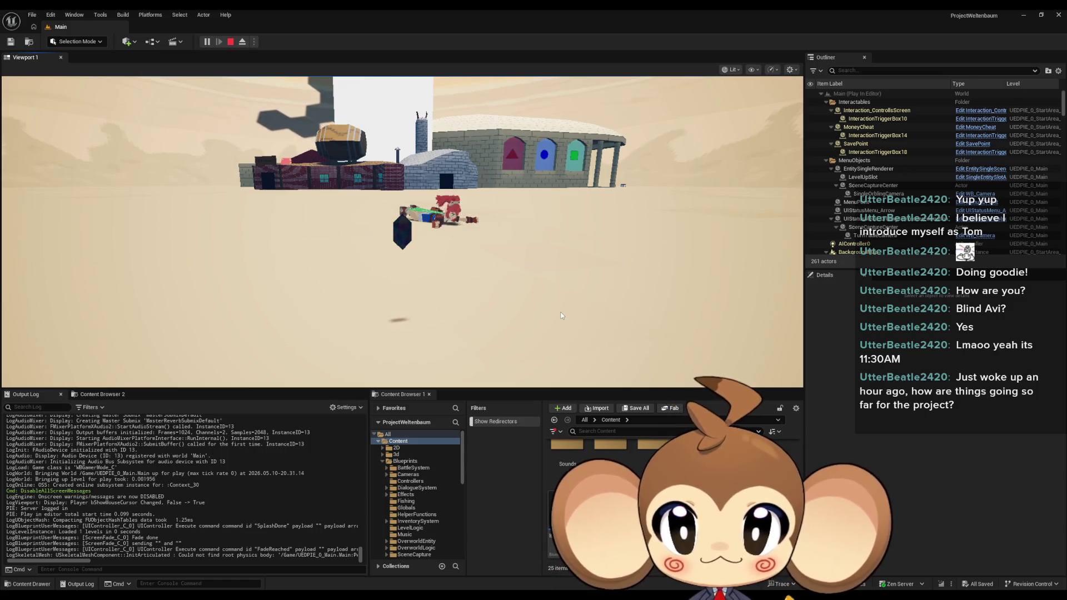
key(F11)
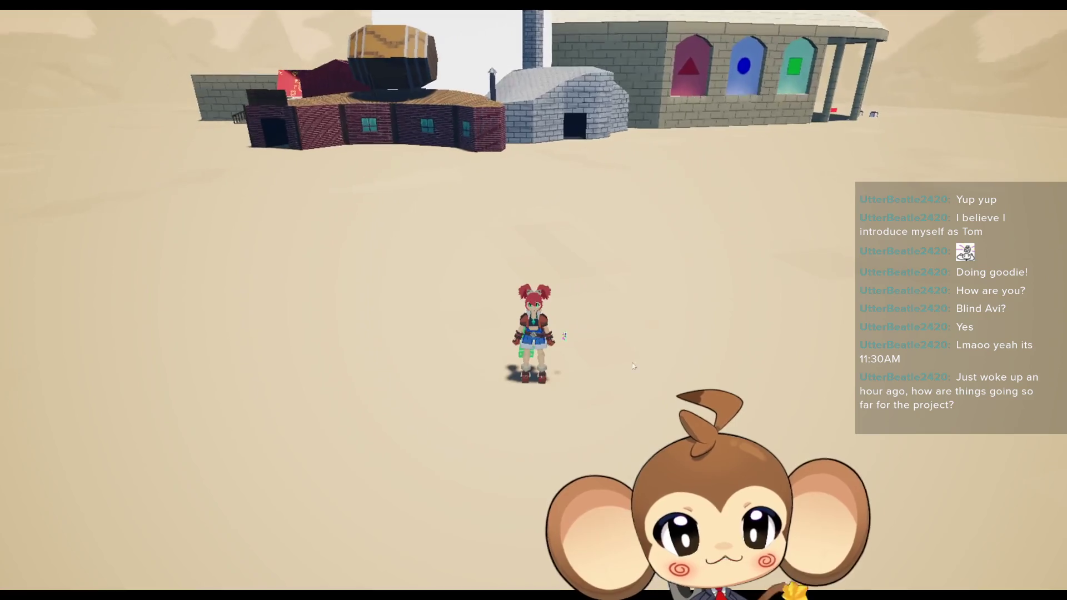
Run the character toward the buildings, turning her to show the green artefact on her back.
key(w)
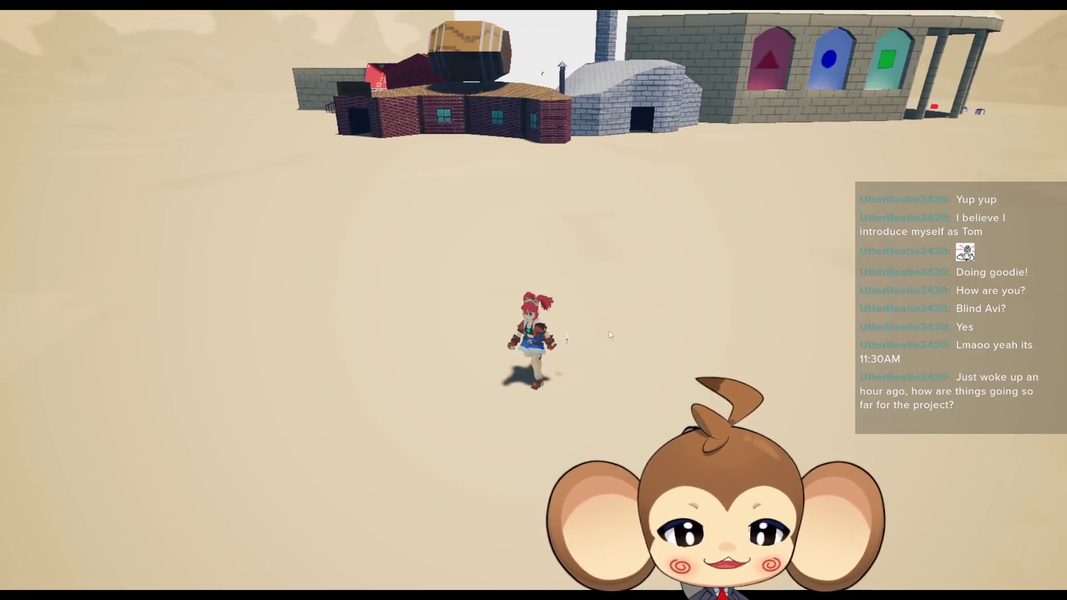
key(s)
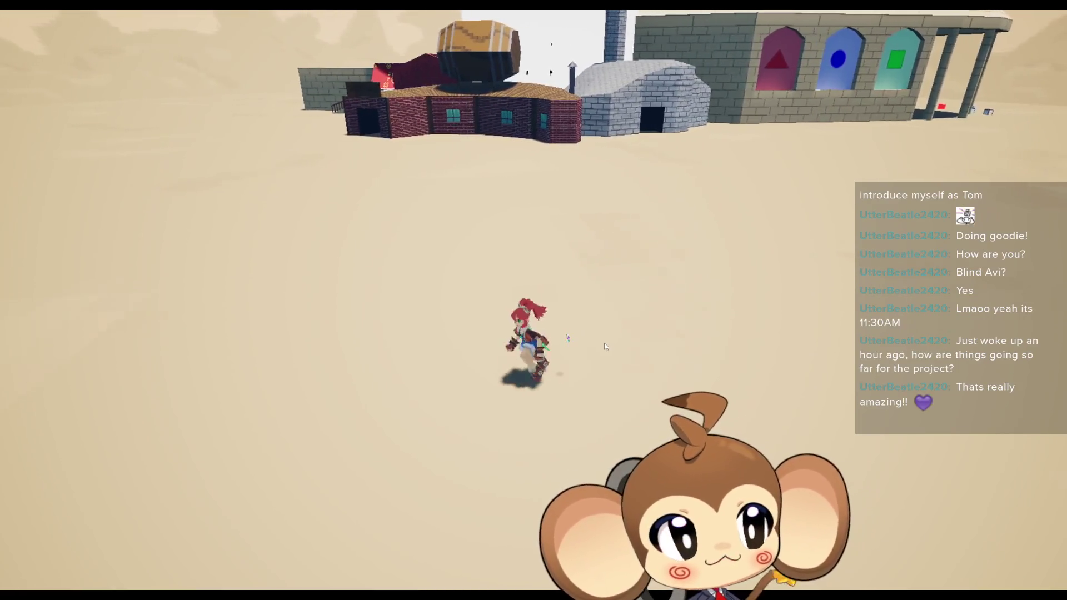
key(s)
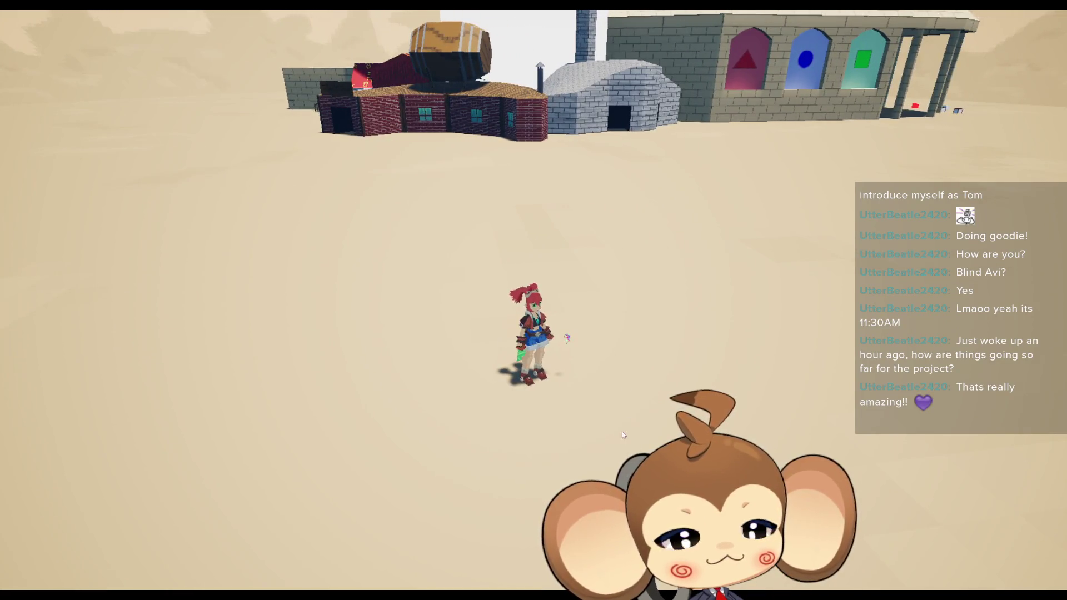
scroll(604, 349, up, 3)
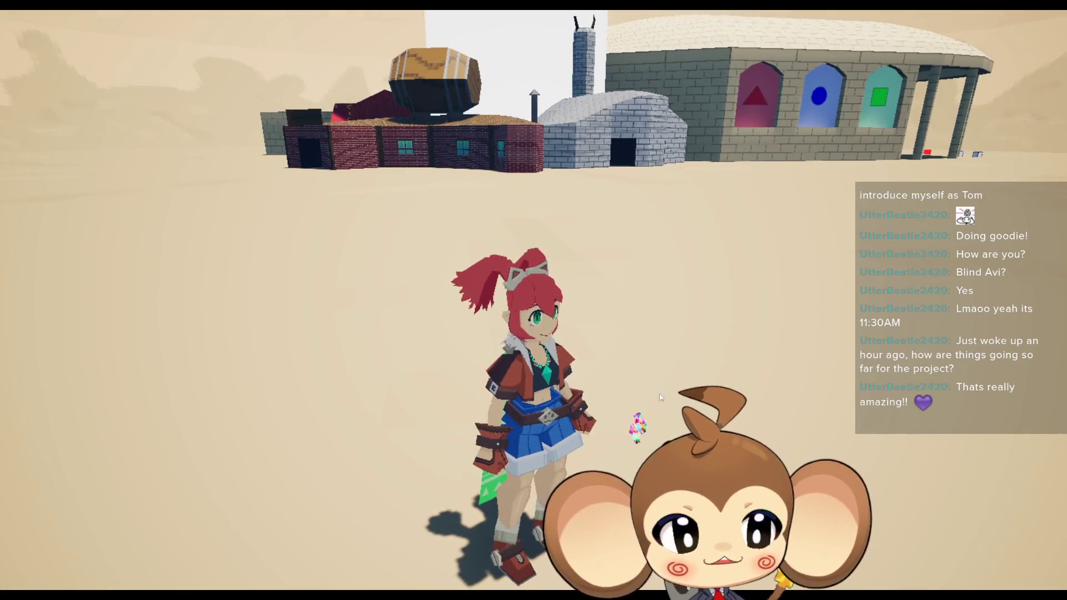
mouse_move(660, 395)
mouse_down()
mouse_move(642, 262)
mouse_move(628, 419)
mouse_move(635, 348)
mouse_move(769, 439)
mouse_move(631, 416)
mouse_move(662, 403)
mouse_move(567, 284)
mouse_up()
key(w)
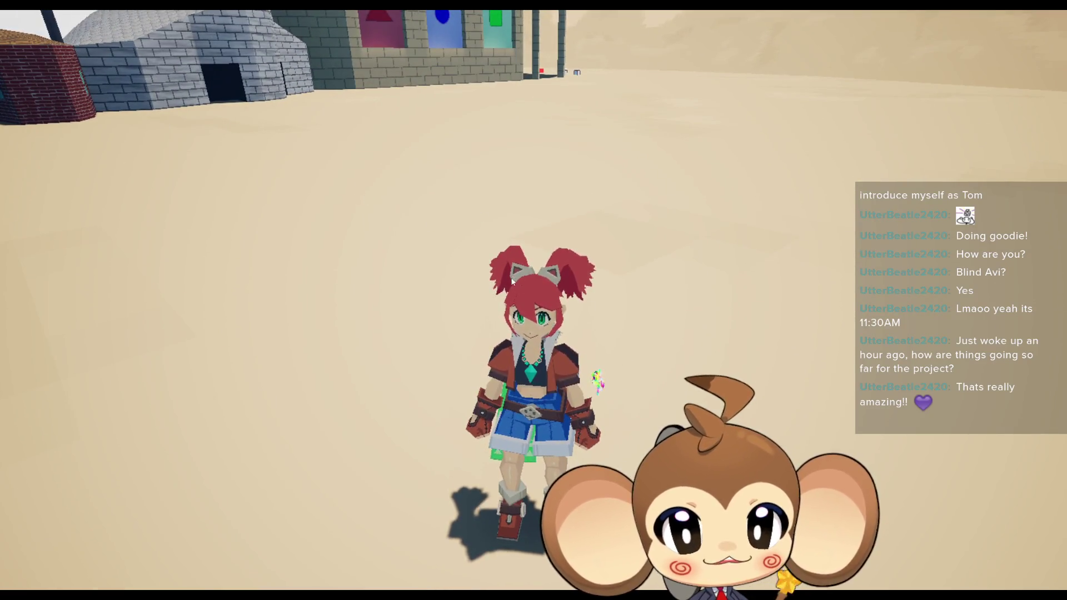
key(w)
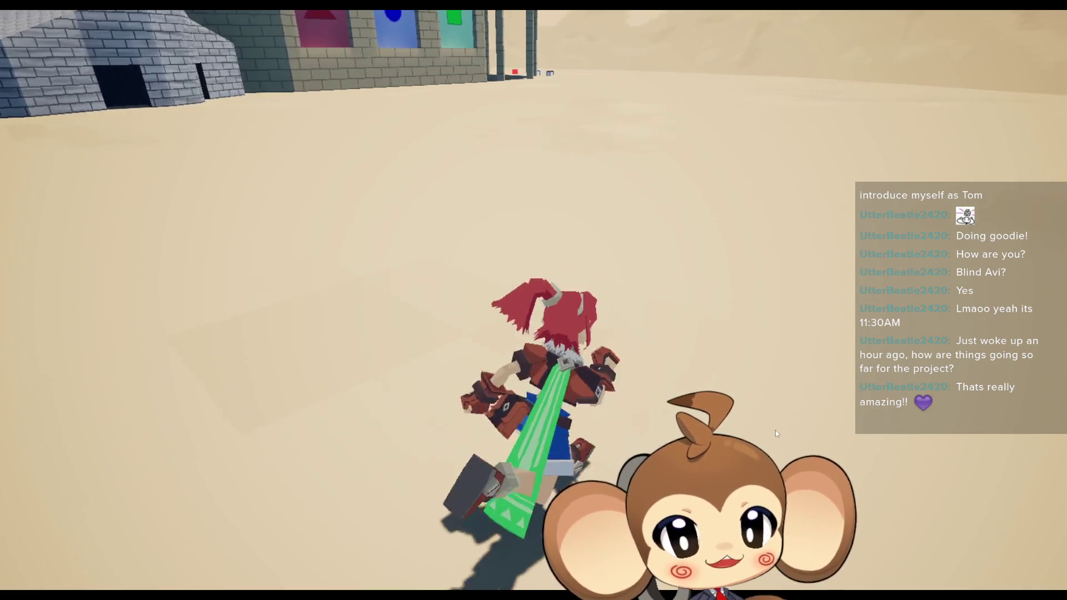
key(s)
key(w)
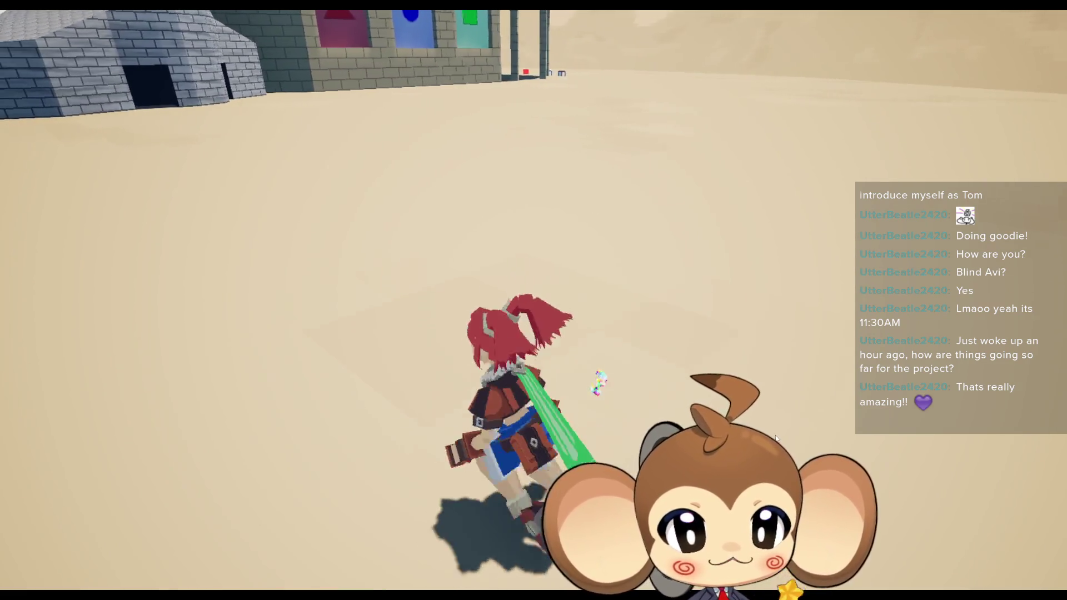
key(s)
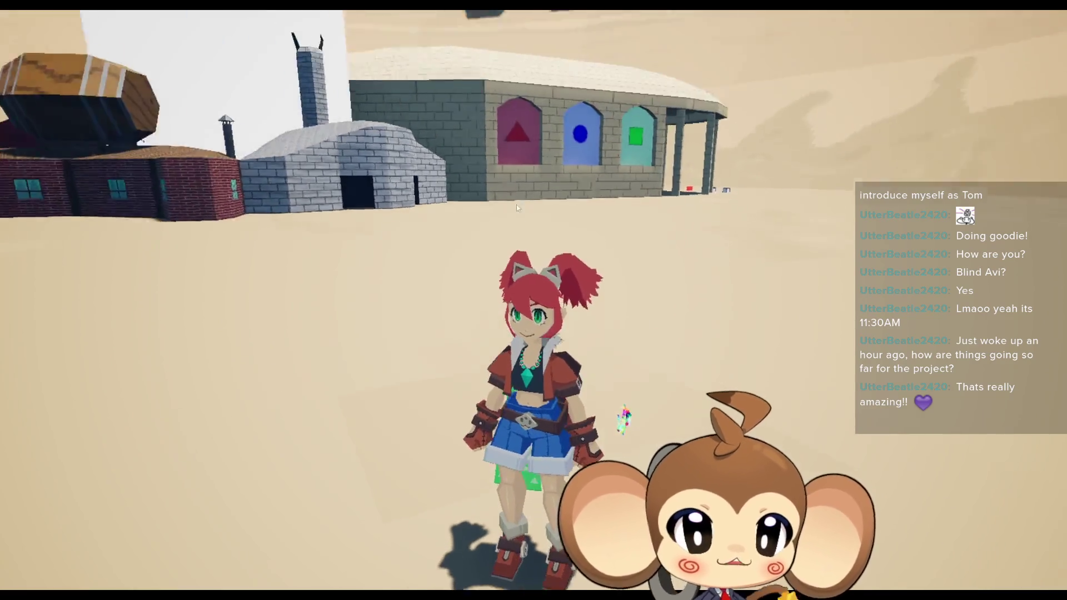
scroll(611, 389, down, 5)
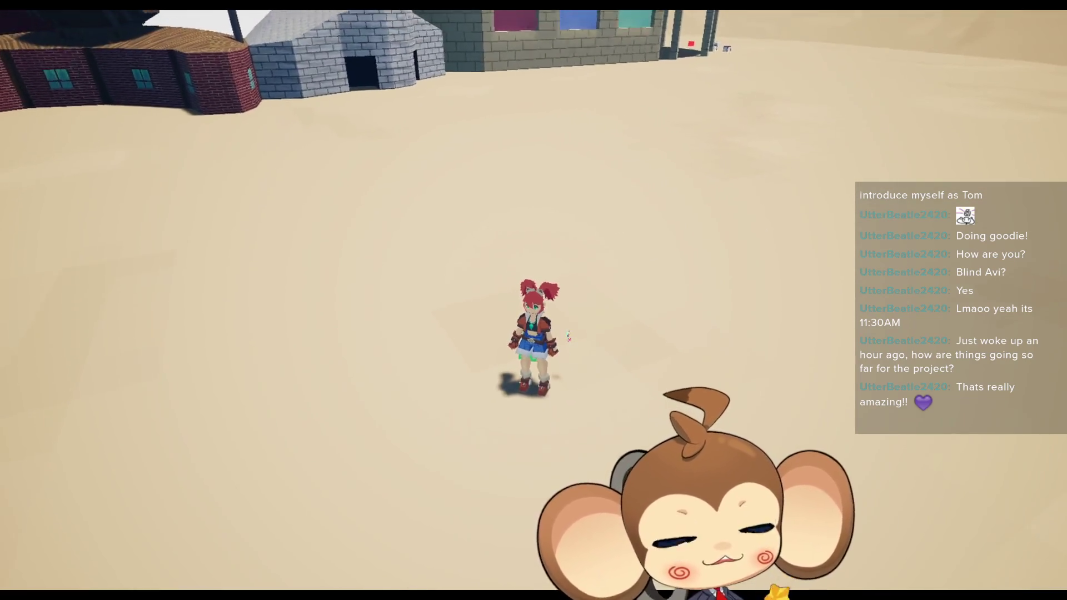
Run across the sand to the stone building and up its stairs into the dark doorway.
key(w)
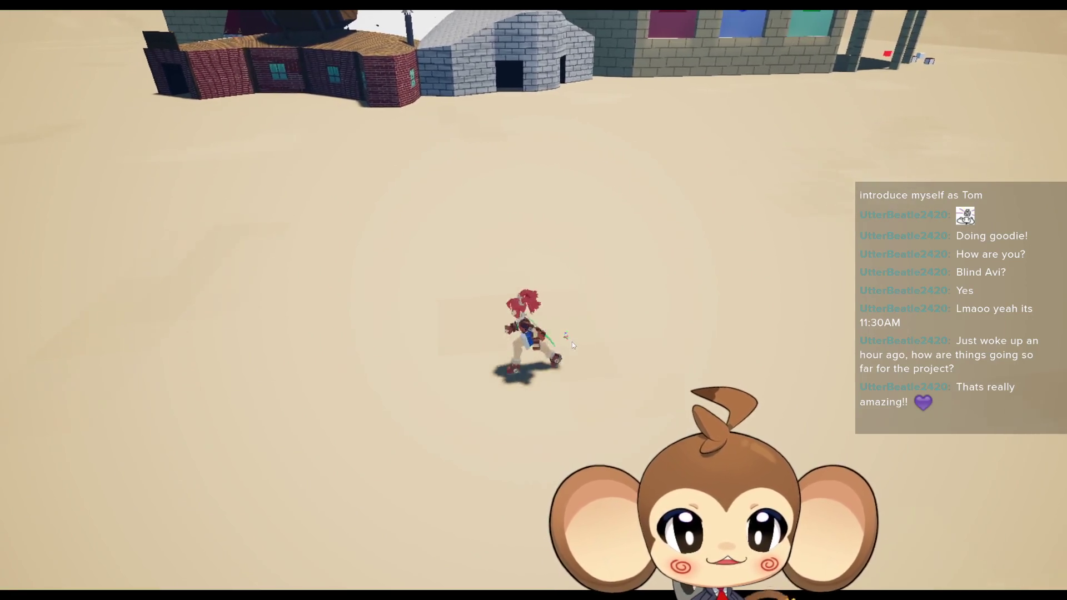
key(w)
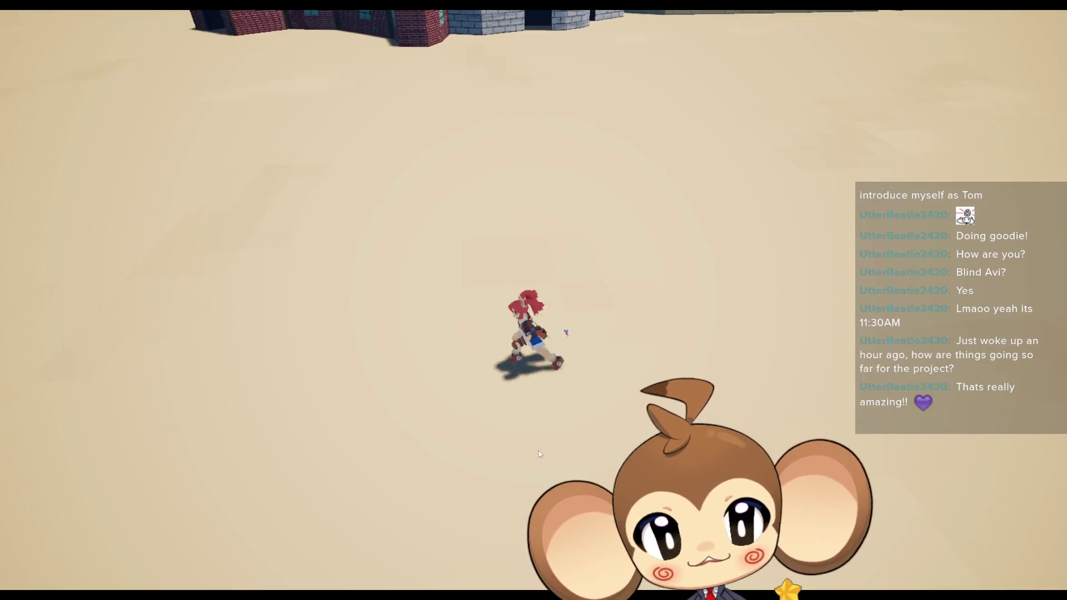
key(w)
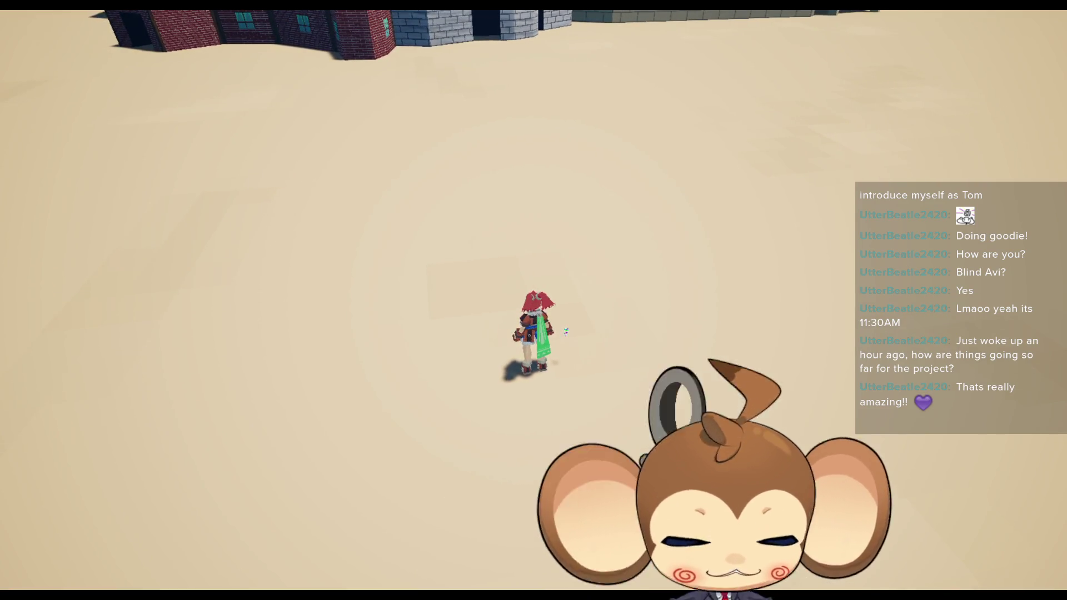
mouse_move(533, 298)
mouse_down()
mouse_move(542, 227)
mouse_move(604, 364)
mouse_move(642, 386)
mouse_move(757, 335)
mouse_up()
key(w)
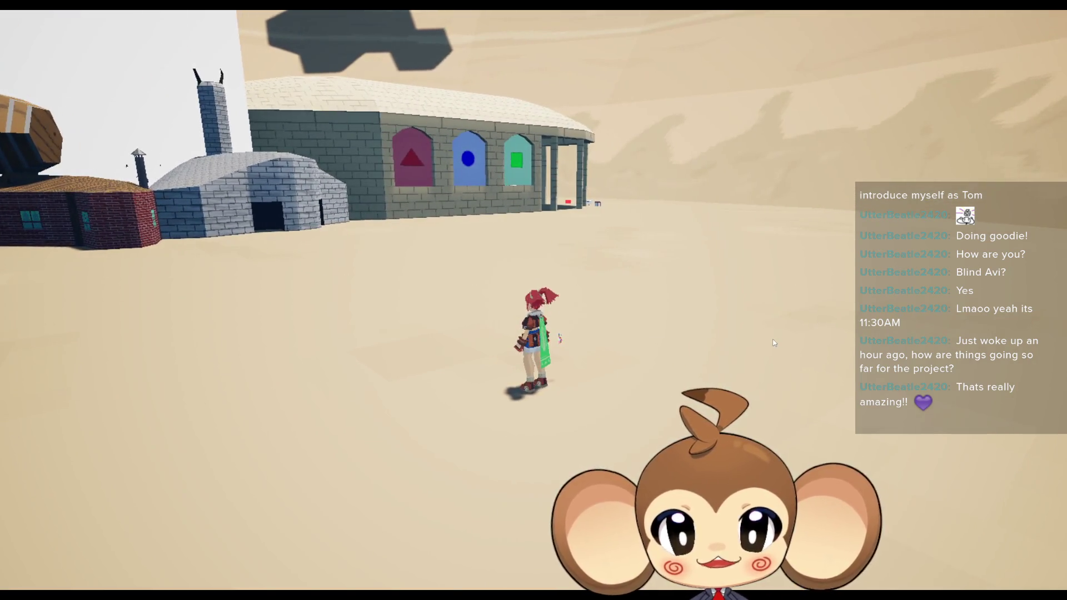
key(w)
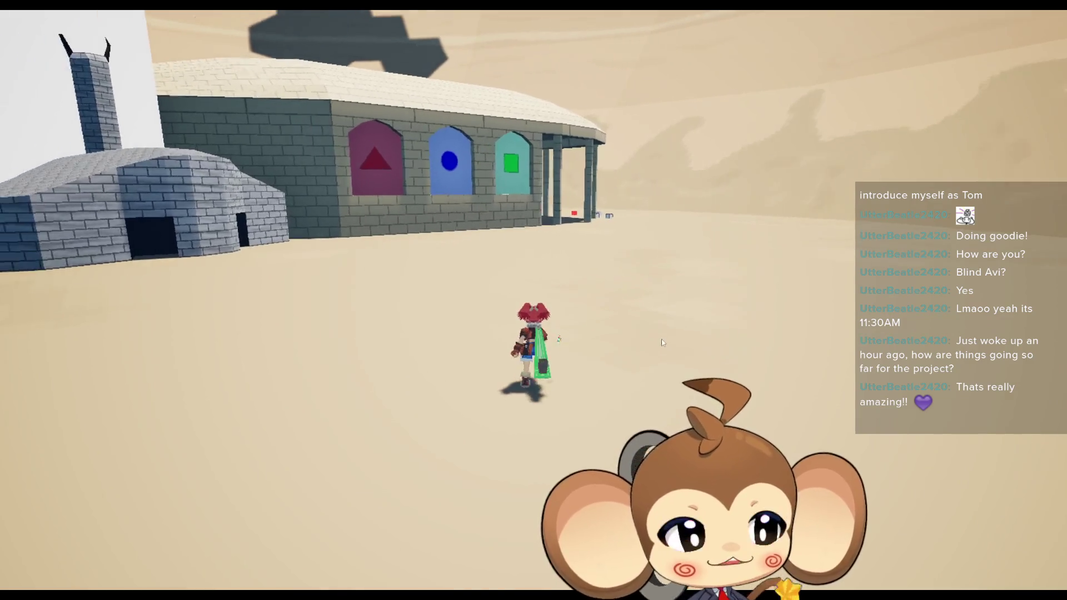
key(w)
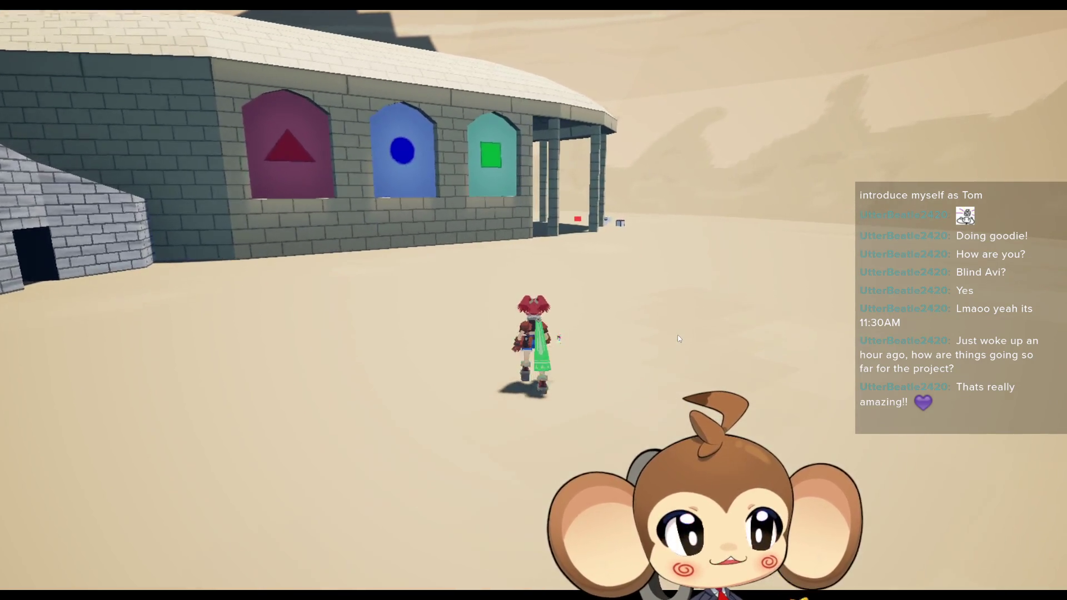
key(w)
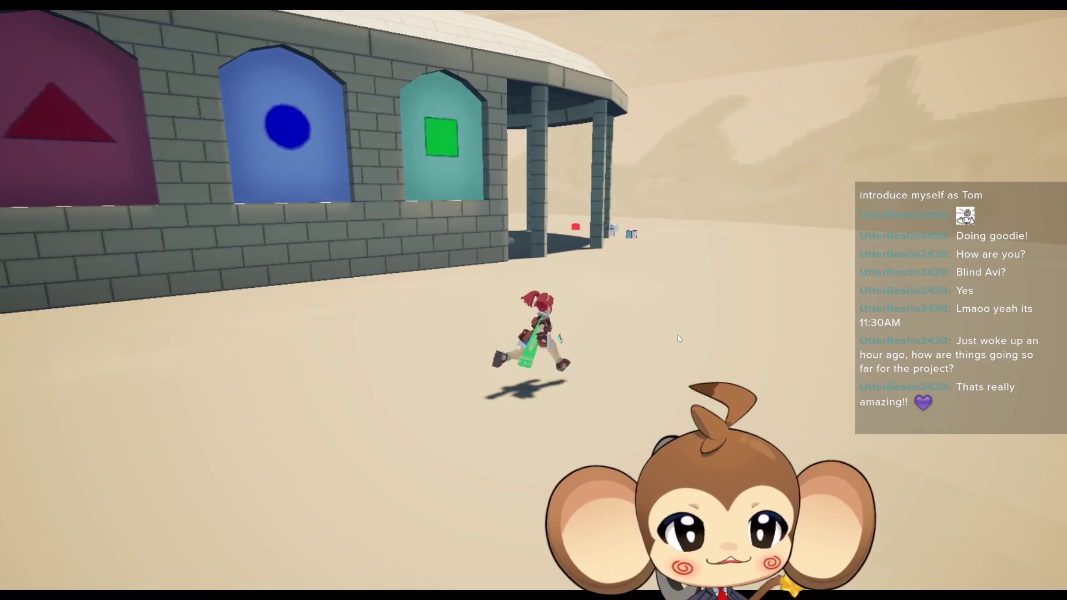
key(w)
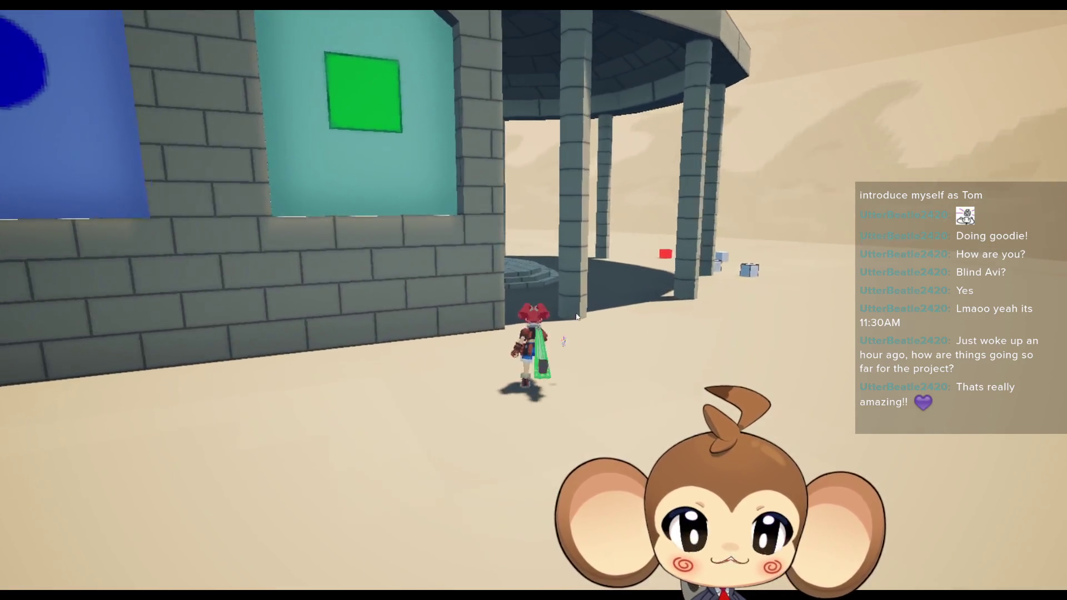
key(w)
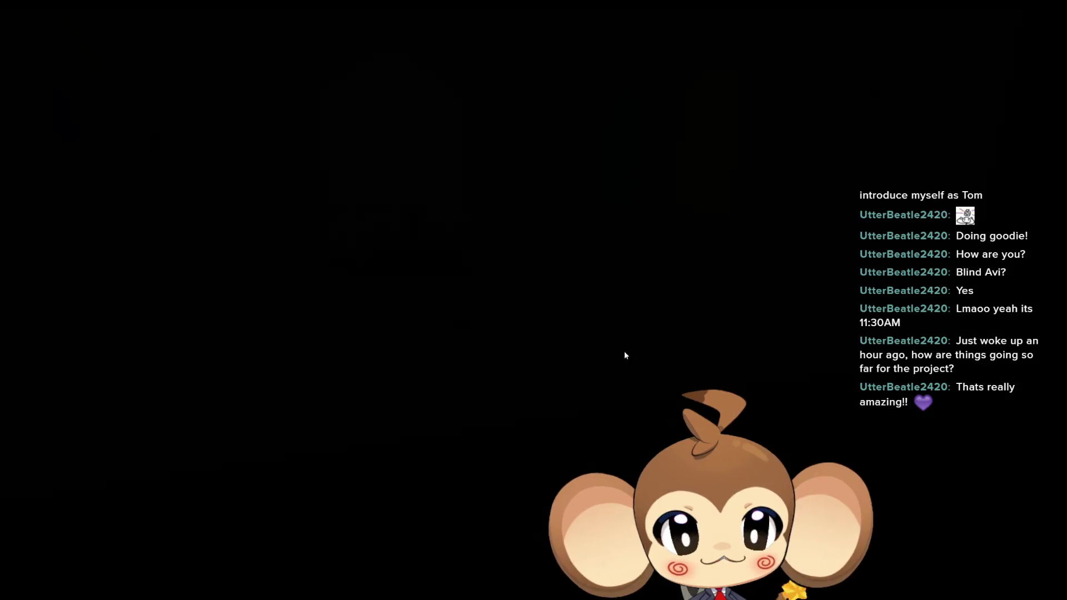
Run the character past the floor hole and down the railed corridor of the tower.
key(w)
key(w)
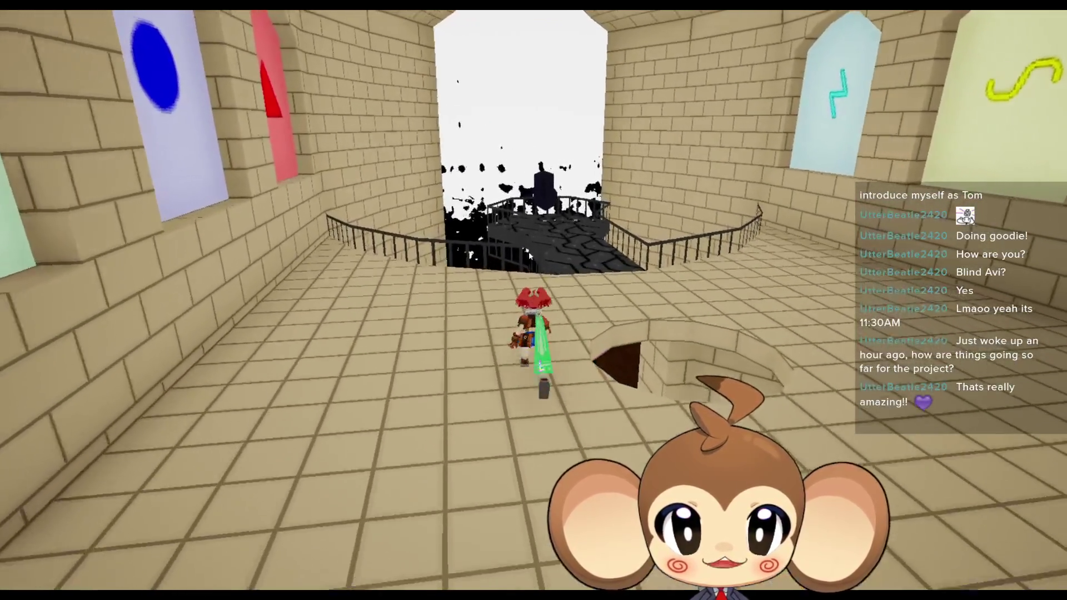
key(w)
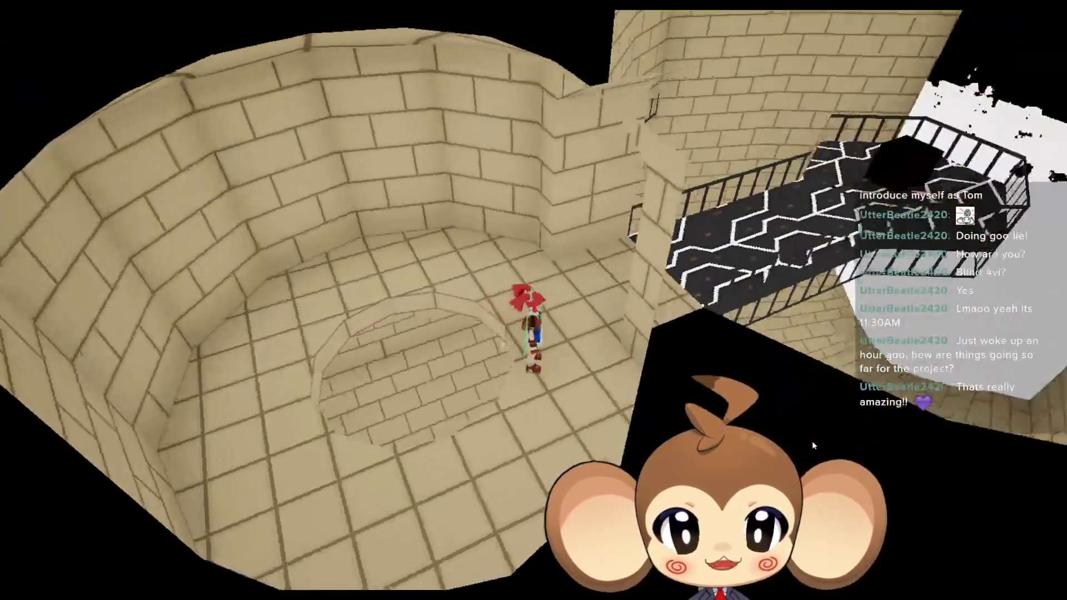
key(w)
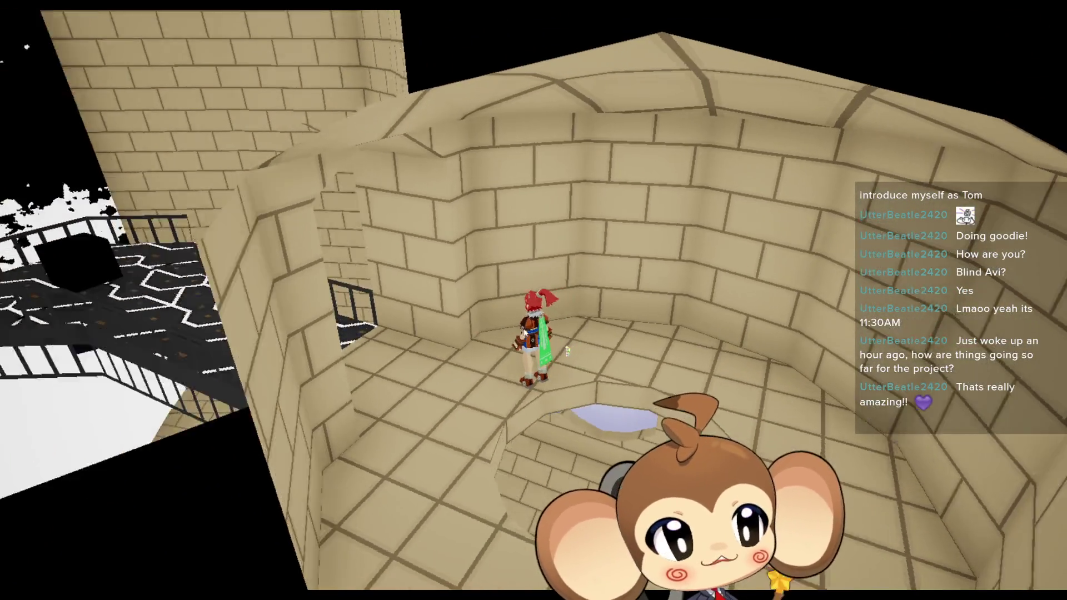
key(w)
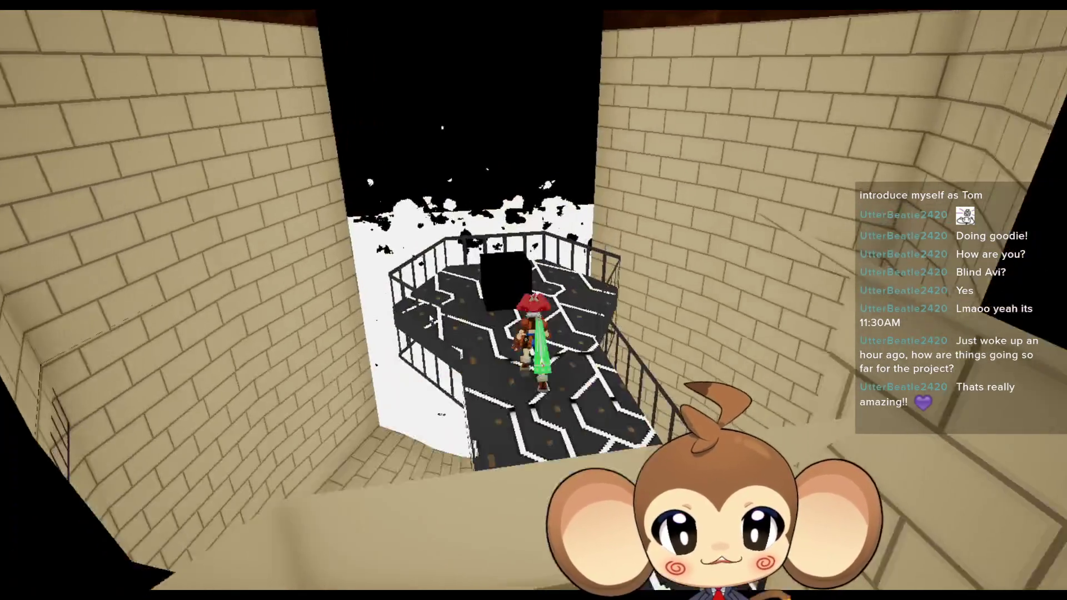
key(space)
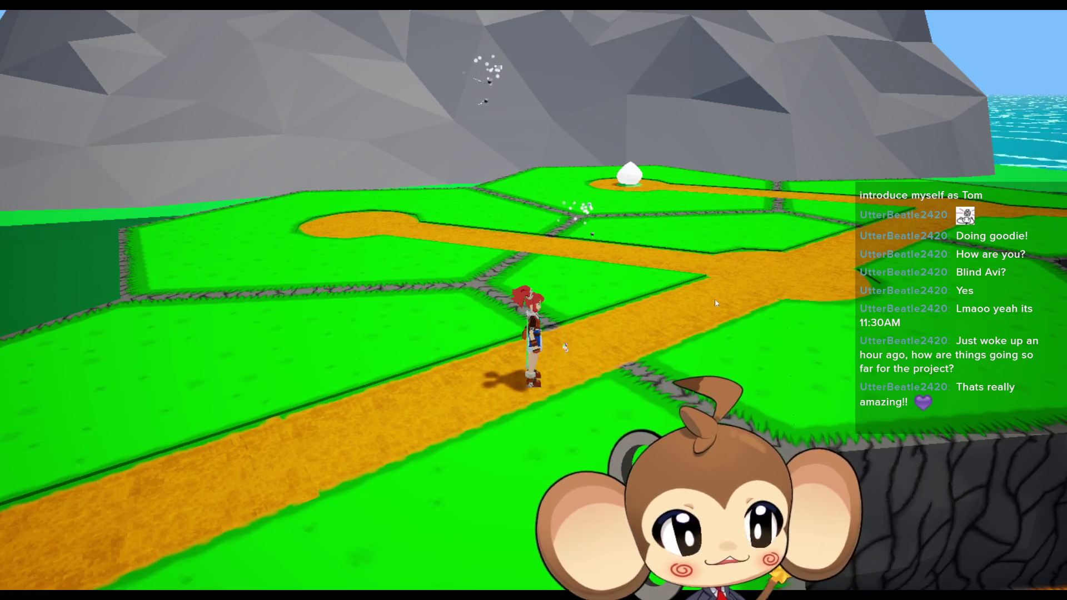
Open and dismiss the pause menu, then walk the character off the left cliff edge.
key(Escape)
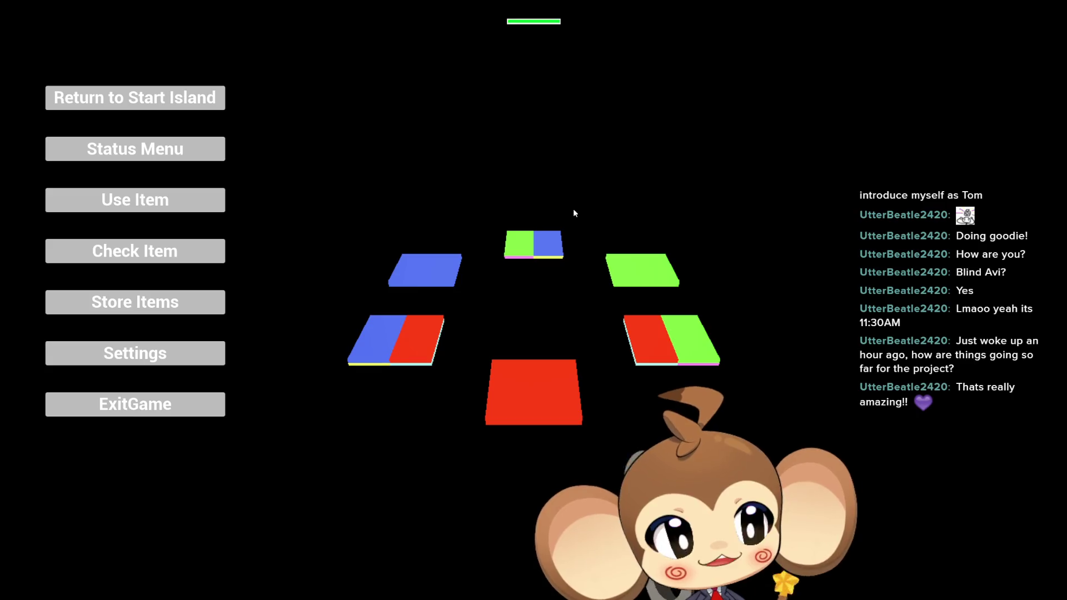
click(649, 330)
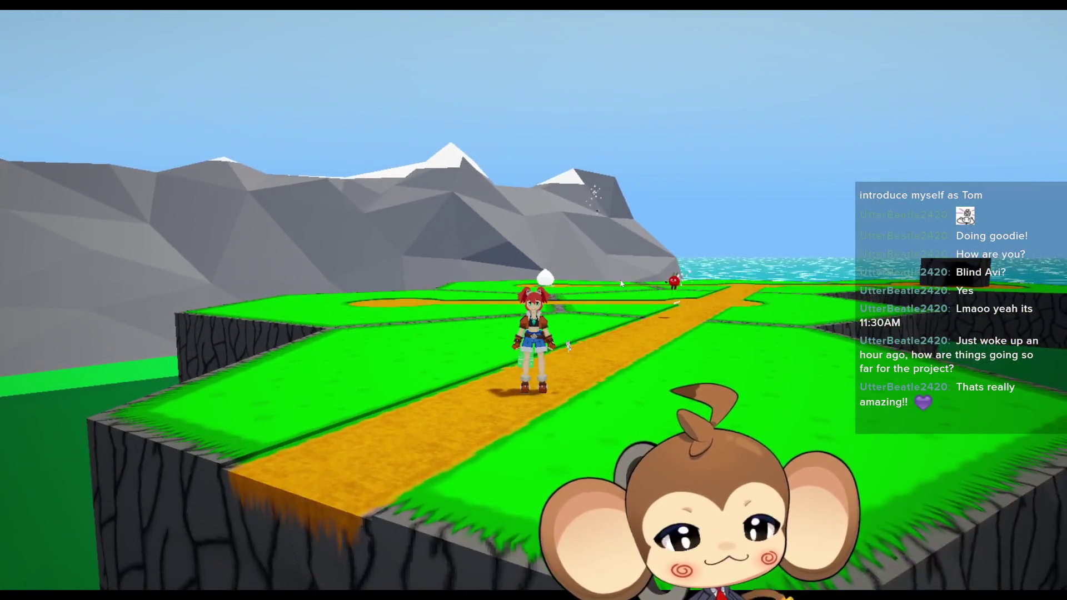
key(a)
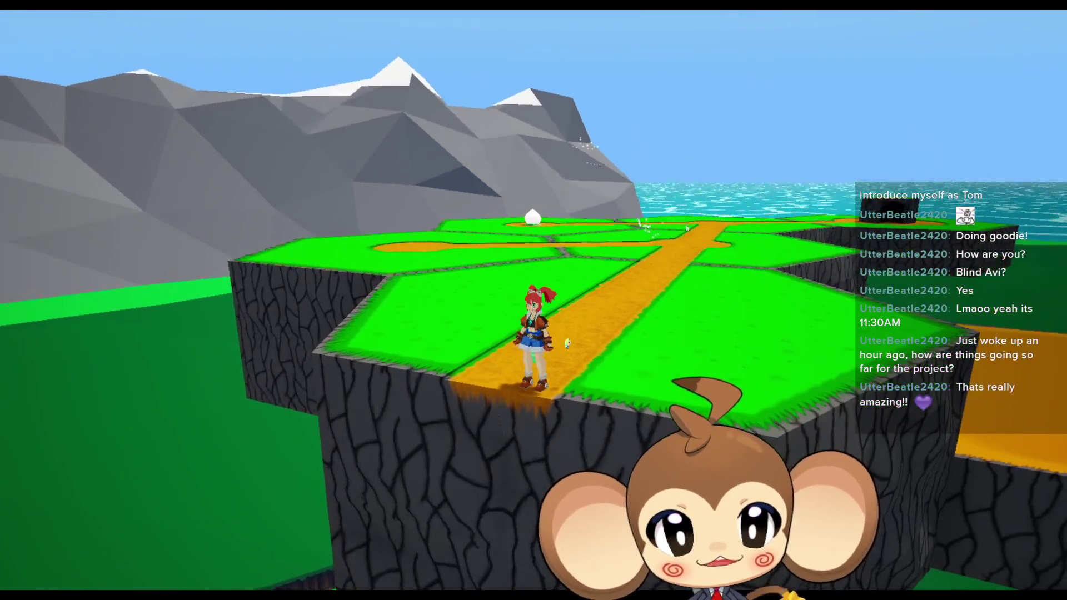
key(s)
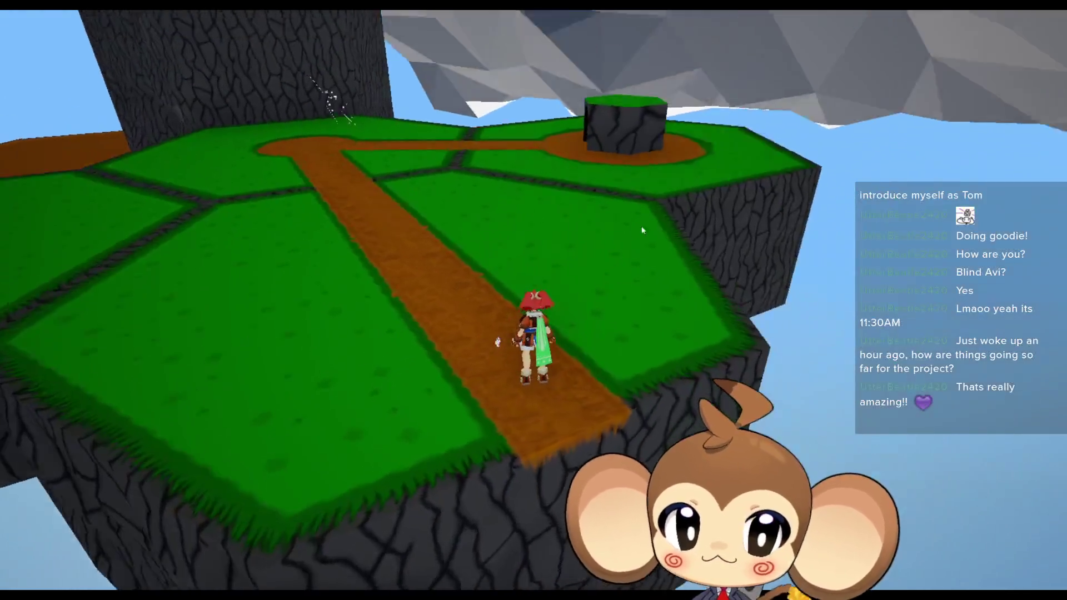
Run along the dirt path into the cave, look around, and restore the editor with F11.
key(w)
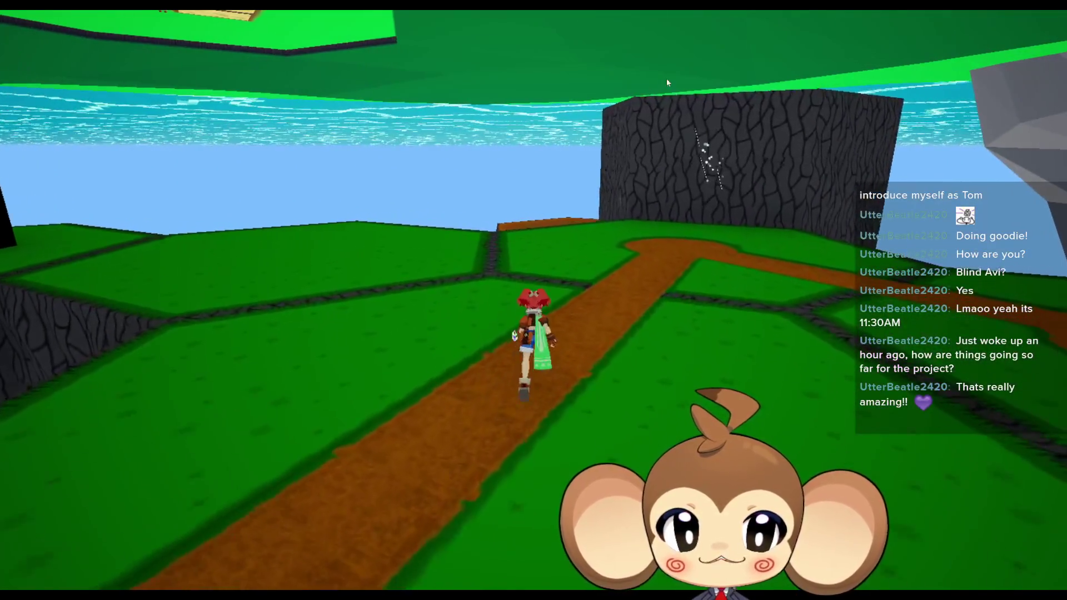
key(w)
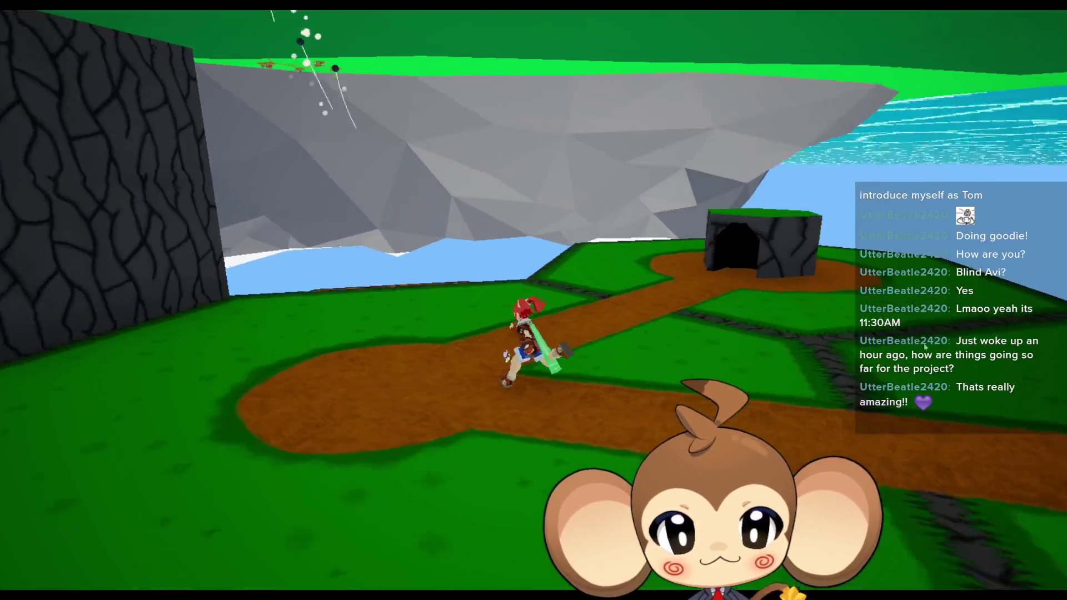
key(w)
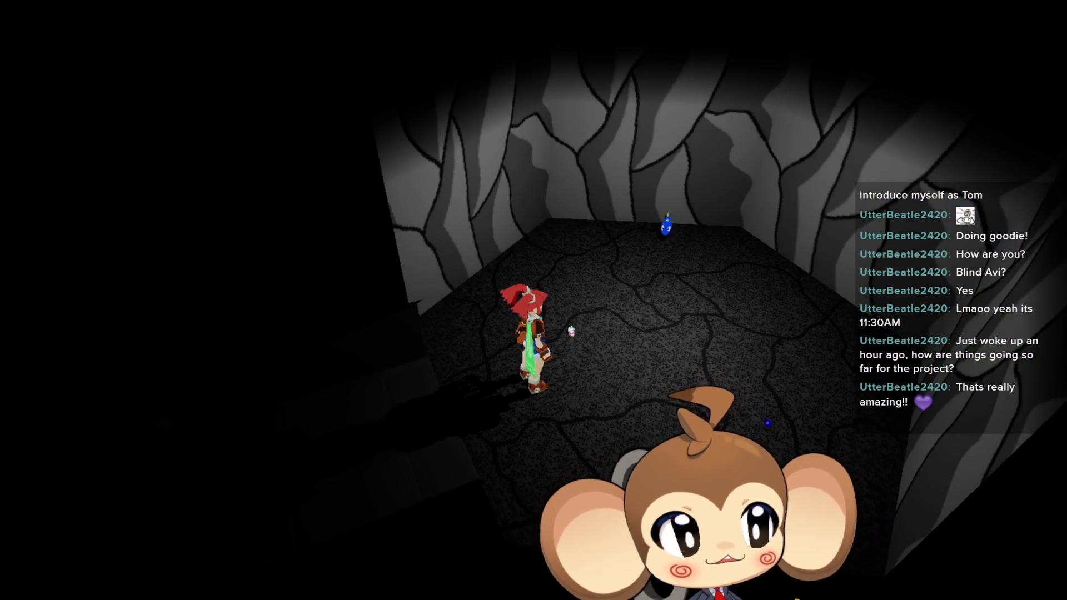
key(Right)
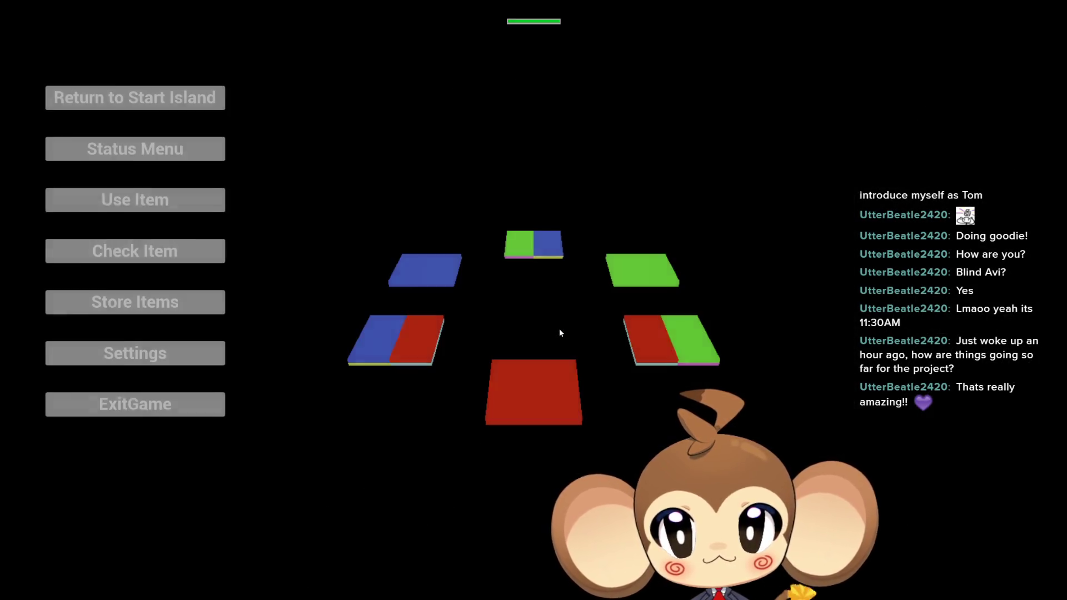
key(F11)
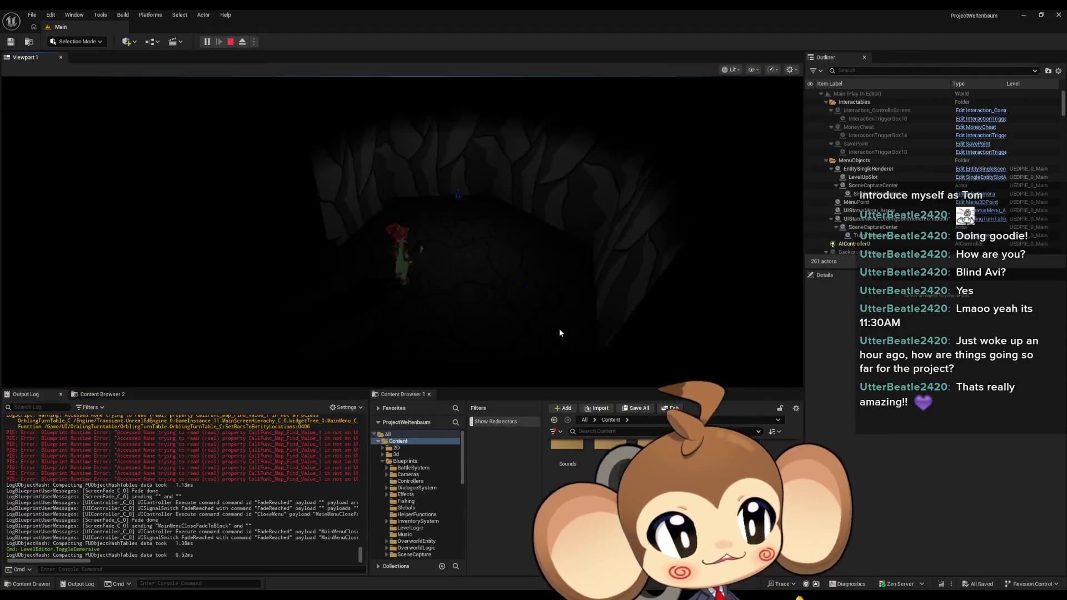
Stop the game and wire GameController's Parent: ExecuteCommand exec pin into Get UIController.
click(230, 43)
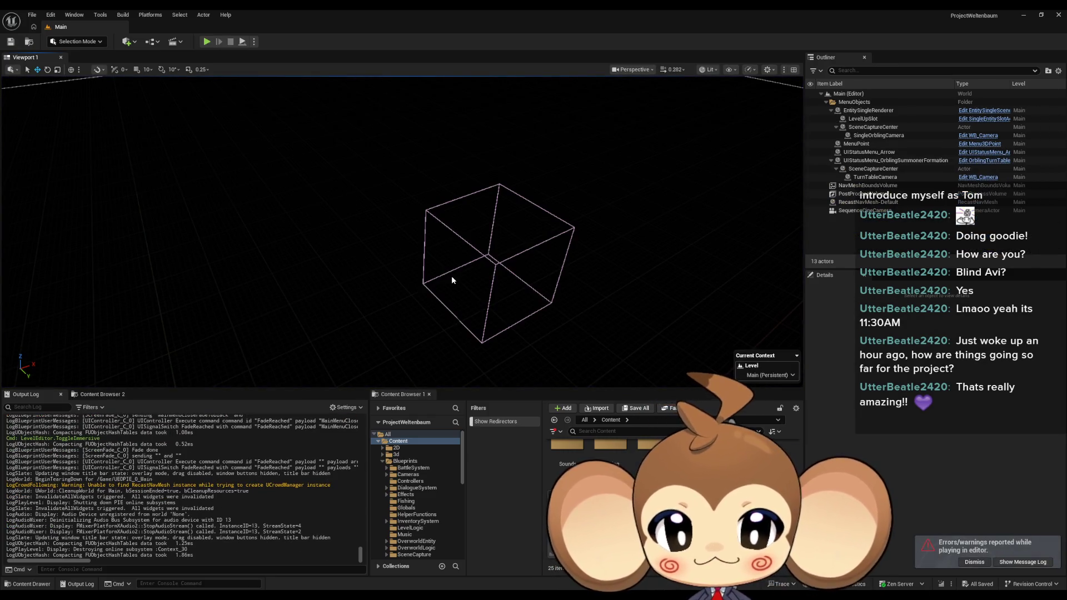
mouse_move(512, 298)
mouse_down()
mouse_move(544, 298)
mouse_move(511, 297)
mouse_up()
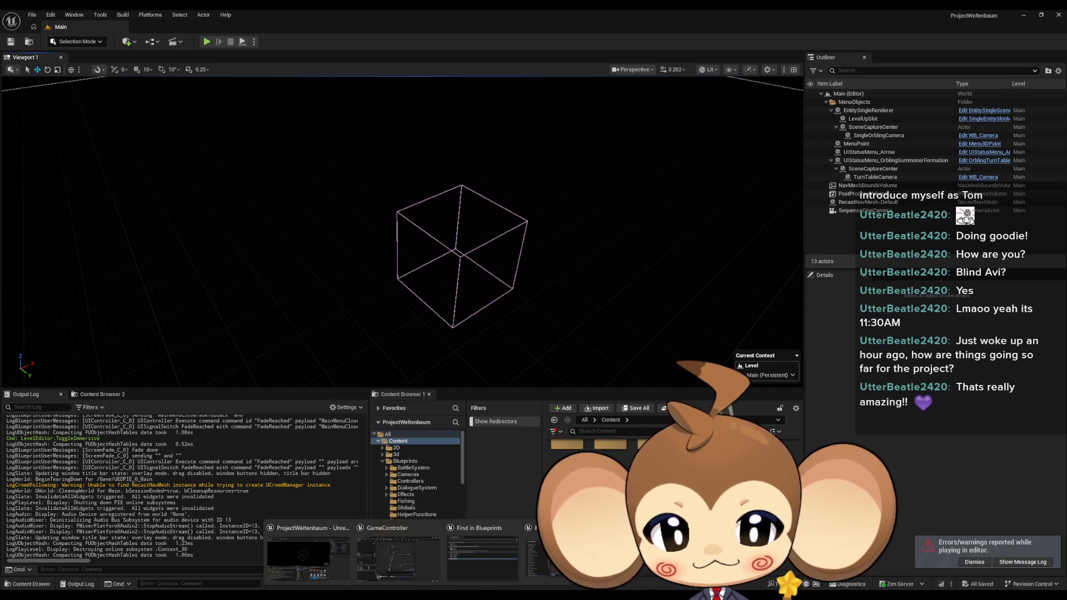
click(409, 564)
scroll(402, 179, up, 3)
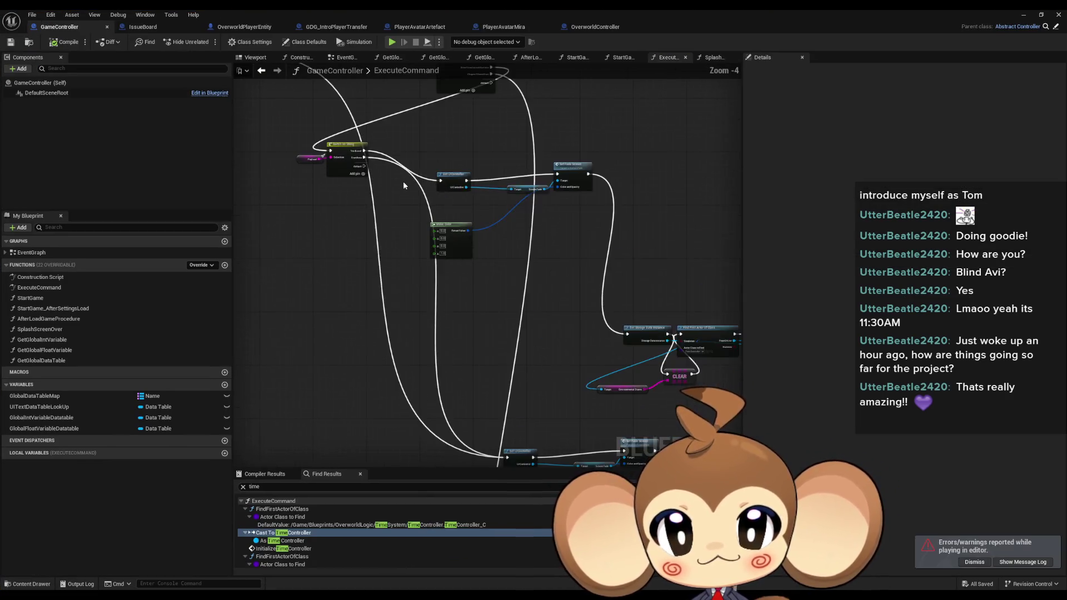
scroll(320, 267, up, 2)
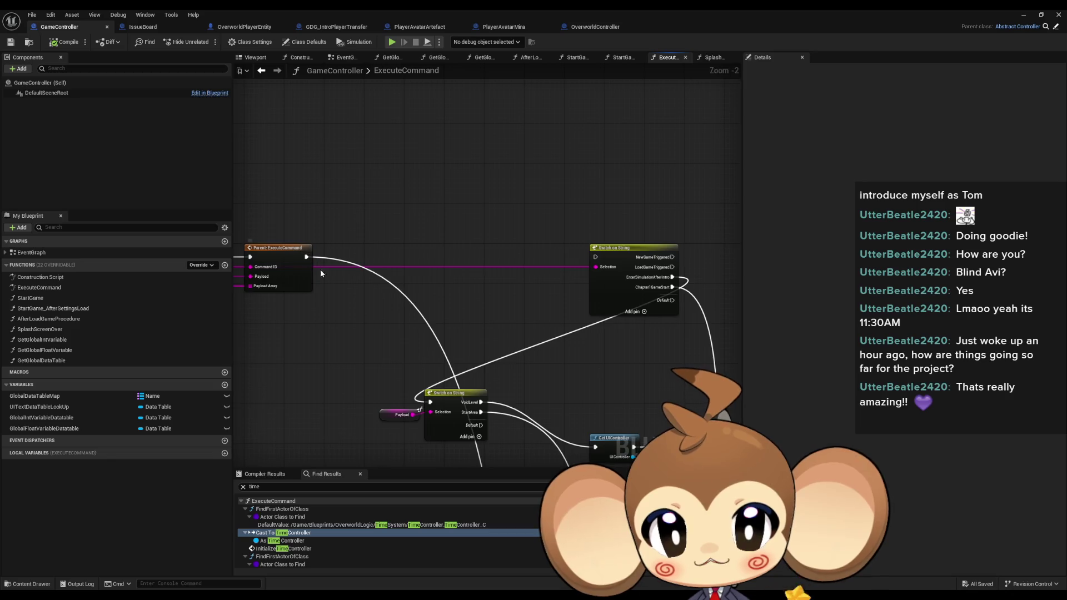
mouse_move(335, 253)
mouse_down()
mouse_move(530, 326)
mouse_move(483, 388)
mouse_move(445, 350)
mouse_move(548, 393)
mouse_move(548, 316)
mouse_move(452, 298)
mouse_move(428, 332)
mouse_move(465, 428)
mouse_move(485, 305)
mouse_up()
scroll(530, 326, down, 6)
scroll(548, 317, up, 1)
scroll(427, 331, up, 5)
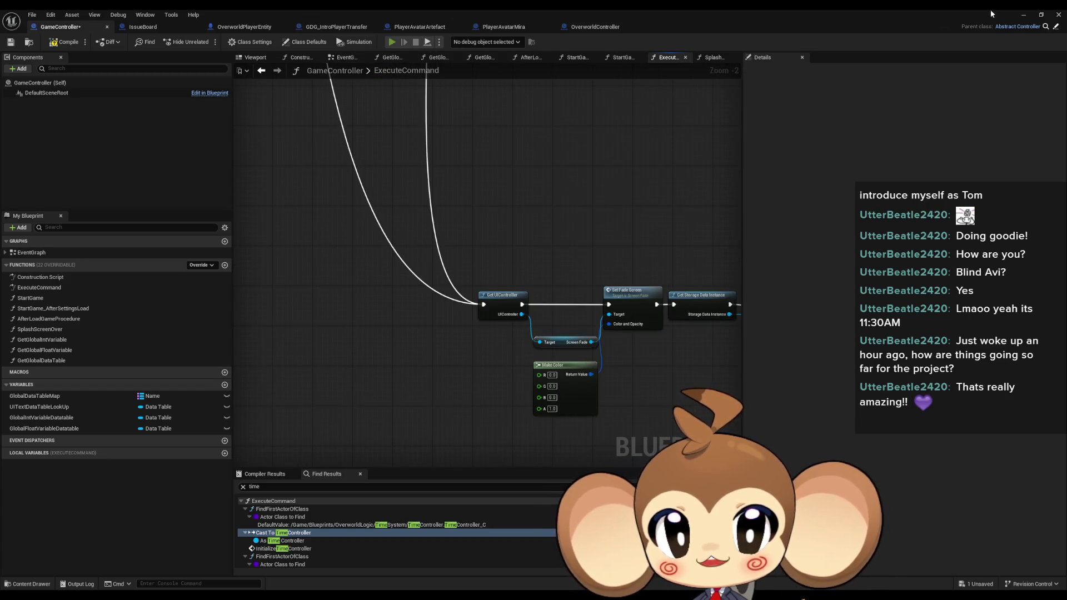
Run and stop a quick play test, then bring up OverworldPlayerEntity's SetArtefactSlot graph.
key(alt+p)
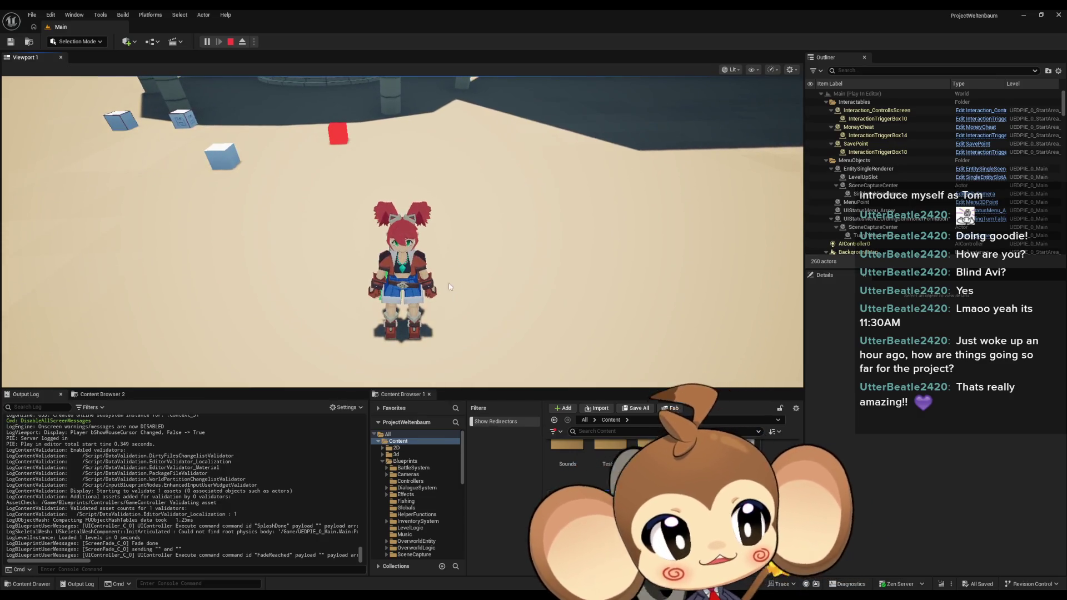
click(231, 42)
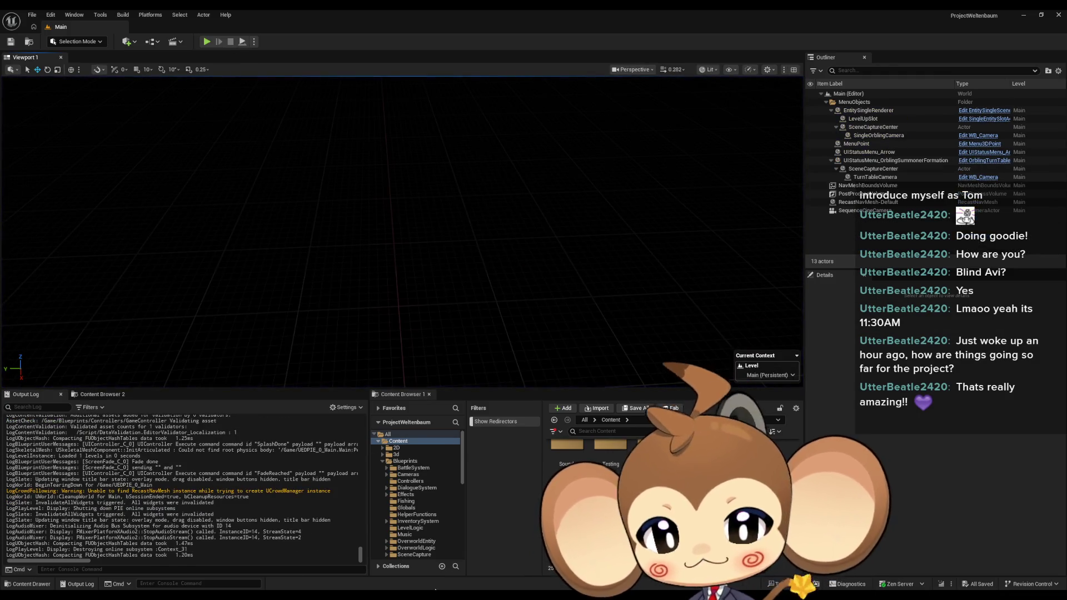
mouse_move(435, 590)
click(398, 558)
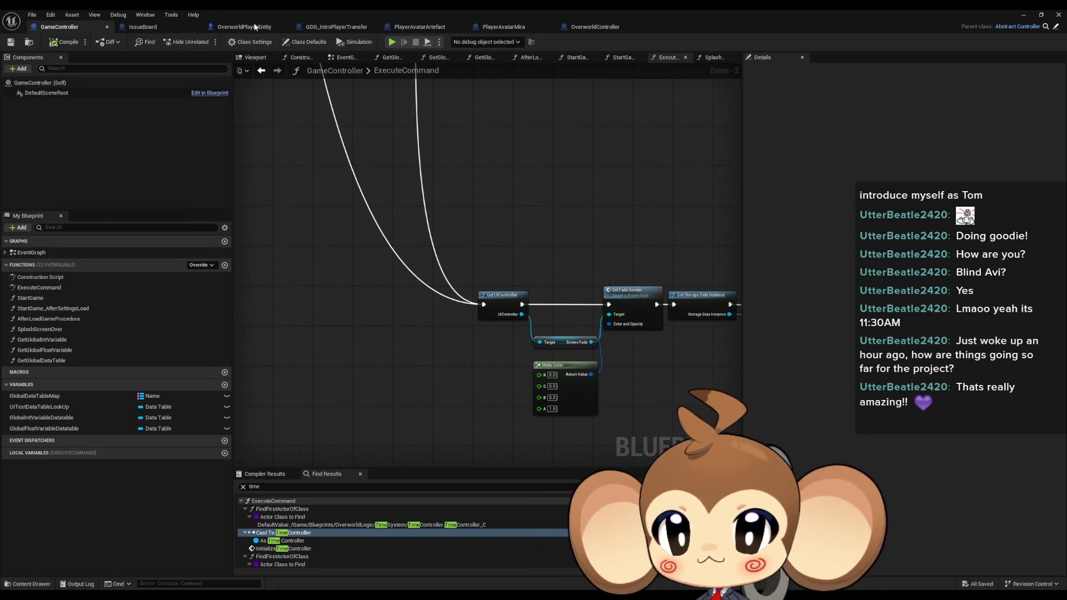
click(243, 27)
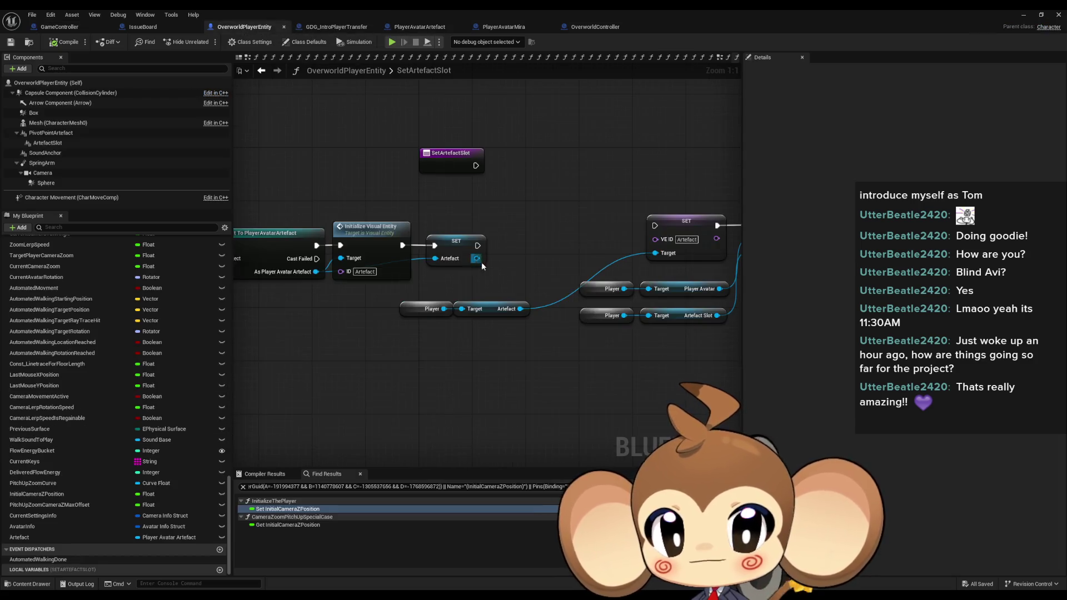
Review the SetArtefactSlot entry, SpawnActor, Initialize Visual Entity and SET Artefact nodes.
drag(451, 173, 566, 242)
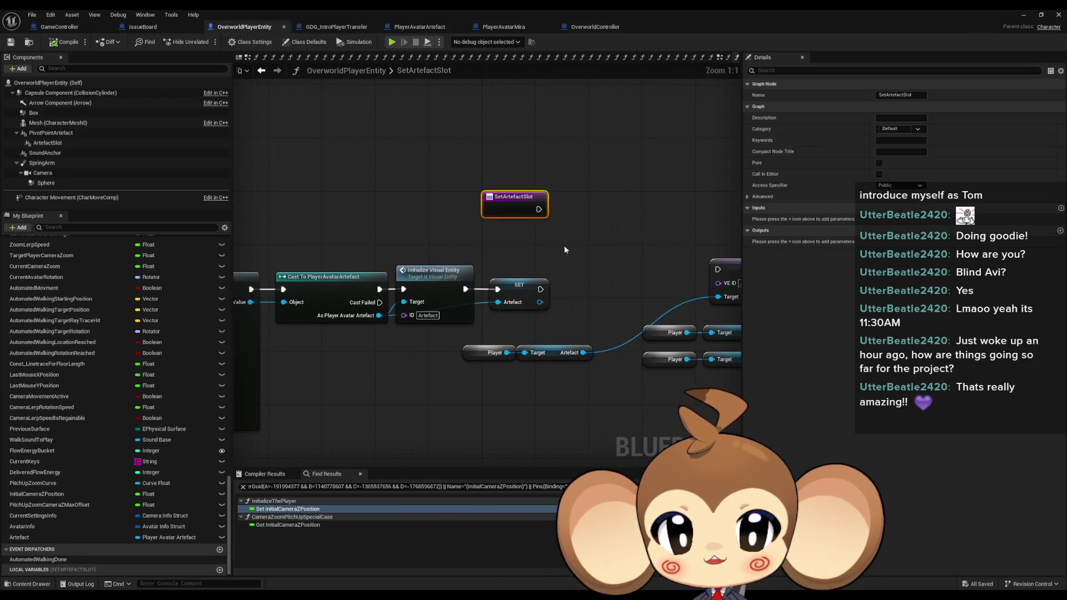
drag(472, 246, 557, 231)
drag(325, 200, 468, 411)
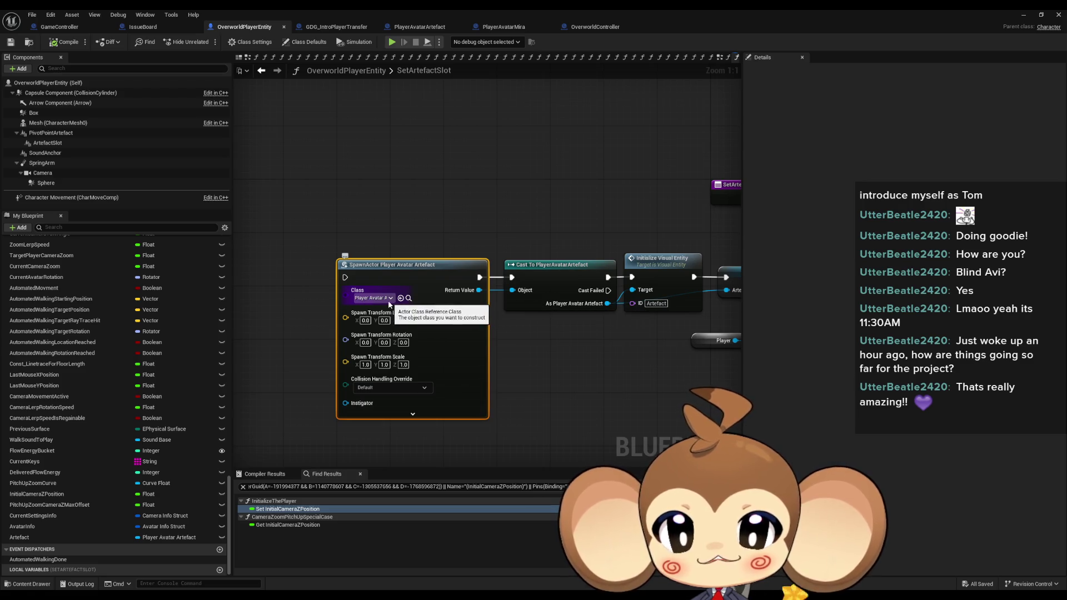
drag(528, 339, 474, 345)
click(476, 243)
drag(548, 222, 395, 221)
click(422, 256)
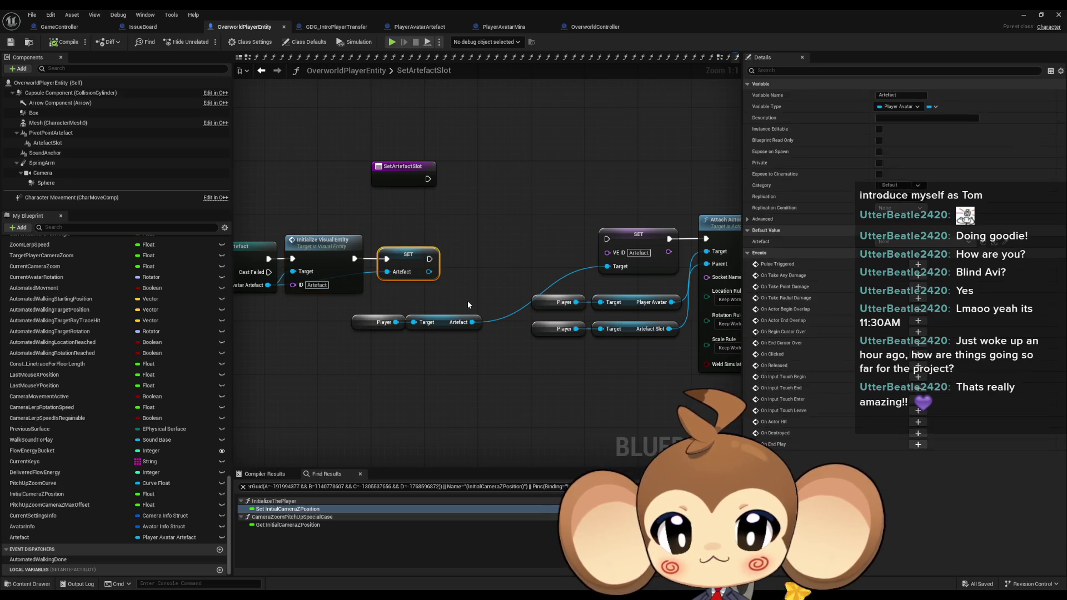
mouse_move(465, 301)
mouse_down()
mouse_move(402, 285)
mouse_move(402, 305)
mouse_up()
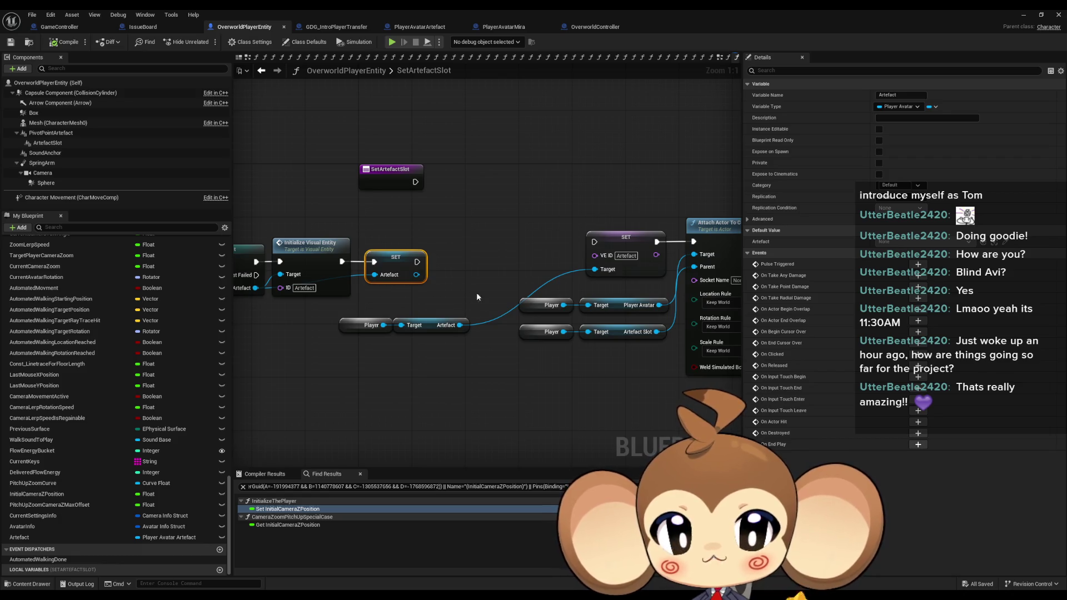
Delete the old SET VE ID node and the Player Artefact getter nodes.
drag(471, 292, 430, 288)
click(584, 234)
key(Delete)
click(361, 321)
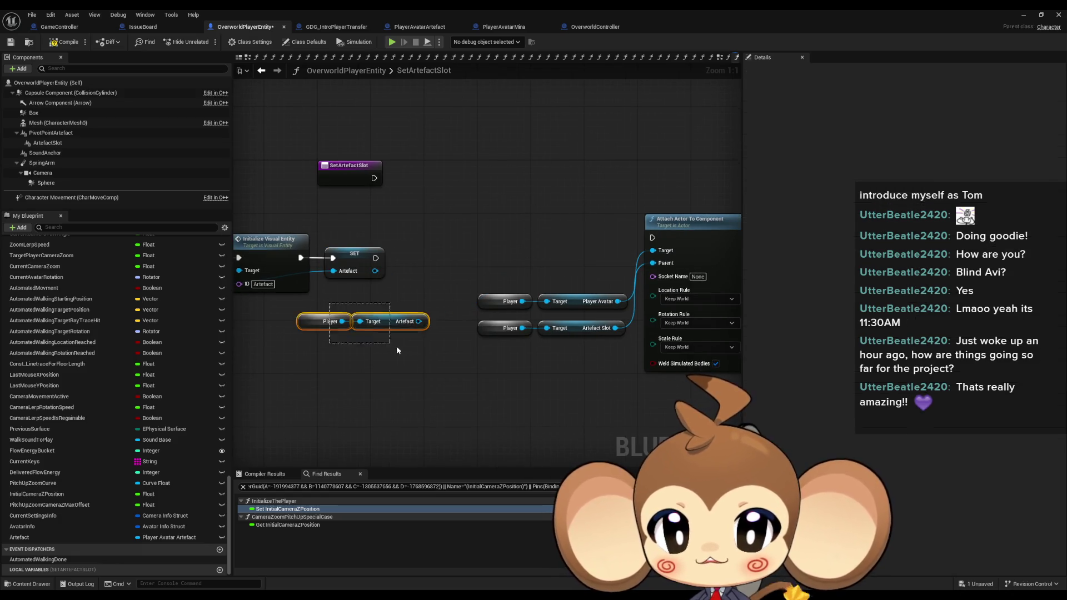
key(Delete)
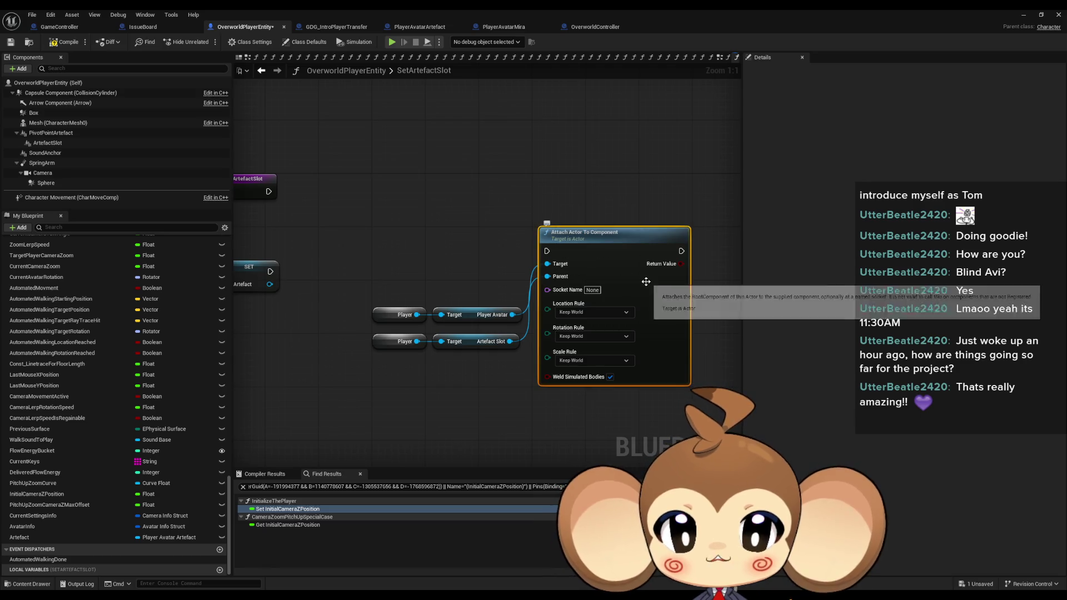
click(478, 341)
drag(400, 389, 499, 351)
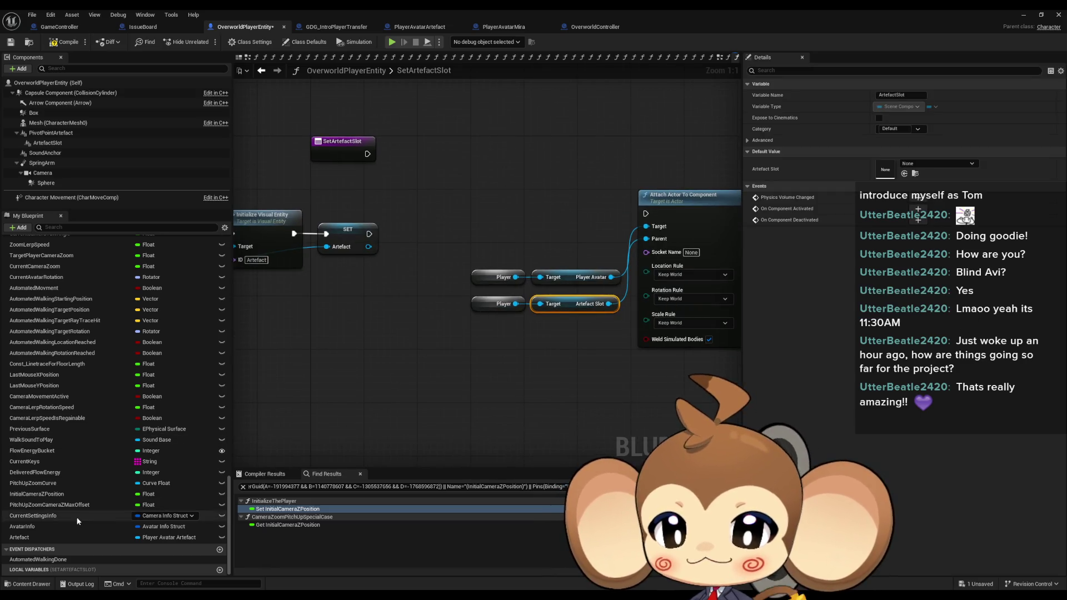
scroll(78, 472, up, 5)
scroll(83, 449, up, 15)
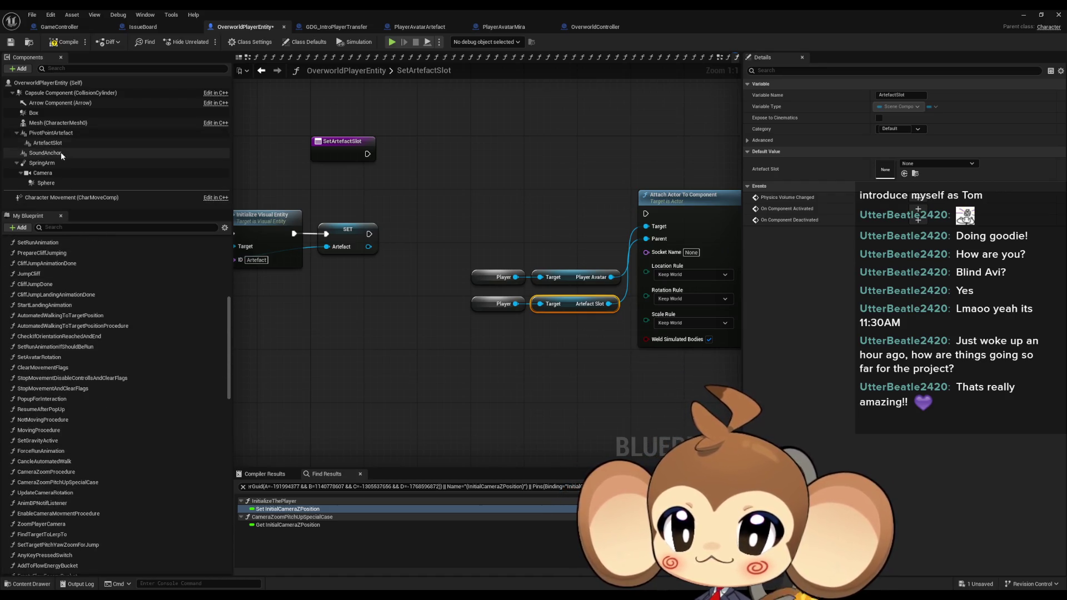
Add Artefact Slot and Artefact getters, making Artefact the attach Target instead of the Player getters.
mouse_move(57, 147)
mouse_down()
mouse_move(422, 315)
mouse_move(452, 306)
mouse_move(540, 354)
mouse_move(645, 238)
mouse_up()
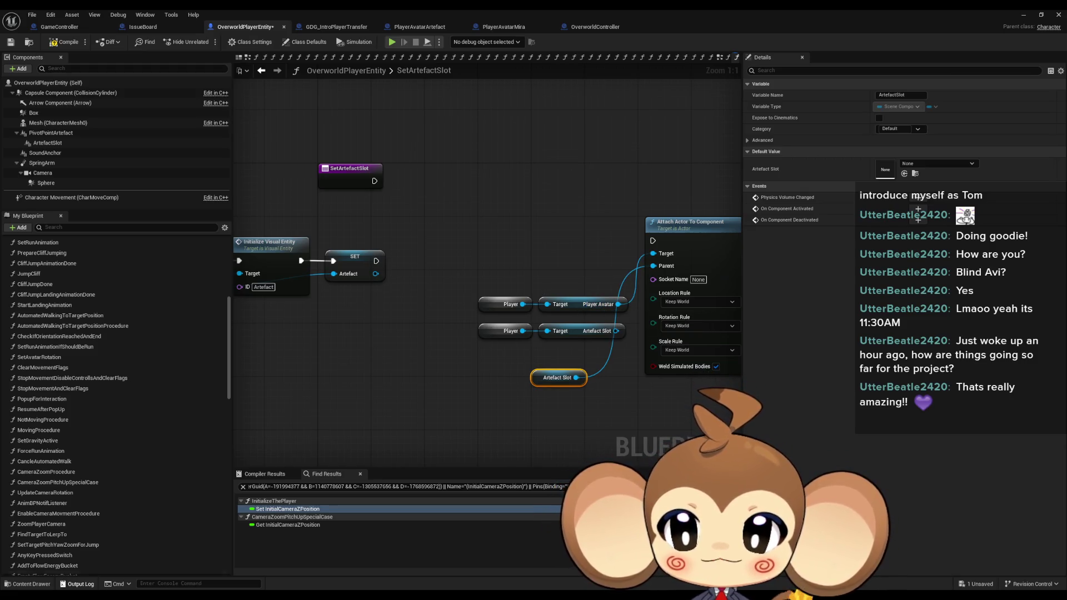
scroll(129, 535, down, 20)
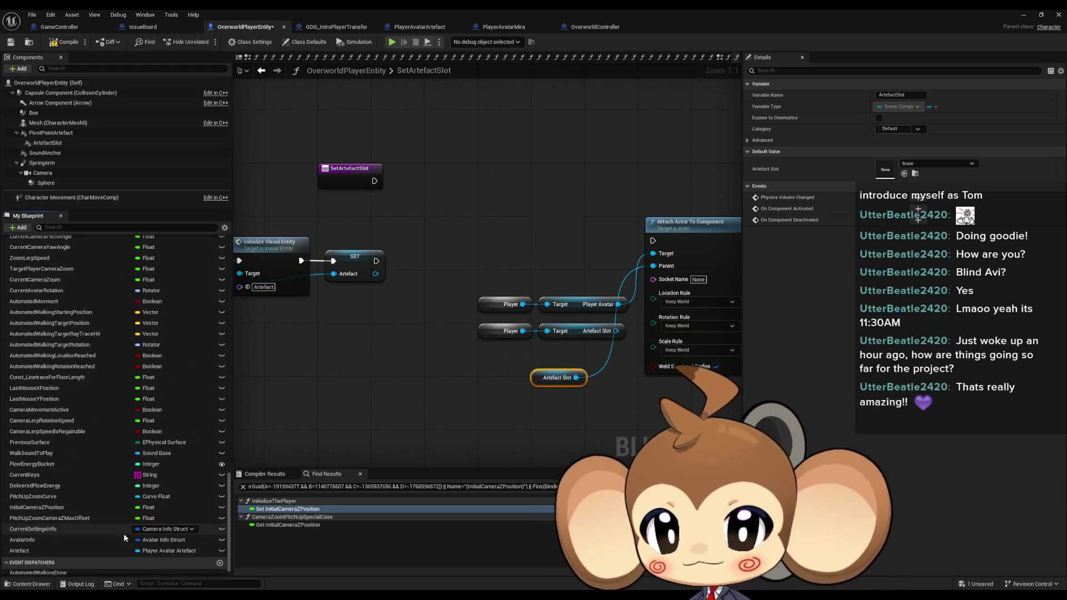
mouse_move(23, 537)
mouse_down()
mouse_move(67, 538)
mouse_move(537, 262)
mouse_move(653, 253)
mouse_up()
right_click(653, 253)
click(672, 265)
click(464, 305)
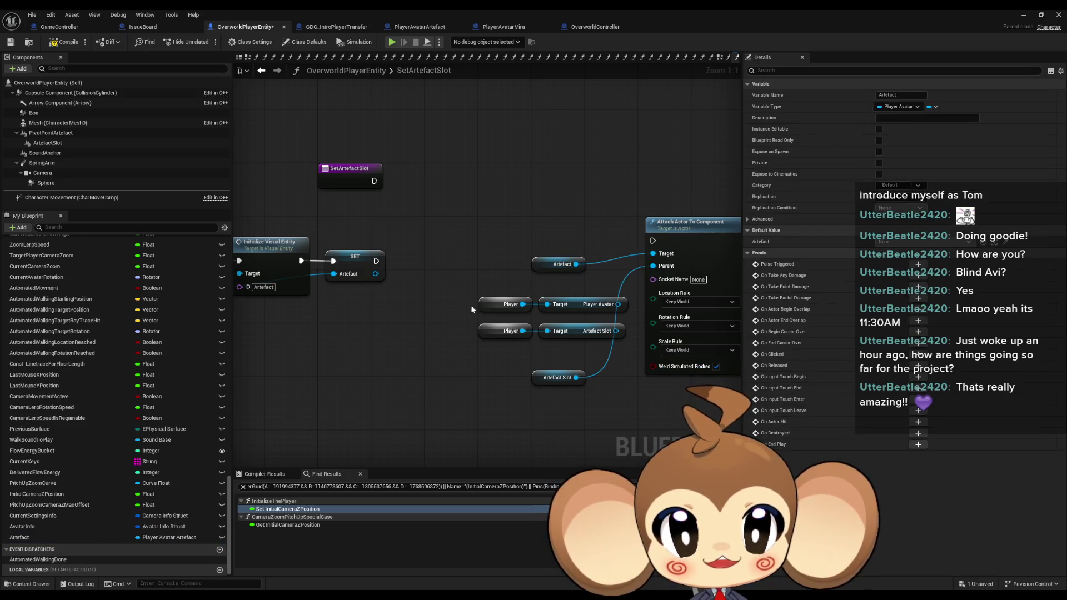
drag(464, 305, 598, 339)
key(Delete)
mouse_move(542, 371)
mouse_down()
mouse_move(542, 275)
mouse_move(547, 286)
mouse_up()
mouse_move(555, 264)
mouse_down()
mouse_move(528, 309)
mouse_move(489, 337)
mouse_up()
Wire SET Artefact's execution into Attach Actor To Component and connect the entry node.
mouse_move(653, 241)
mouse_down()
mouse_move(415, 277)
mouse_move(376, 261)
mouse_up()
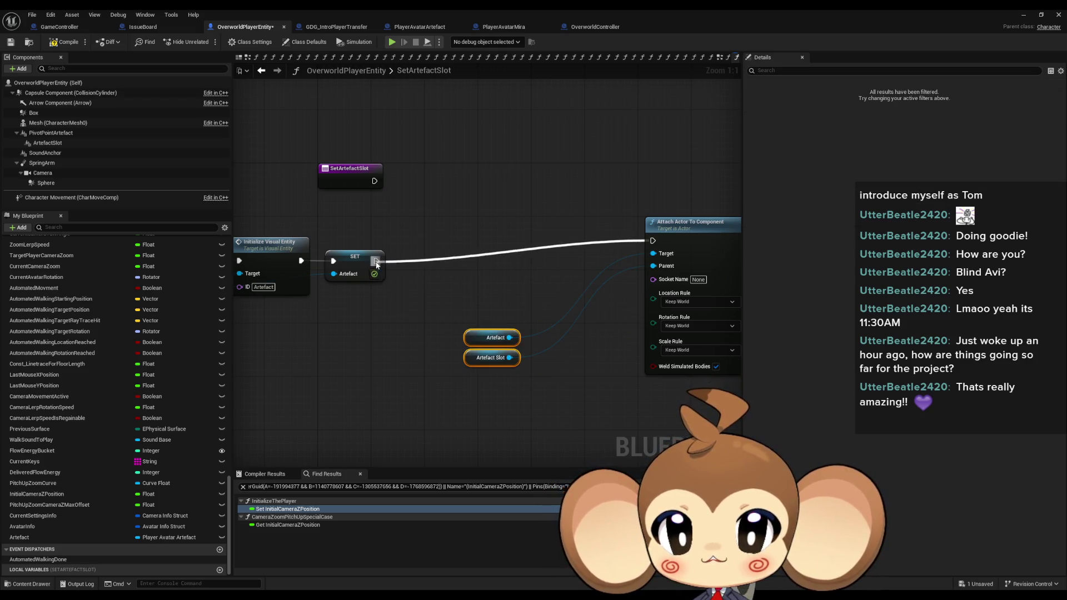
scroll(389, 278, down, 2)
mouse_move(309, 279)
mouse_down()
mouse_move(625, 218)
mouse_move(361, 234)
mouse_up()
mouse_move(612, 239)
mouse_down()
mouse_move(409, 239)
mouse_move(523, 237)
mouse_up()
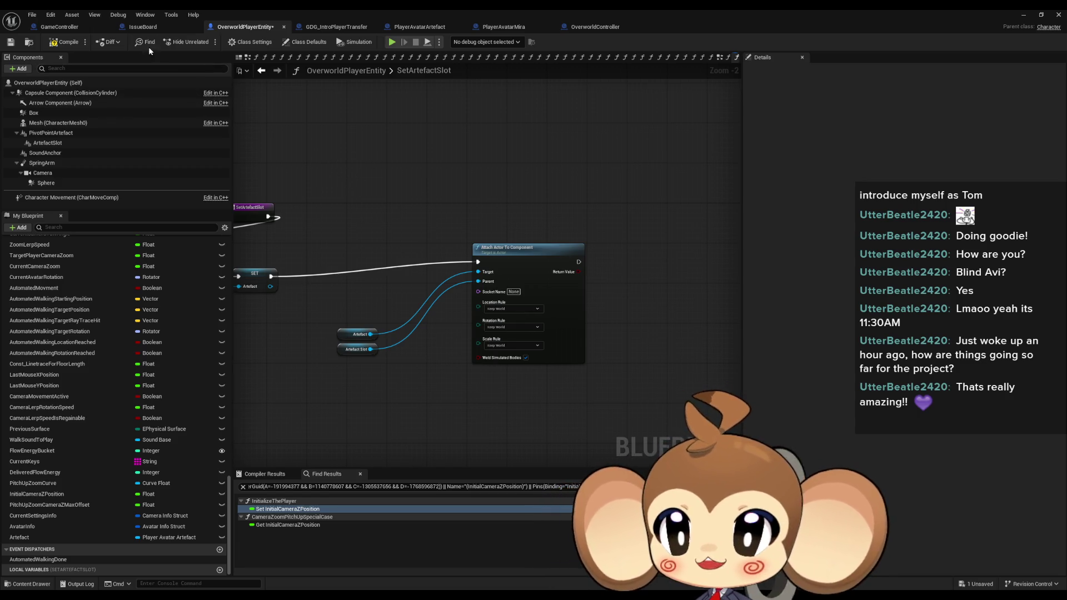
click(59, 27)
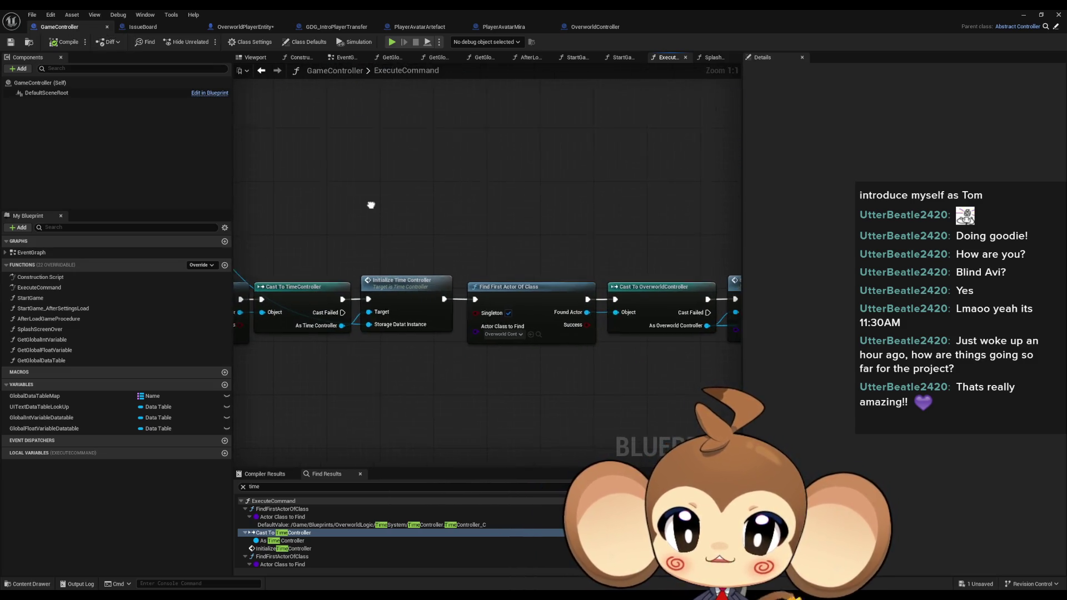
In GameController, search the Overworld Controller output's actions for 'set arte'.
drag(484, 149, 545, 338)
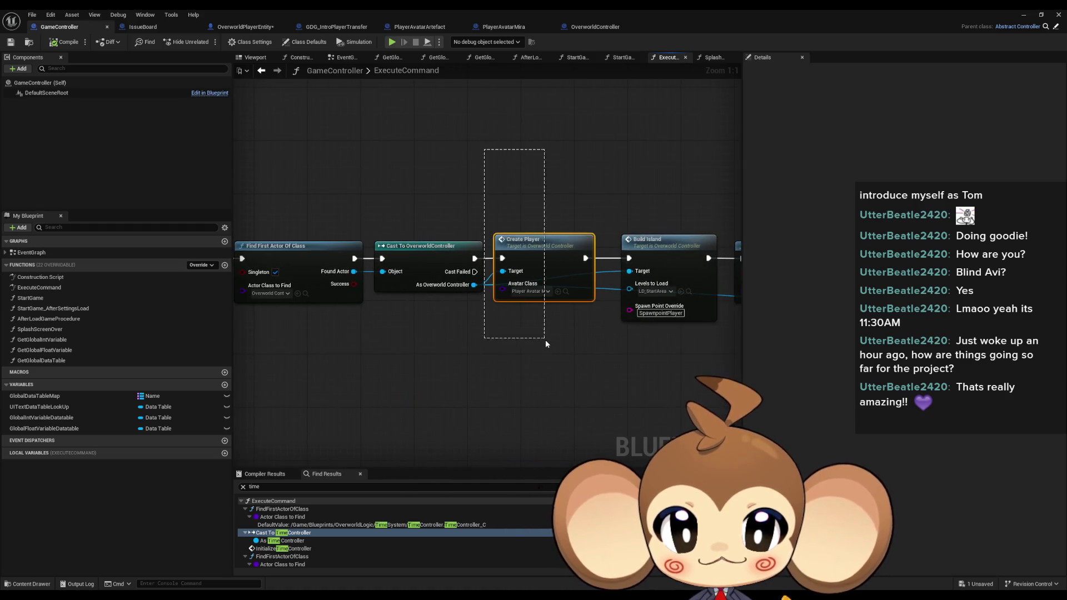
drag(368, 294, 388, 351)
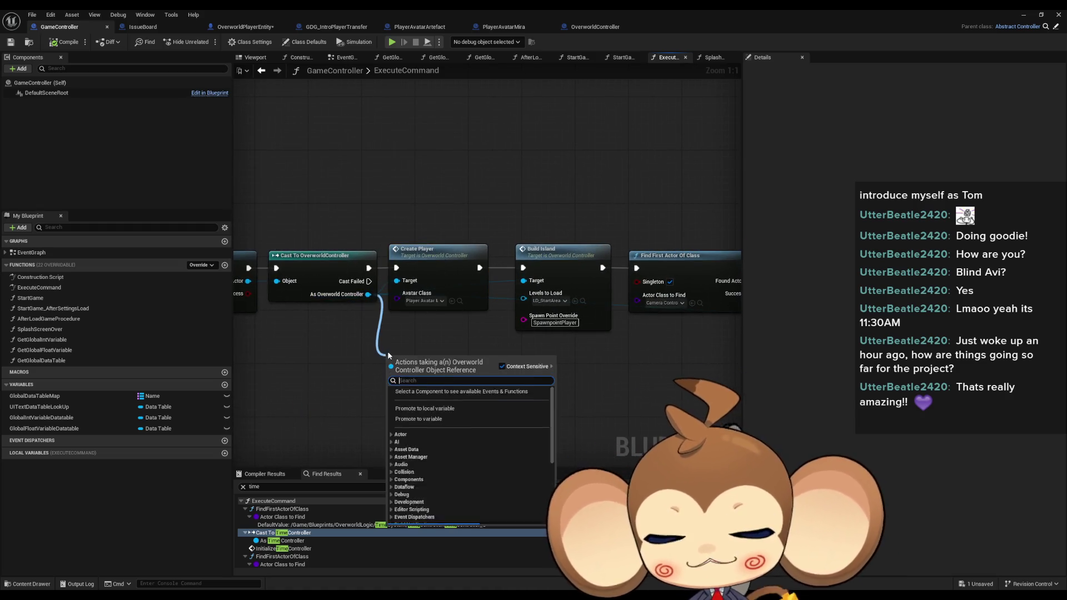
text(set arte)
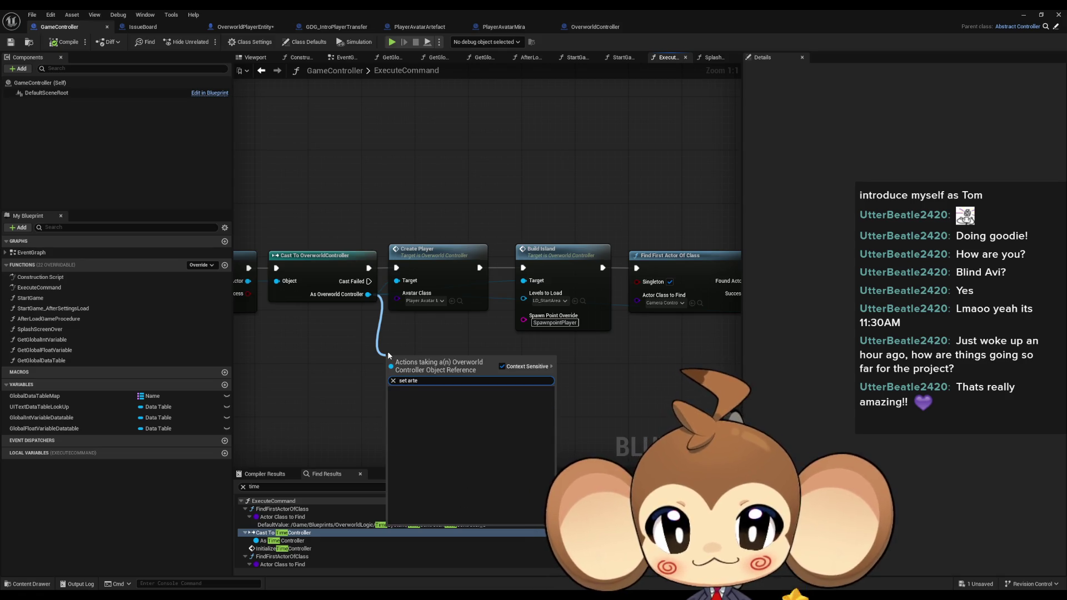
key(BackSpace)
key(BackSpace)
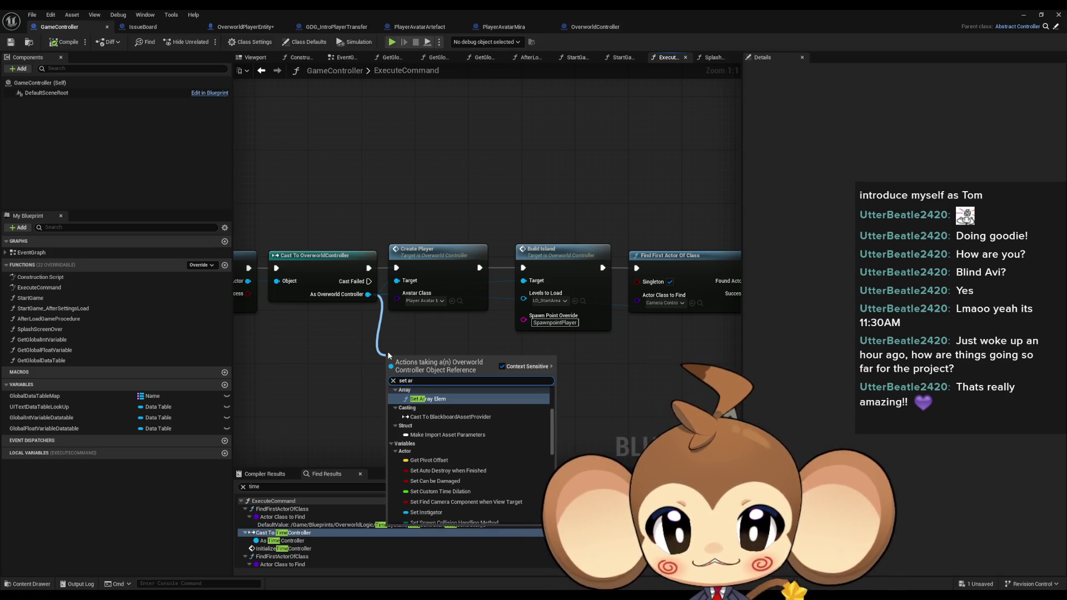
key(Escape)
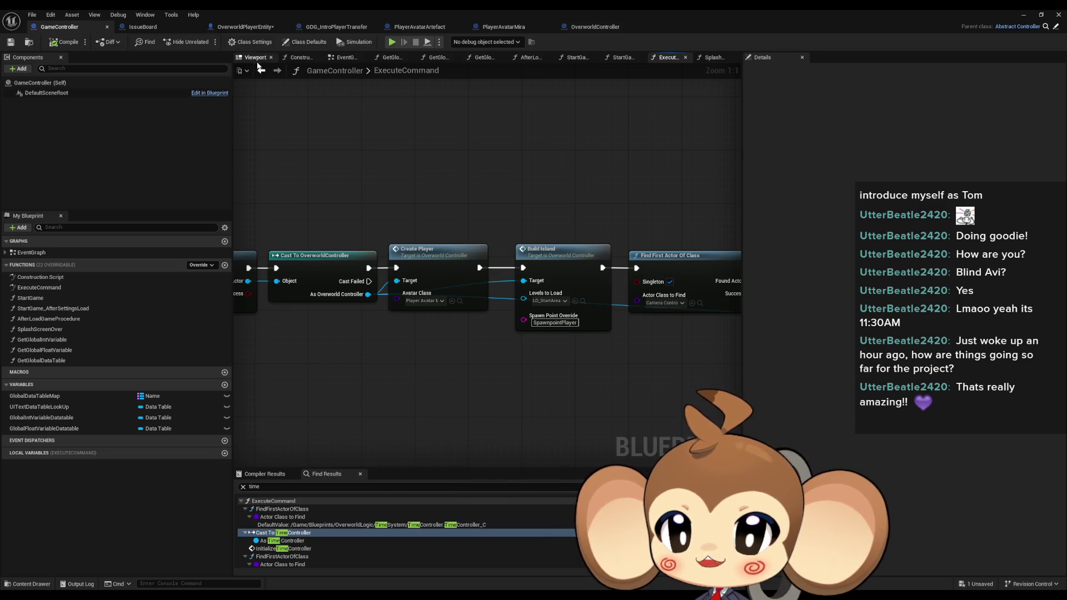
Save OverworldPlayerEntity with Ctrl+S, then retry the 'set art' action search in GameController.
click(245, 27)
key(ctrl+s)
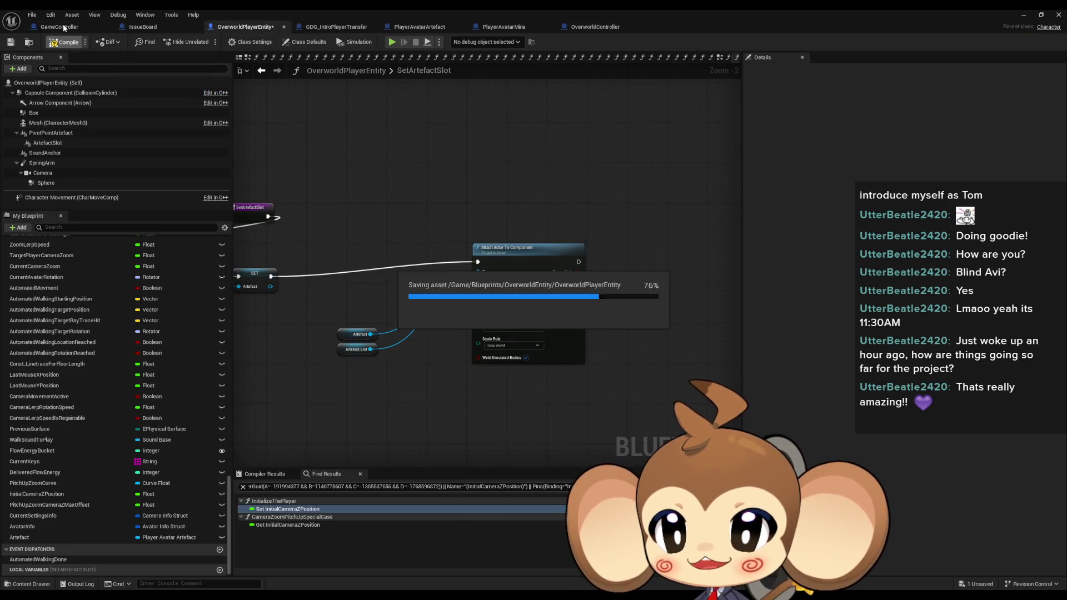
click(59, 27)
drag(365, 298, 396, 368)
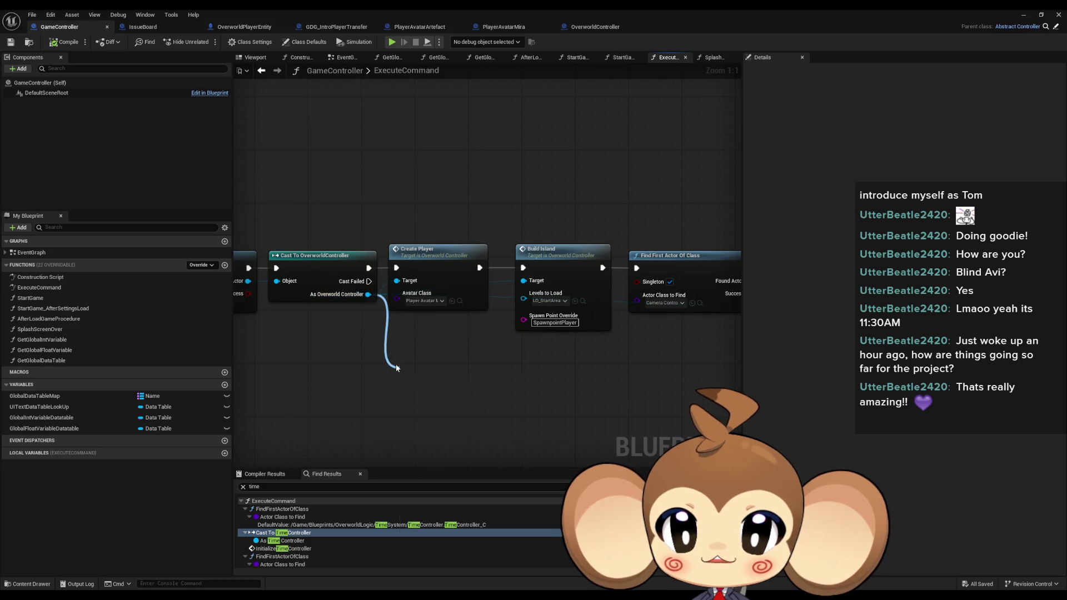
text(set art)
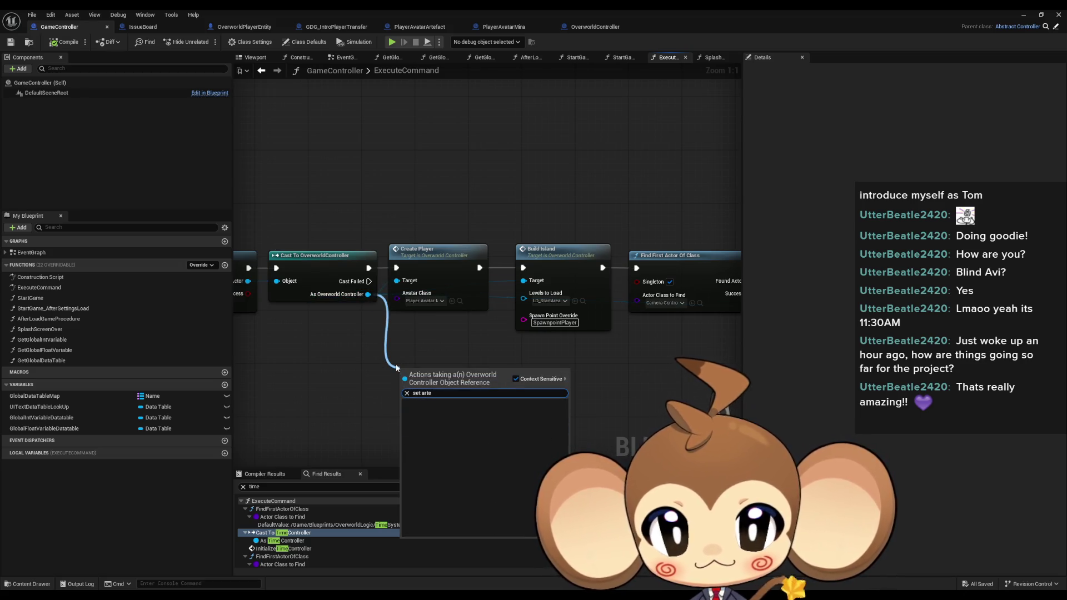
key(BackSpace)
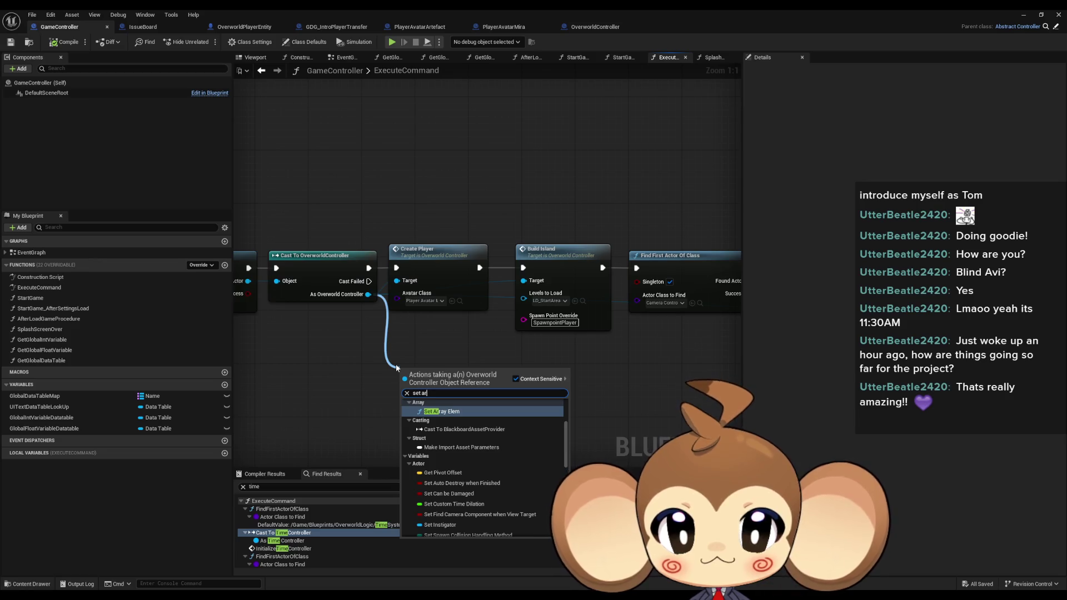
Locate GameController's Create Player call, then open OverworldController's CreatePlayer function graph.
click(254, 28)
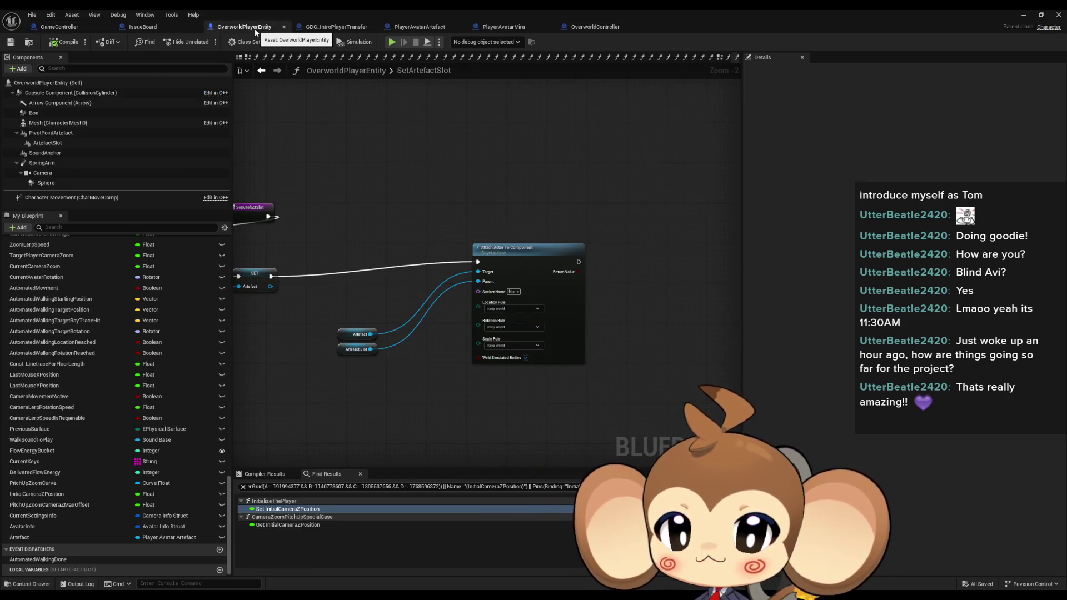
scroll(314, 243, up, 2)
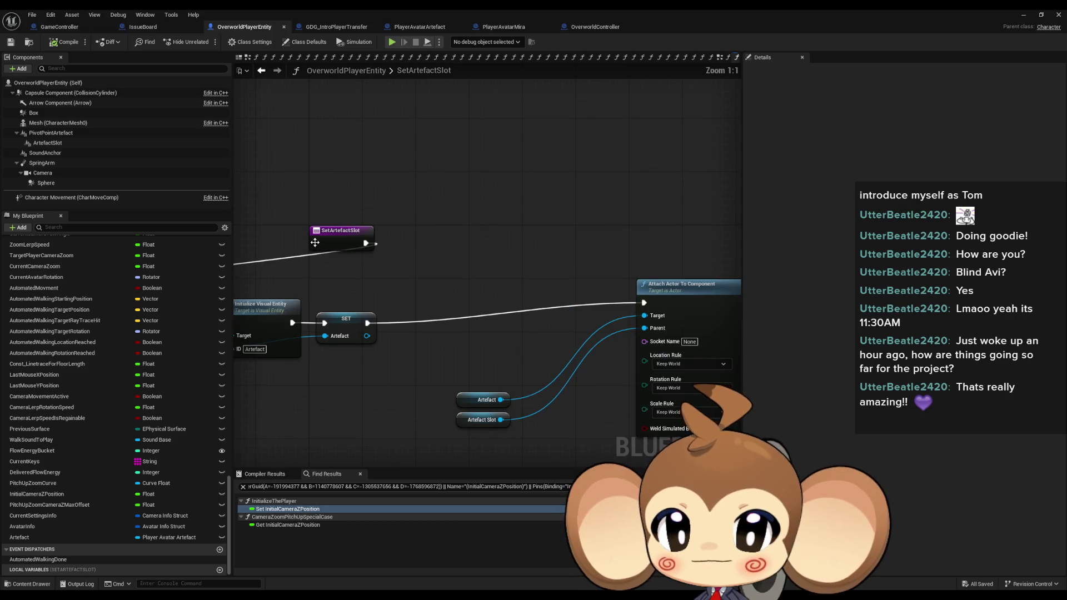
click(60, 27)
mouse_move(350, 309)
mouse_down()
mouse_move(532, 374)
mouse_move(597, 369)
mouse_move(420, 333)
mouse_up()
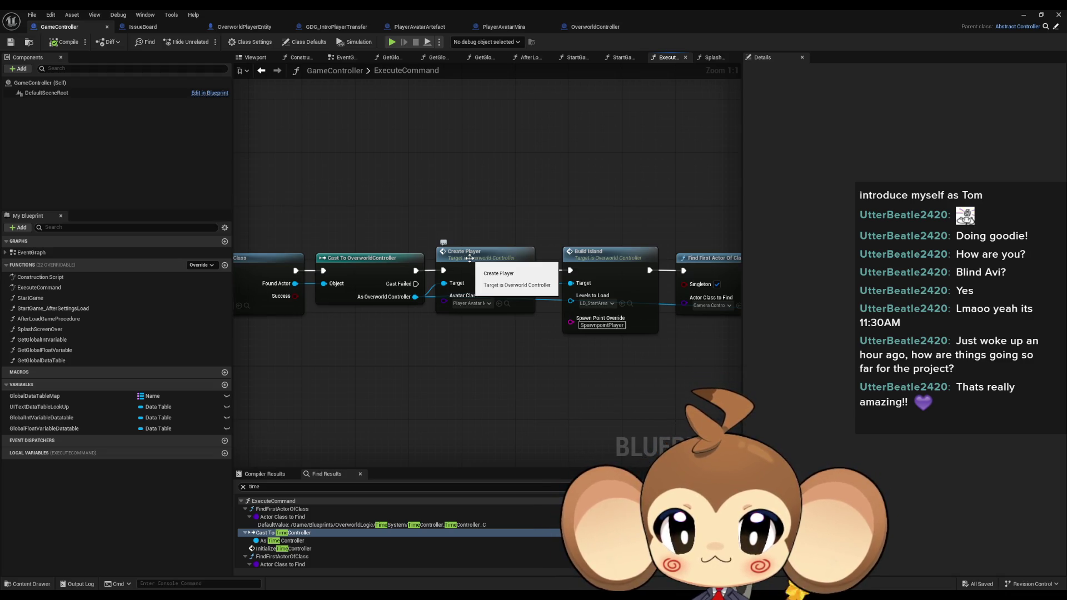
click(470, 258)
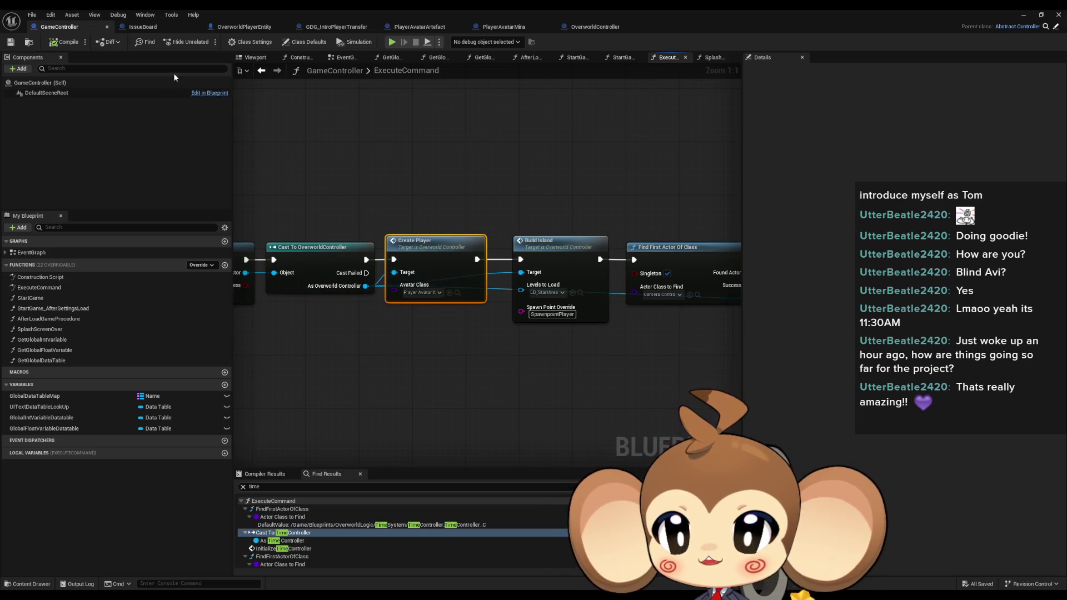
click(217, 27)
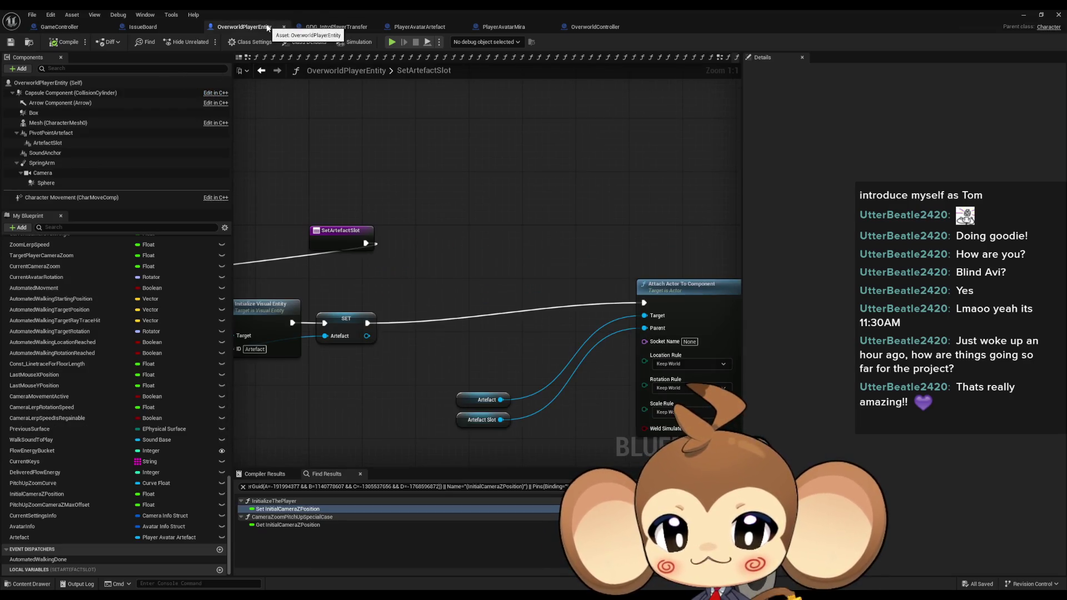
click(502, 27)
click(594, 26)
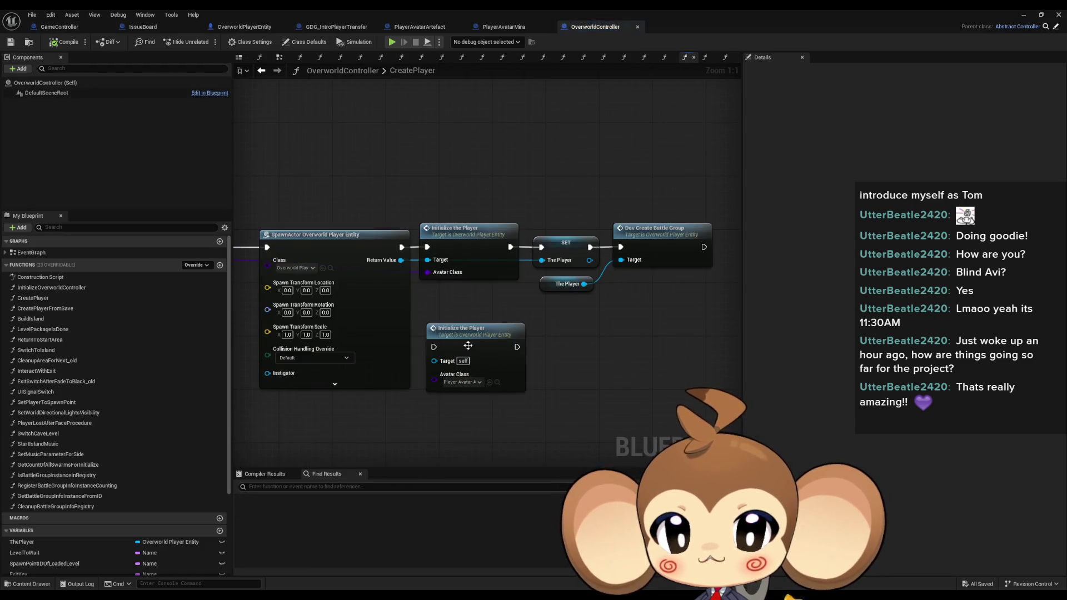
scroll(612, 224, down, 3)
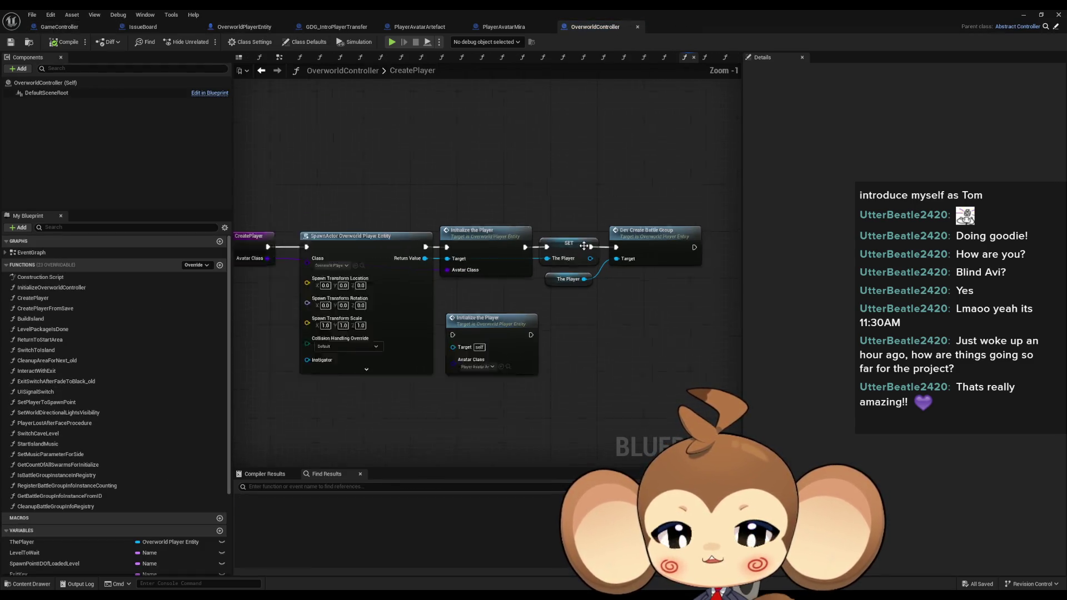
scroll(602, 269, up, 2)
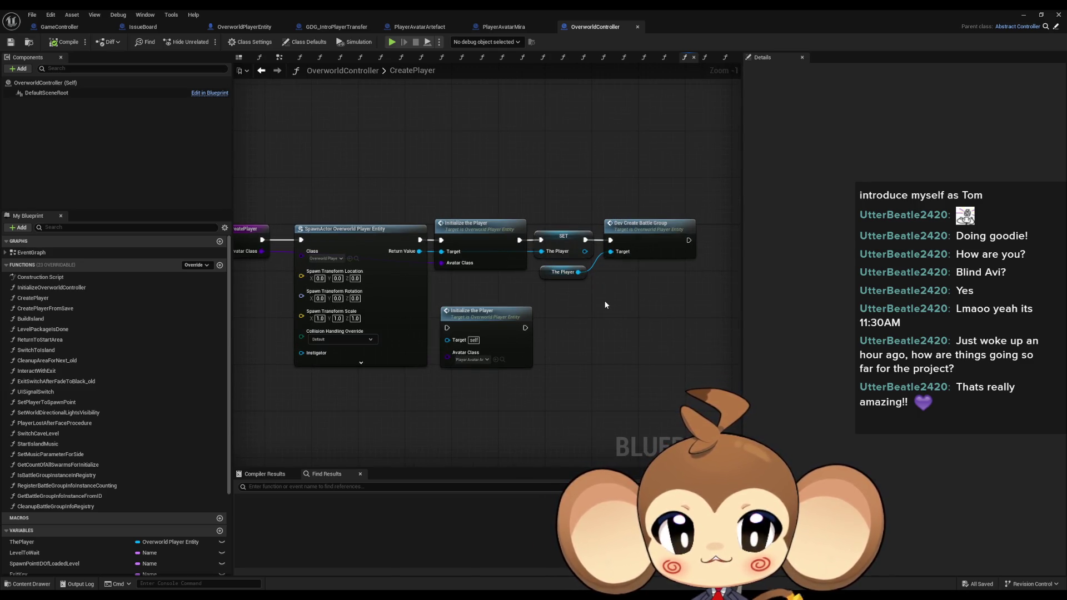
mouse_move(607, 307)
mouse_down()
mouse_move(664, 319)
mouse_move(634, 325)
mouse_up()
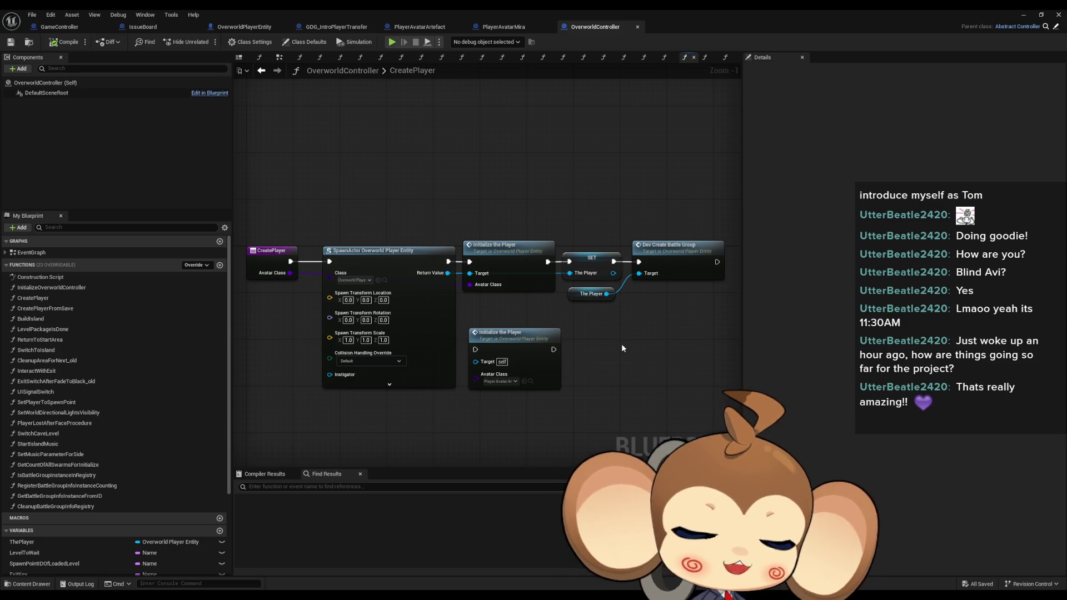
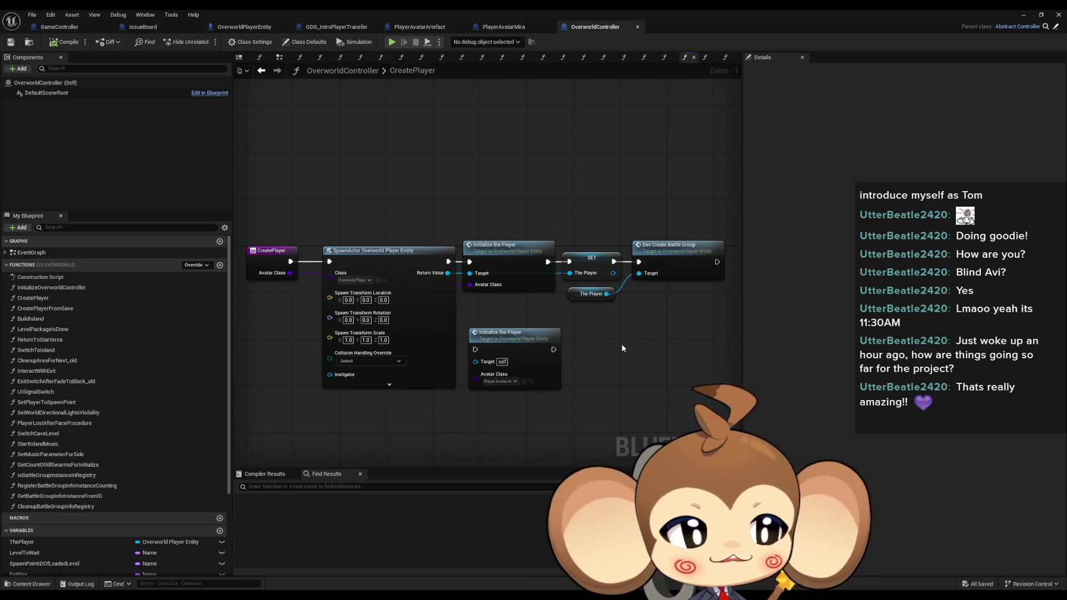
Pan CreatePlayer, browse the PlayerAvatarMira and GameController tabs, then show OverworldPlayerEntity's SetArtefactSlot graph.
mouse_move(622, 348)
mouse_down()
mouse_move(570, 317)
mouse_move(555, 281)
mouse_up()
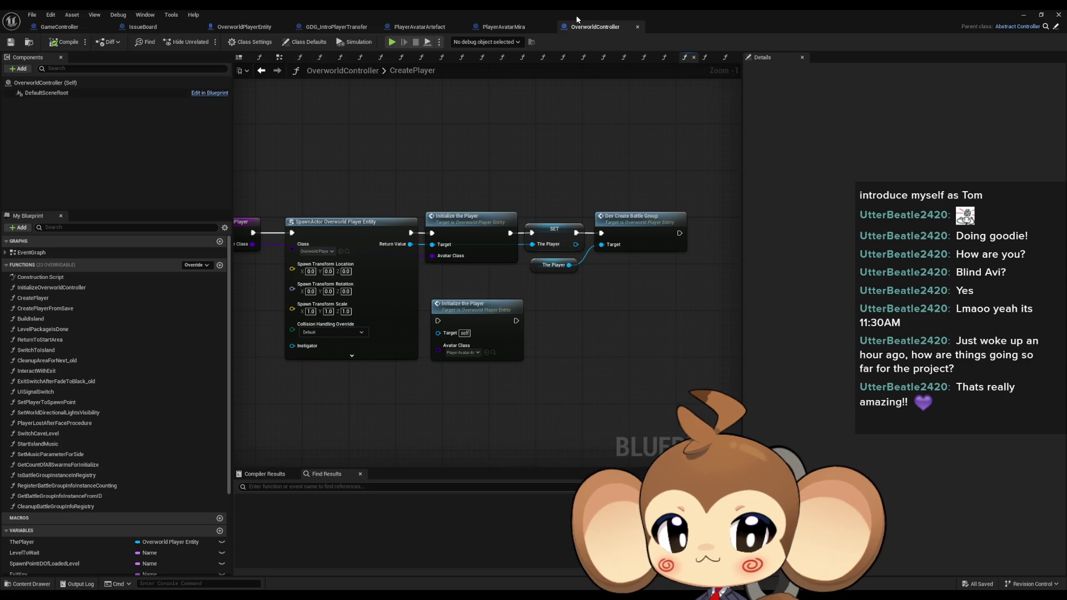
click(505, 27)
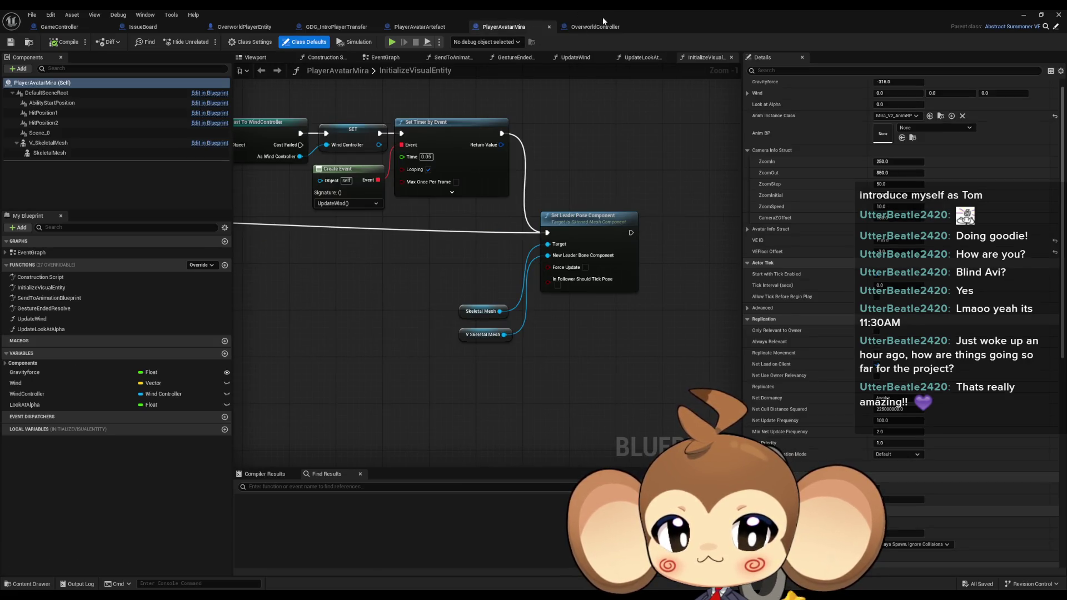
click(598, 25)
click(75, 26)
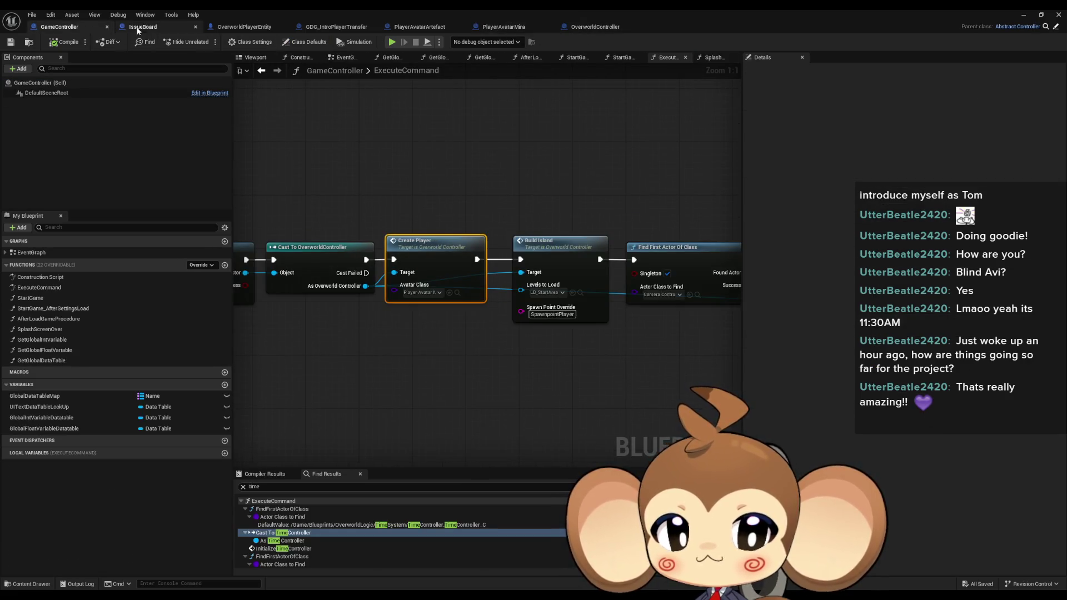
click(134, 30)
click(229, 29)
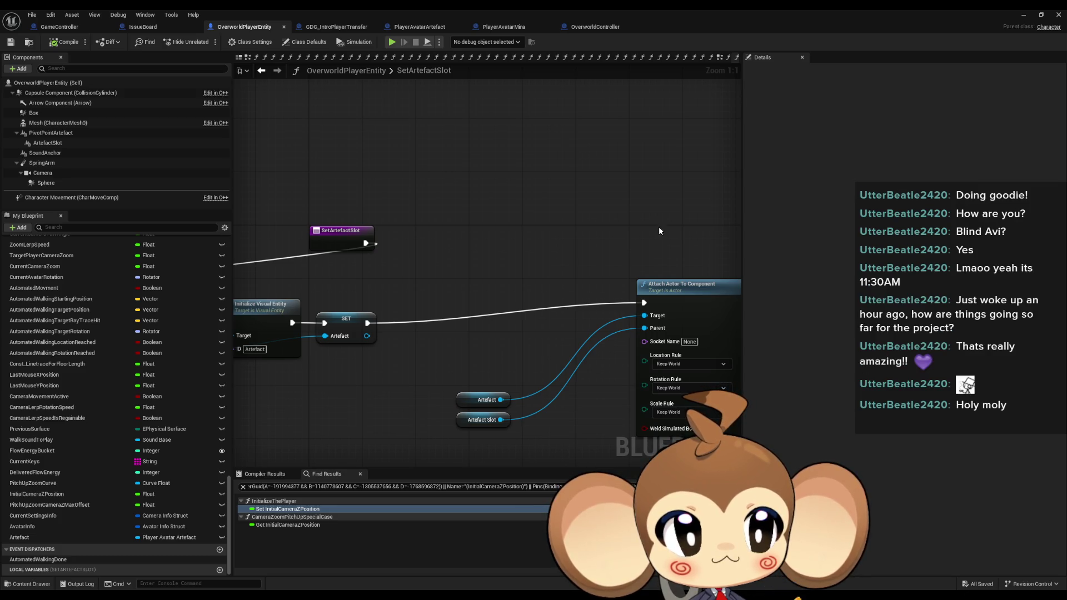
Line up the spawn, cast, initialize and SET nodes right after SetArtefactSlot's entry, then return to ExecuteCommand.
scroll(606, 195, down, 4)
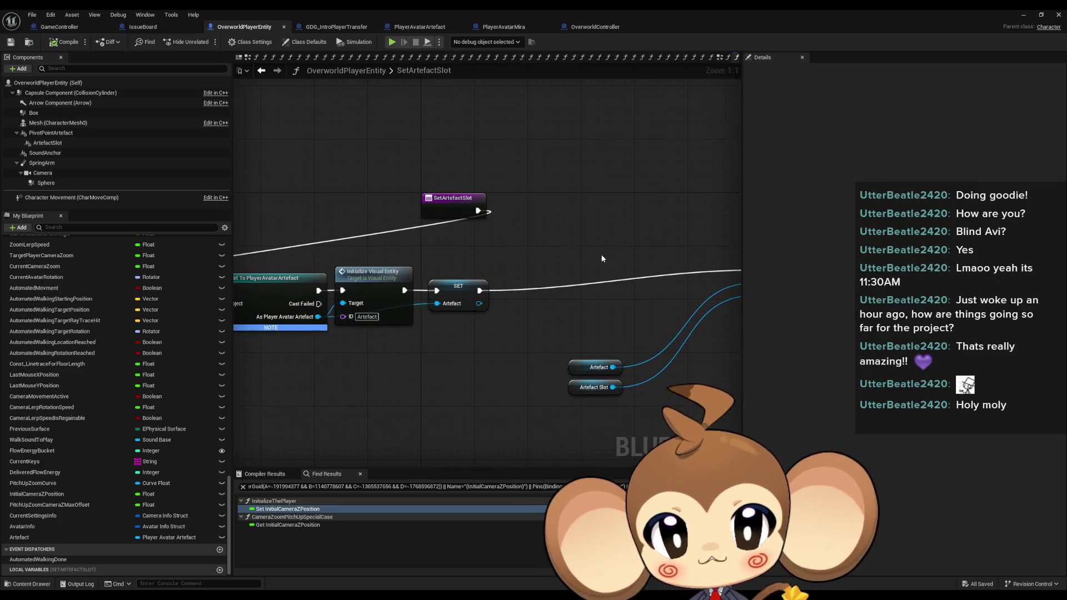
drag(326, 278, 547, 303)
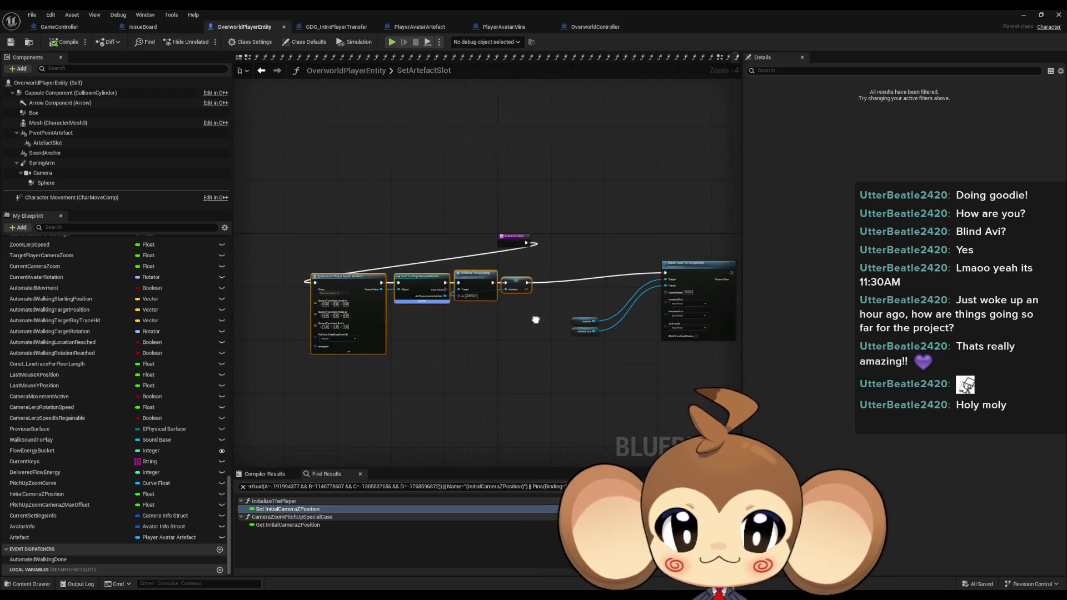
drag(373, 281, 489, 274)
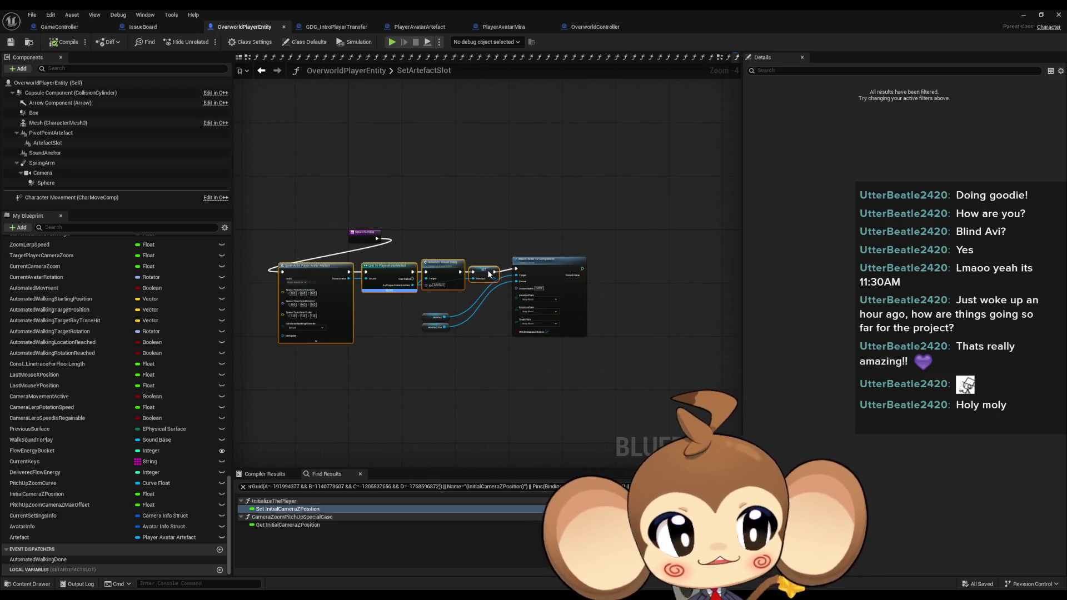
scroll(488, 271, up, 4)
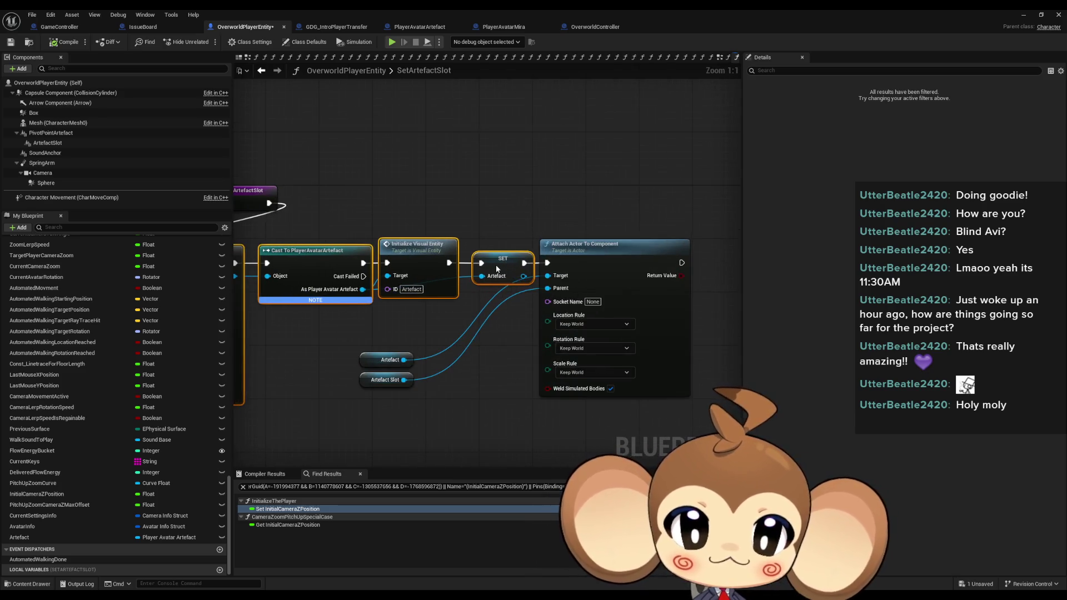
mouse_move(329, 345)
mouse_down()
mouse_move(481, 396)
mouse_move(500, 334)
mouse_move(575, 211)
mouse_move(488, 198)
mouse_up()
click(353, 357)
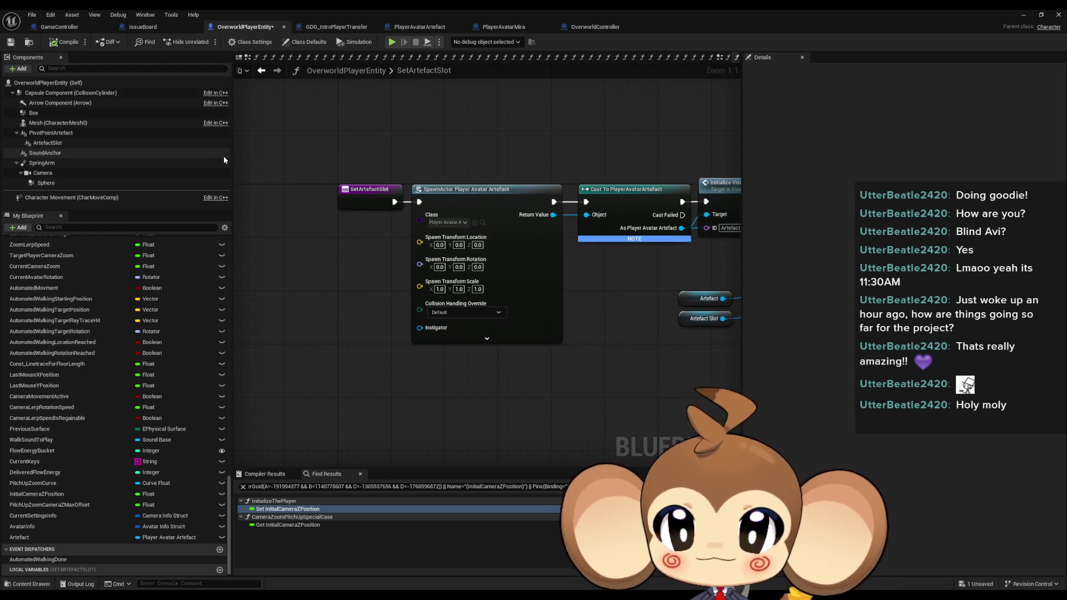
click(100, 26)
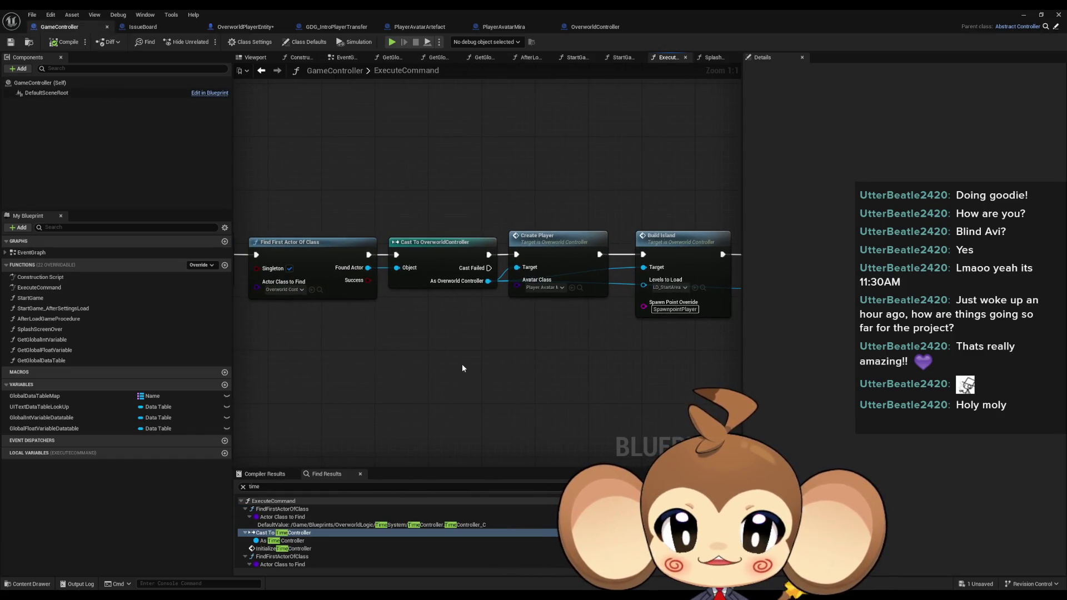
Add a Get Player Actor node whose Player Object feeds a new Set Artefact Slot call.
right_click(462, 364)
text(get play)
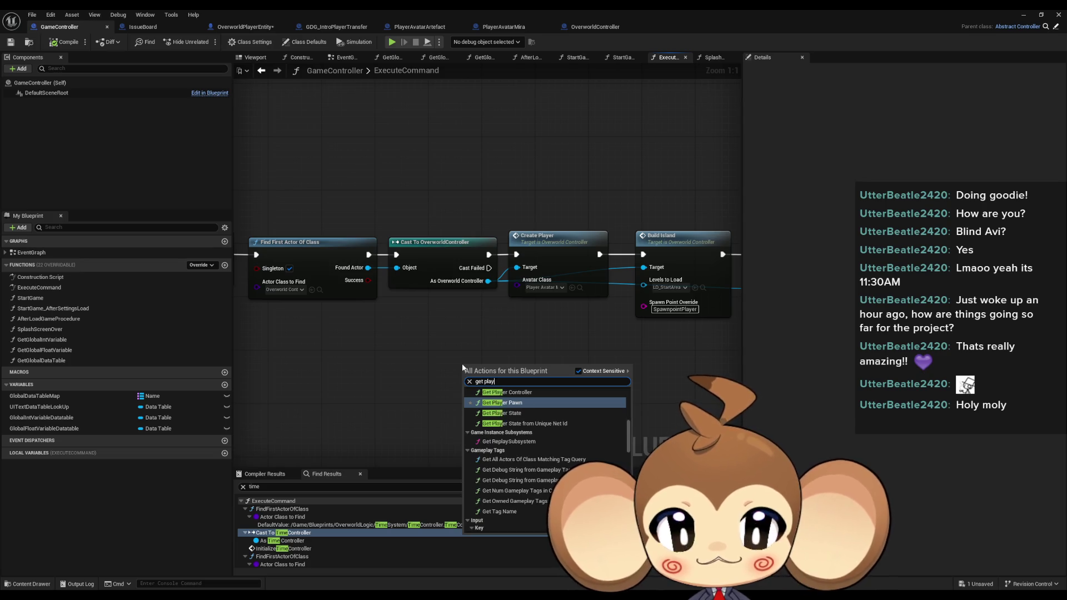
text(er the)
key(ctrl+a)
text(get)
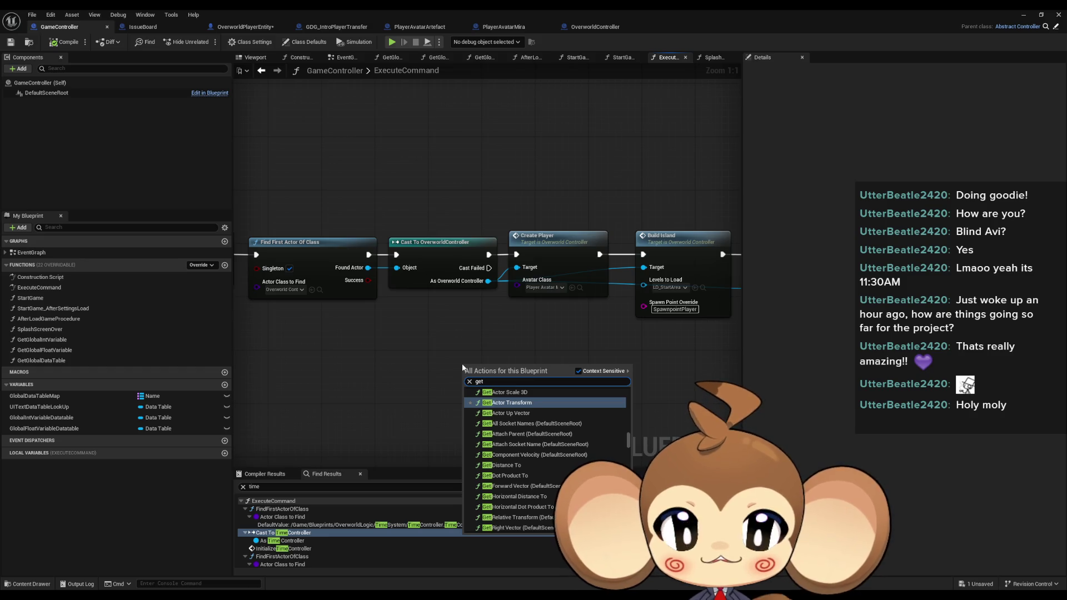
text( pl)
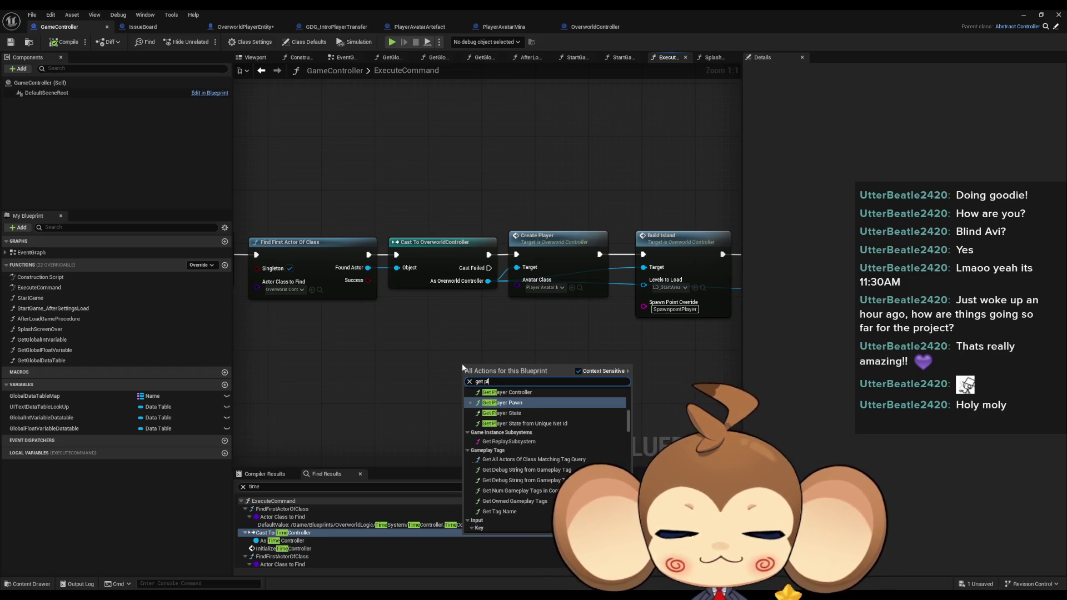
text(ay actor)
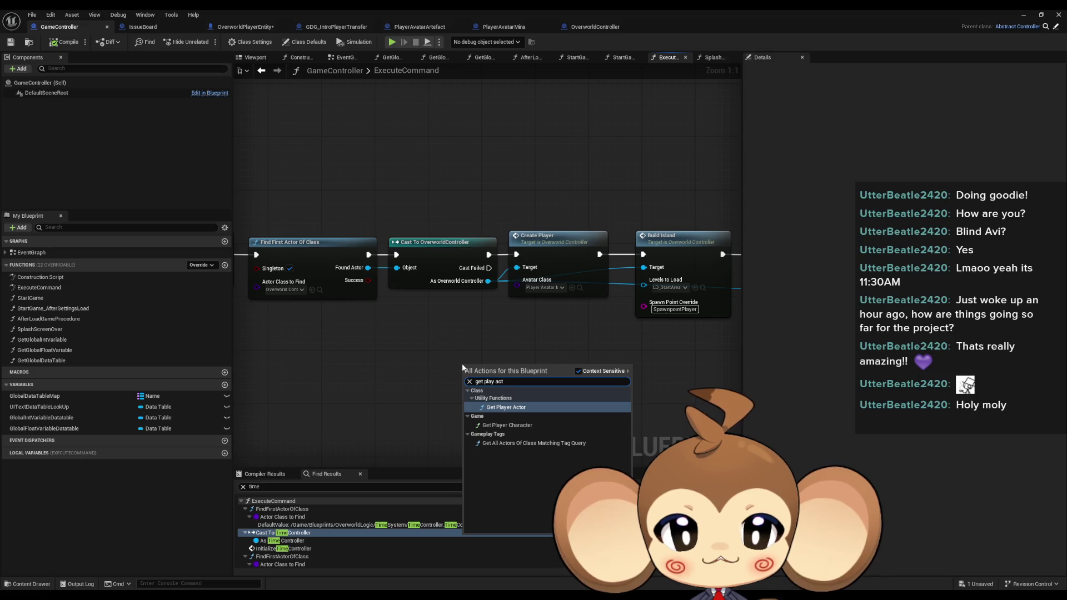
key(Return)
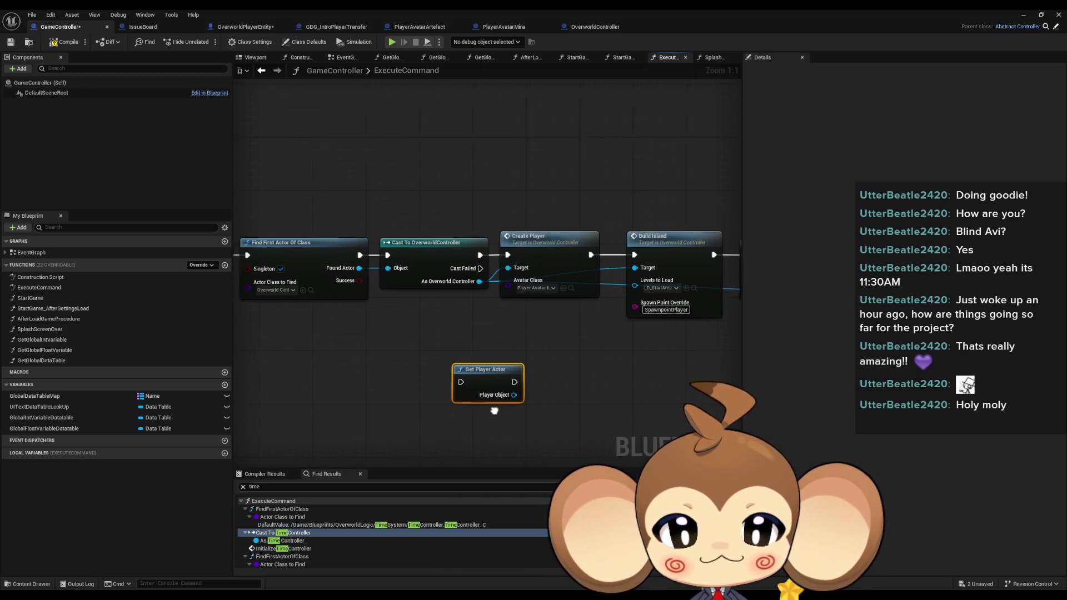
drag(480, 376, 542, 388)
text(set)
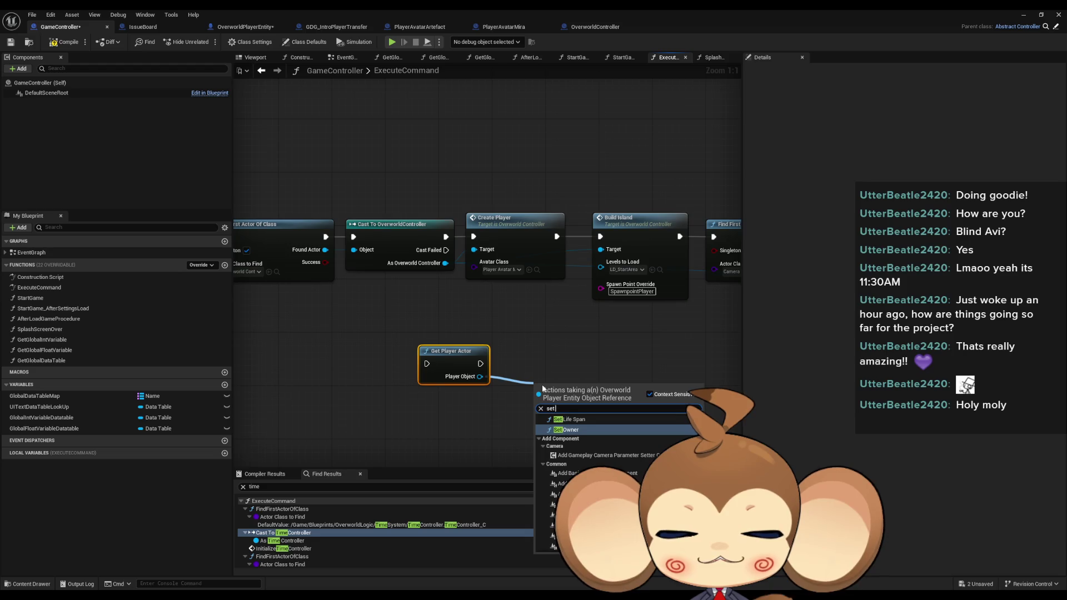
text( art)
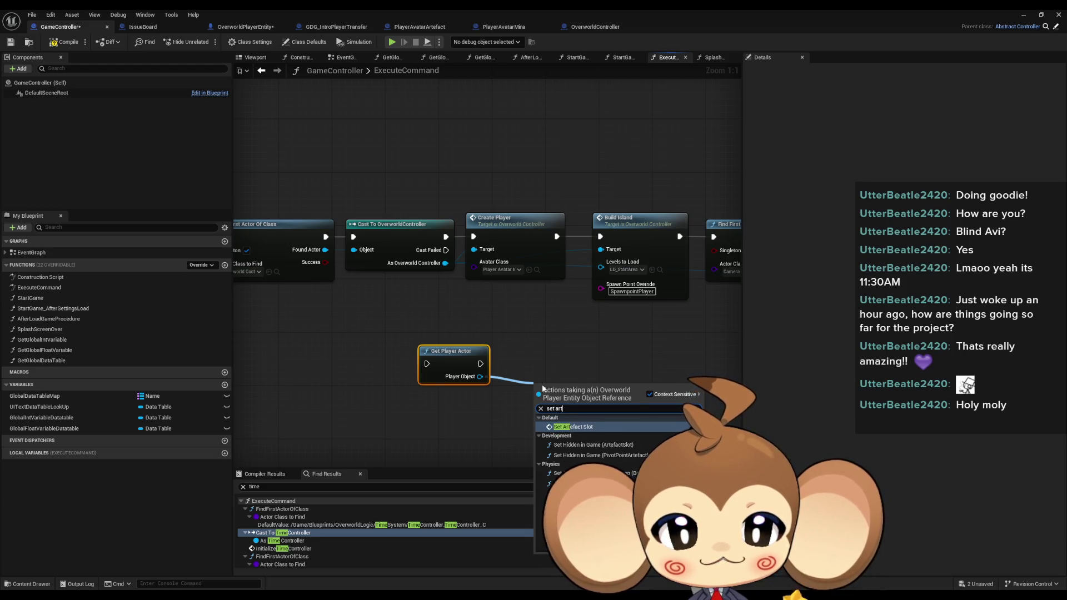
key(Return)
Open the CreatePlayer function from its Create Player node.
drag(397, 330, 502, 390)
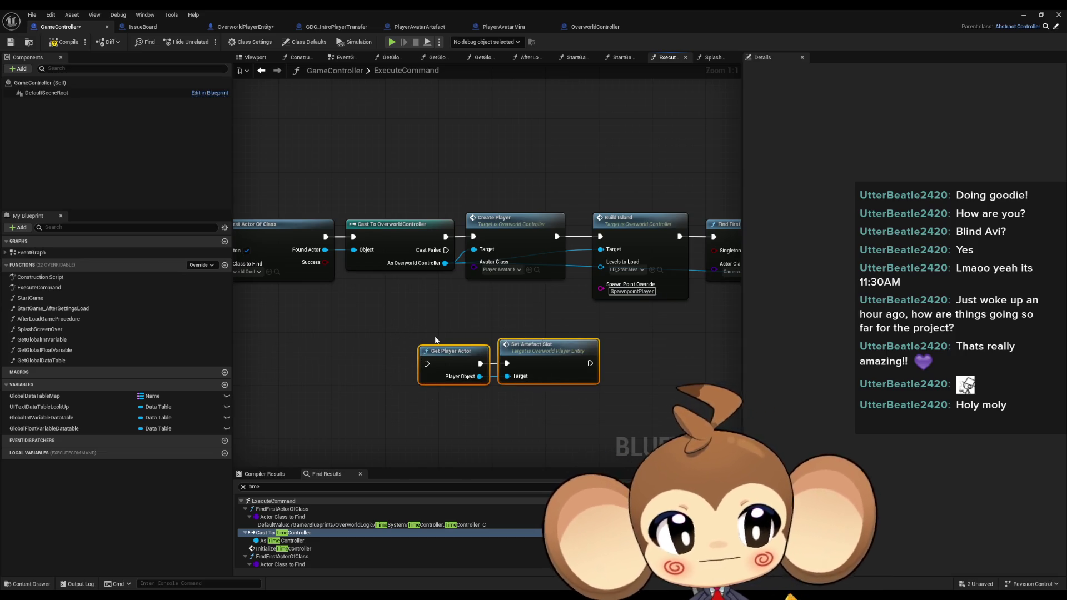
drag(399, 303, 440, 298)
drag(521, 166, 598, 304)
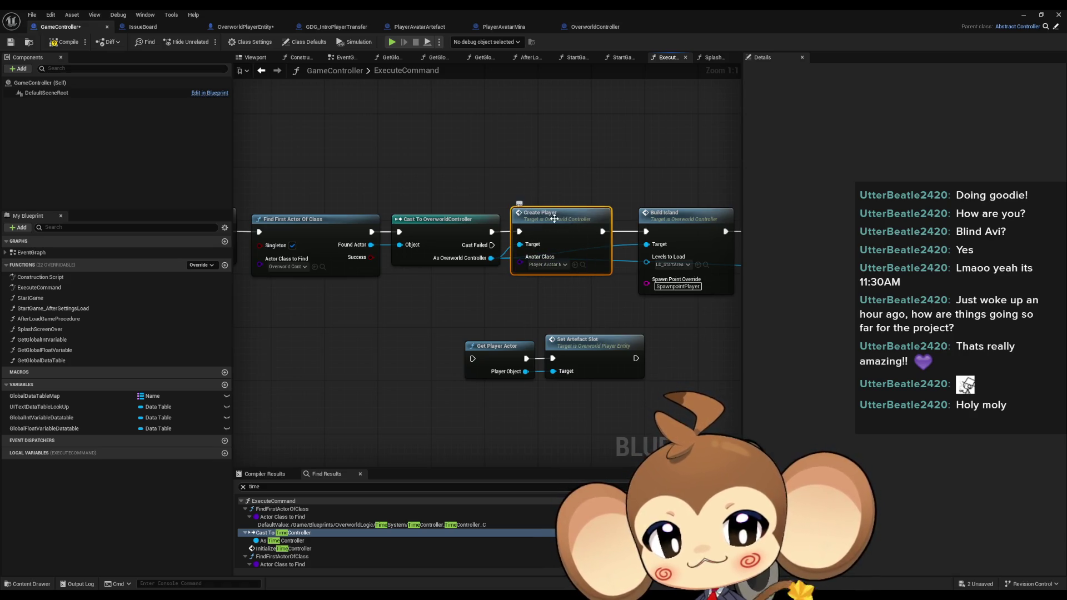
double_click(586, 251)
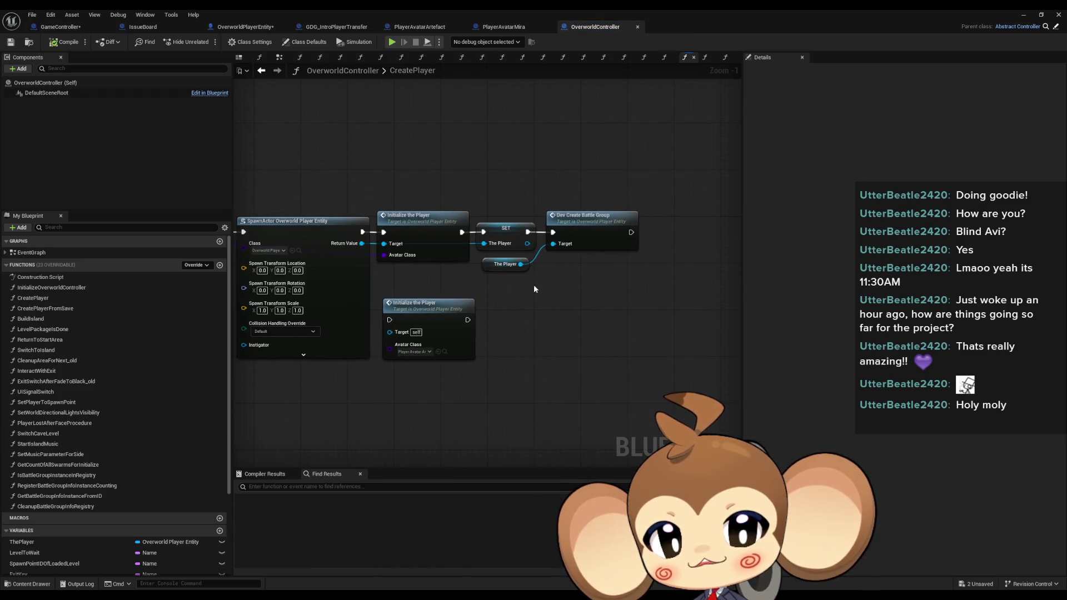
Give CreatePlayer a new output named Player of type Overworld Player Entity reference.
drag(560, 305, 695, 304)
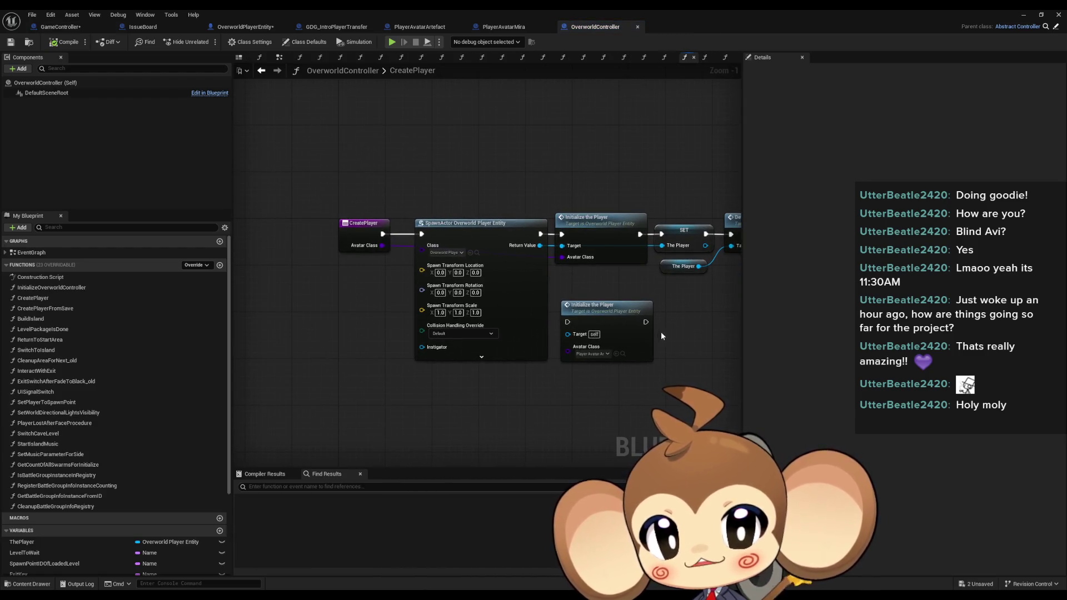
click(379, 203)
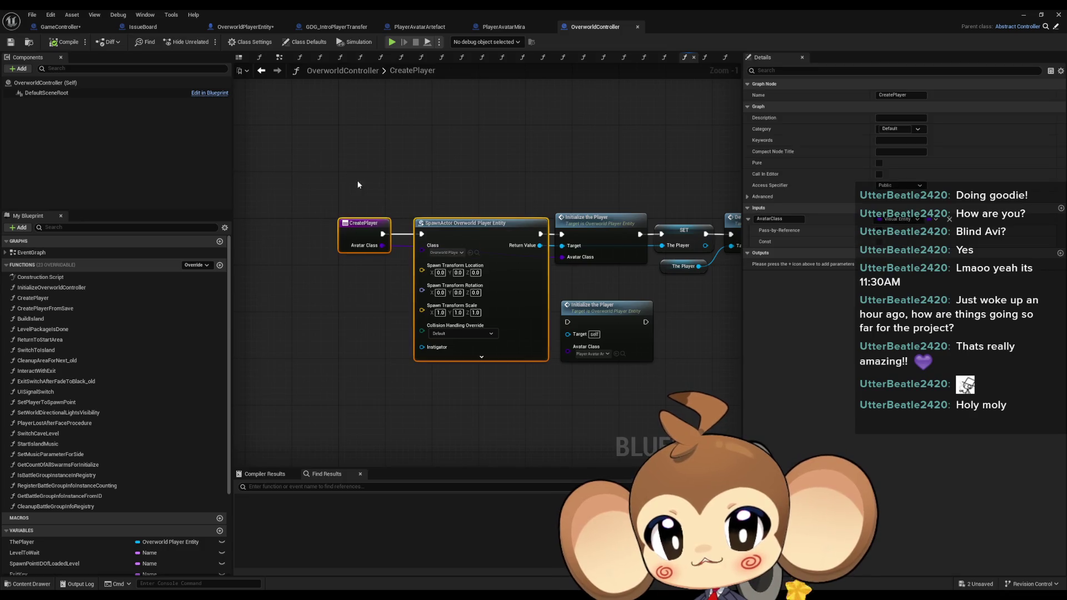
click(380, 293)
mouse_move(507, 183)
mouse_down()
mouse_move(505, 170)
mouse_move(460, 172)
mouse_up()
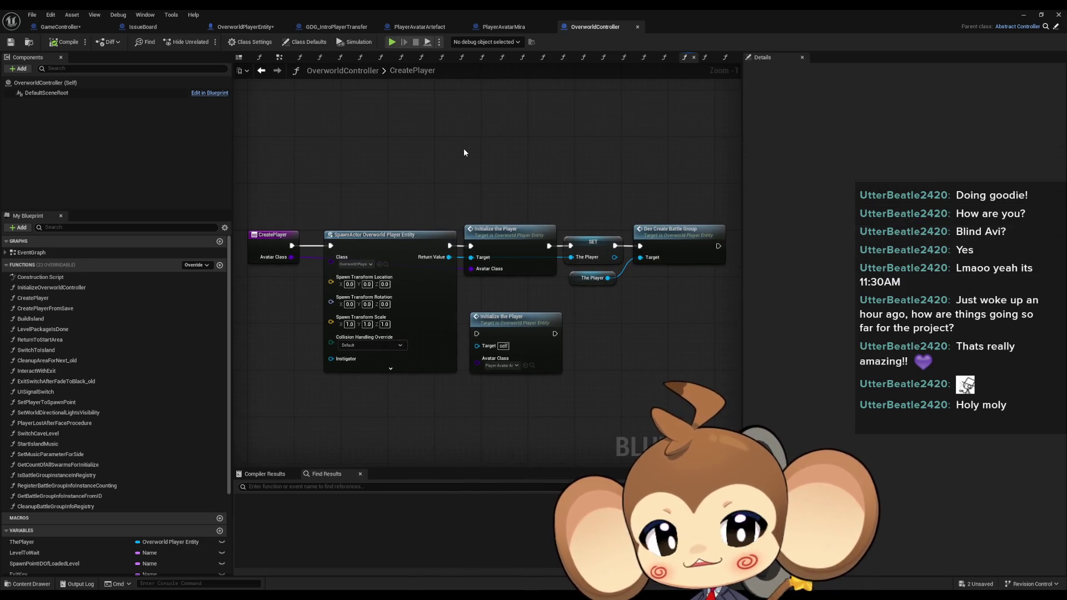
drag(665, 194, 660, 245)
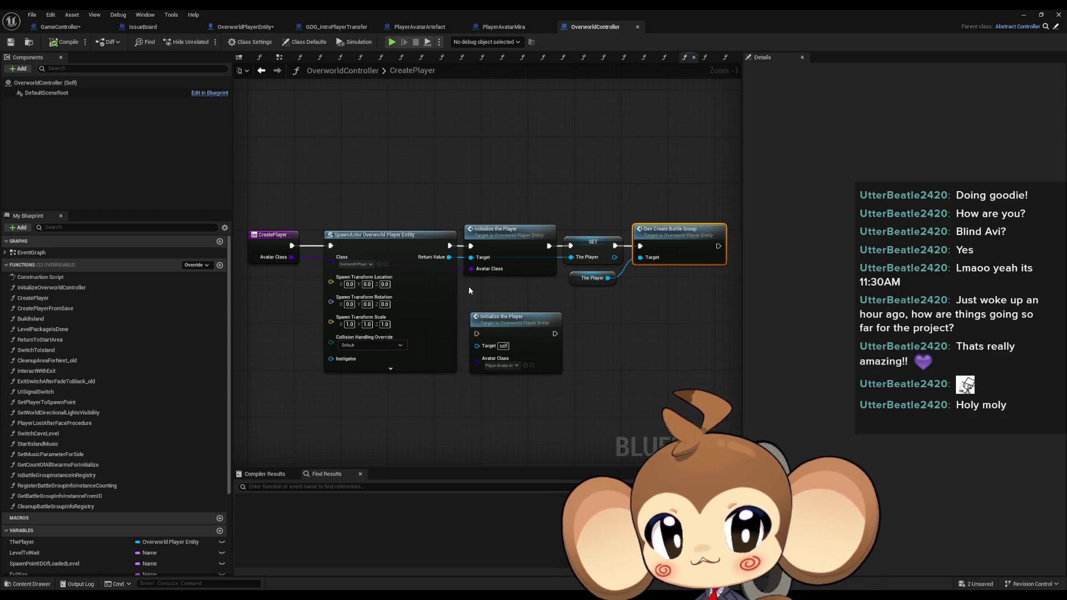
click(265, 235)
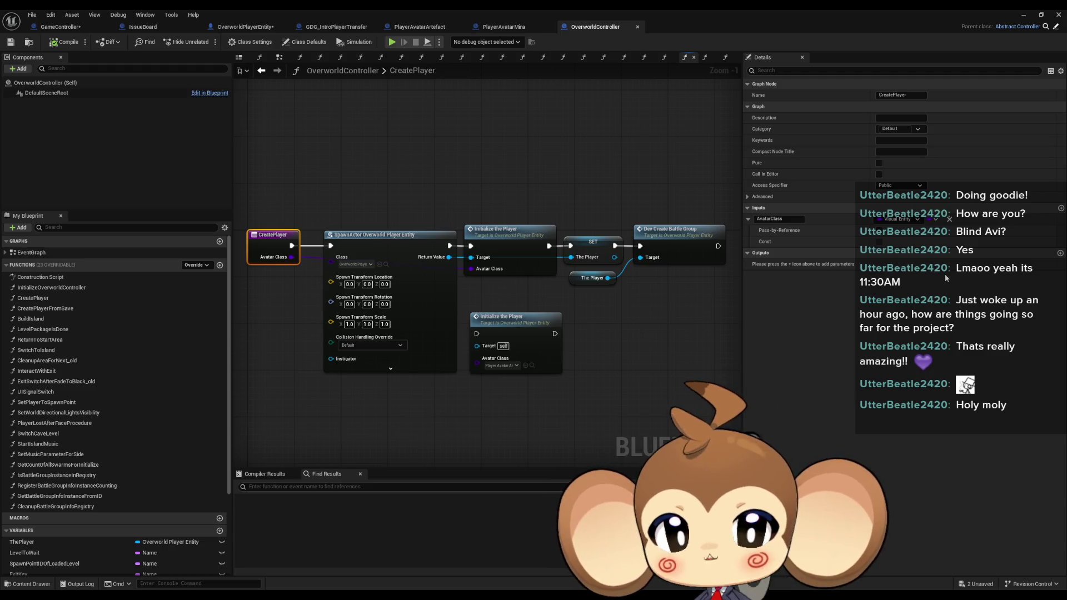
click(1060, 254)
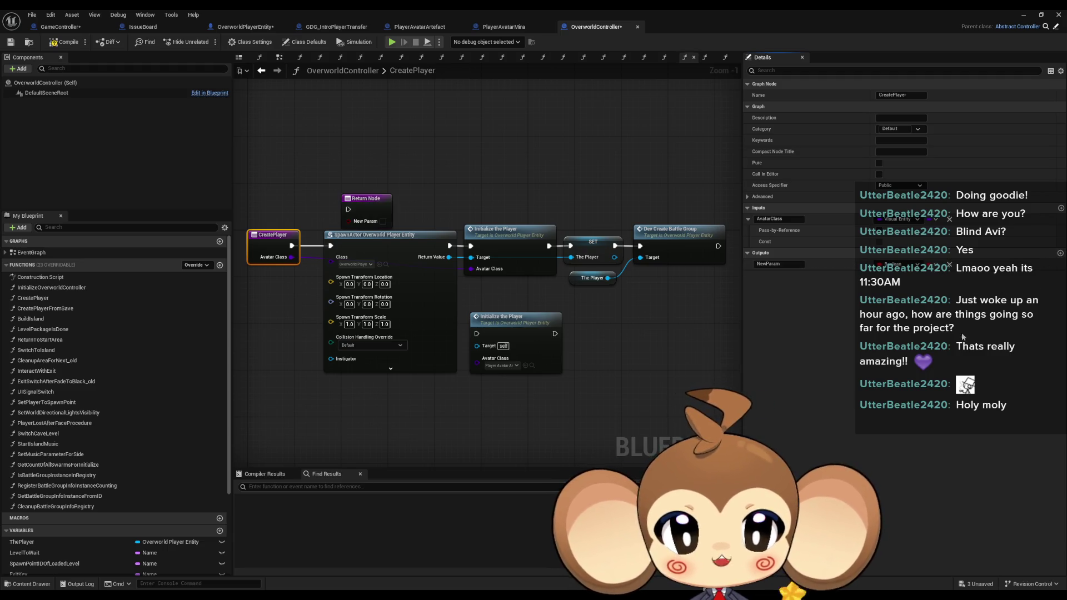
click(893, 265)
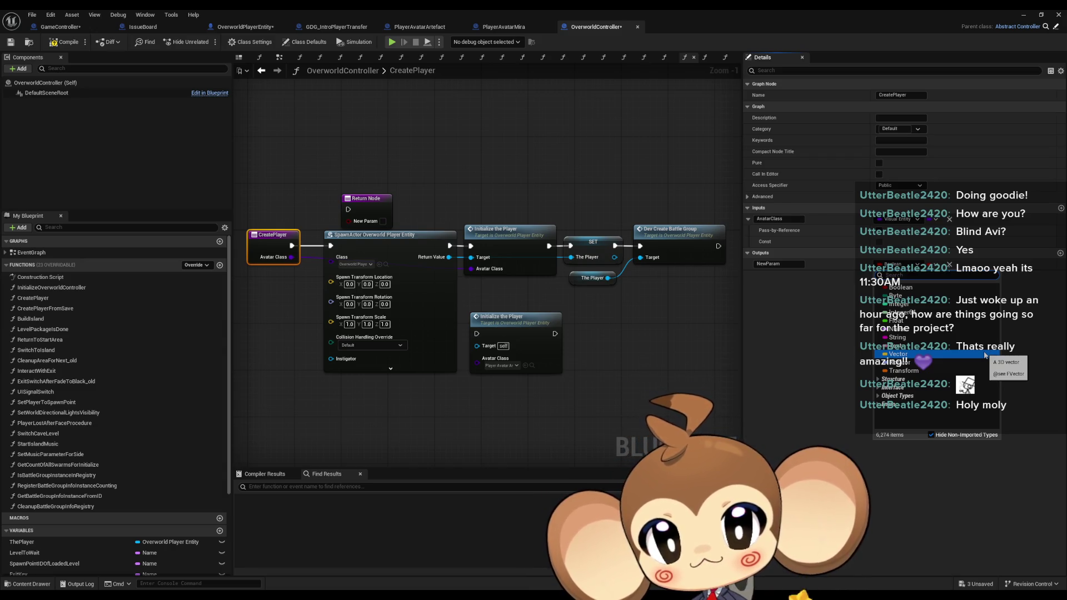
text(over player)
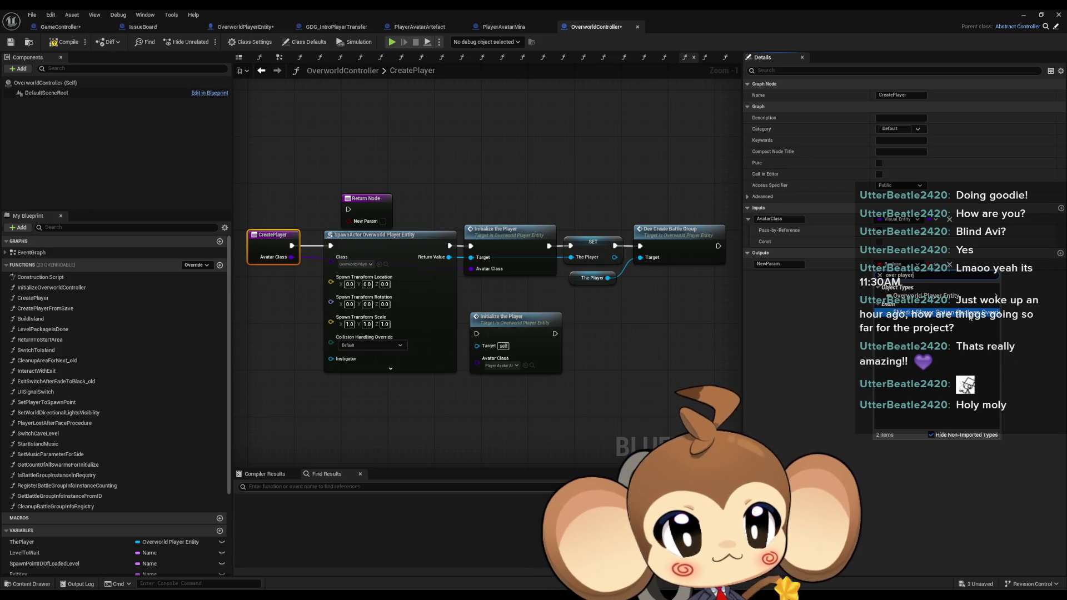
mouse_move(978, 296)
click(856, 299)
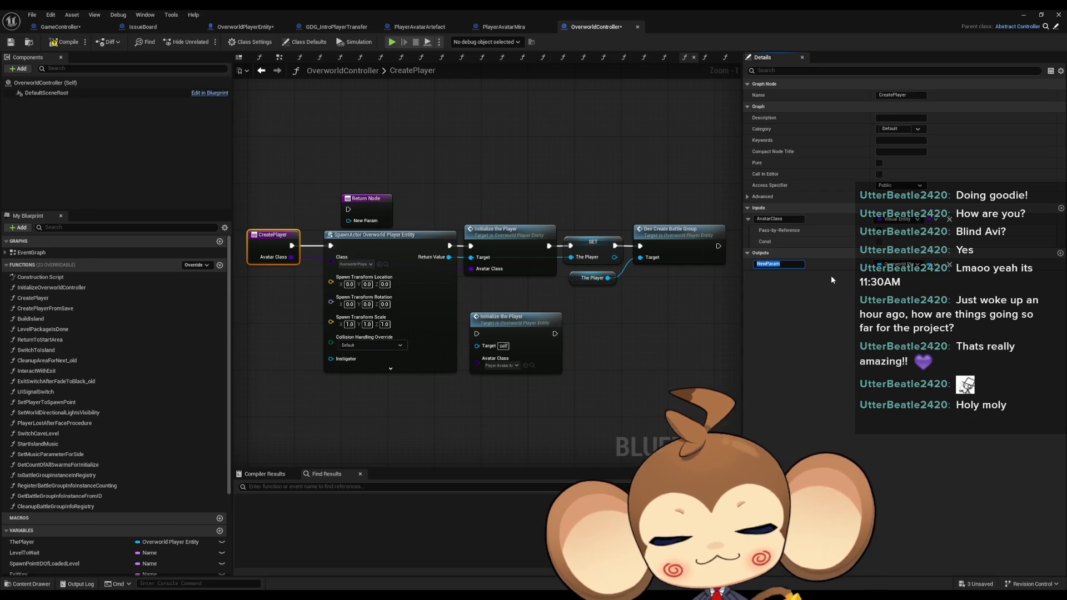
text(Player)
key(Return)
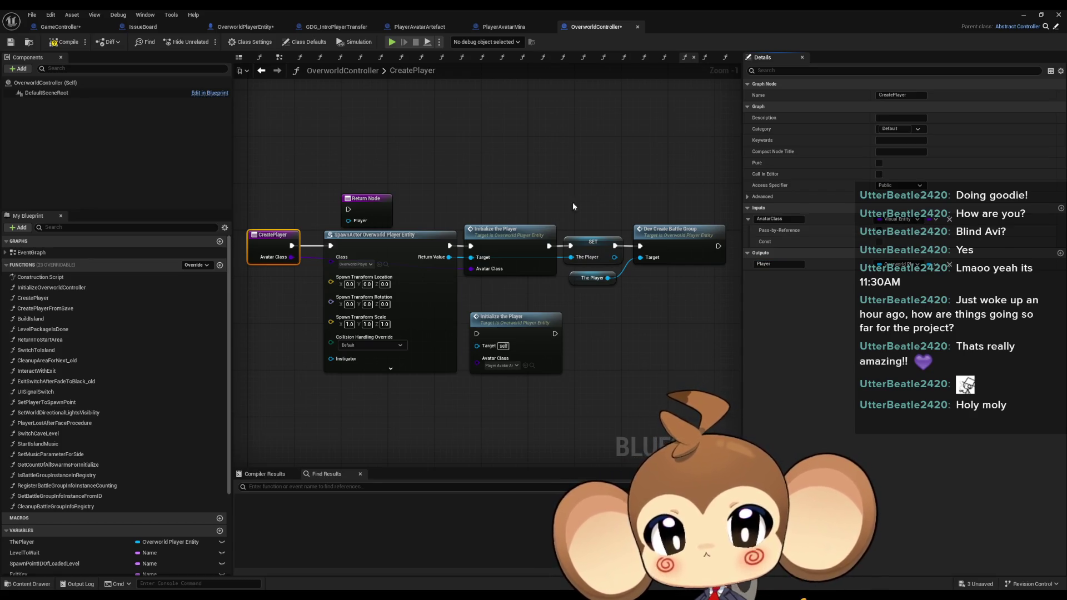
Place the Return Node after Dev Create Battle Group and wire The Player into its Player output.
drag(361, 210, 658, 305)
scroll(594, 325, up, 1)
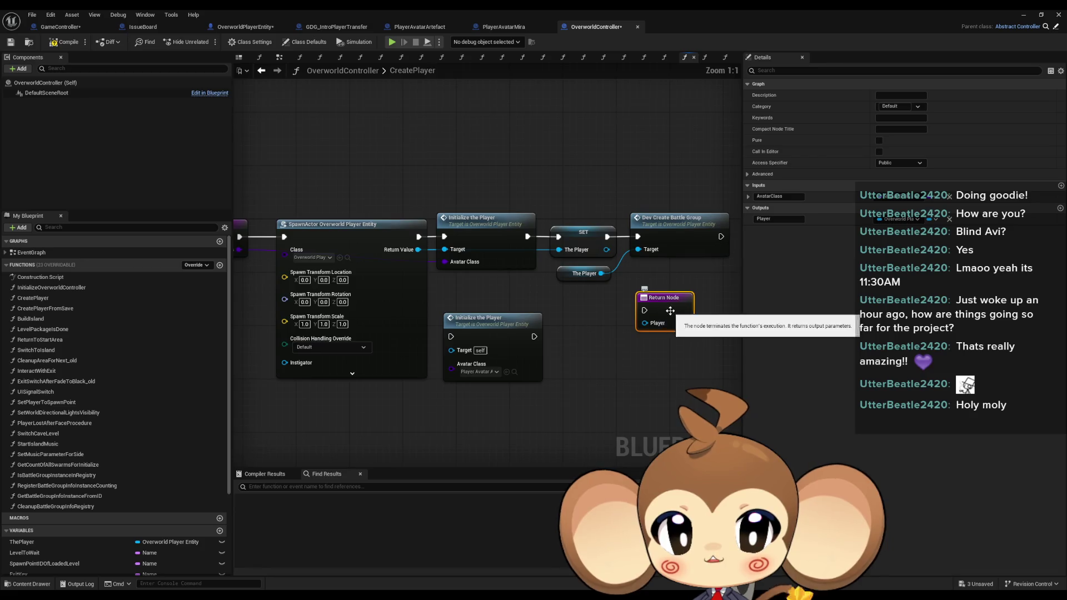
click(558, 276)
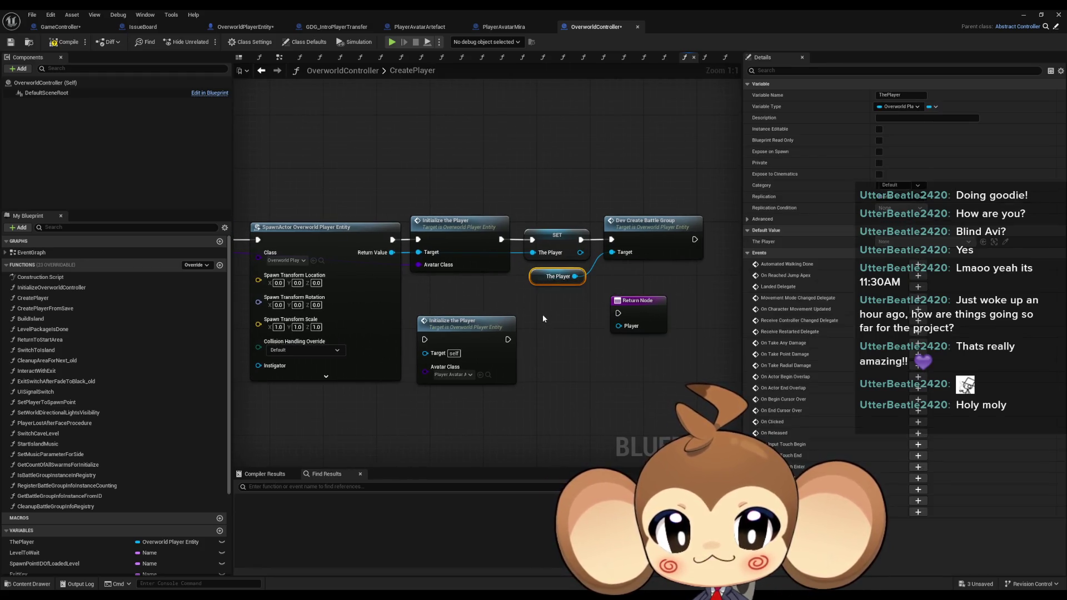
mouse_move(617, 326)
mouse_down()
mouse_move(581, 323)
mouse_move(694, 239)
mouse_up()
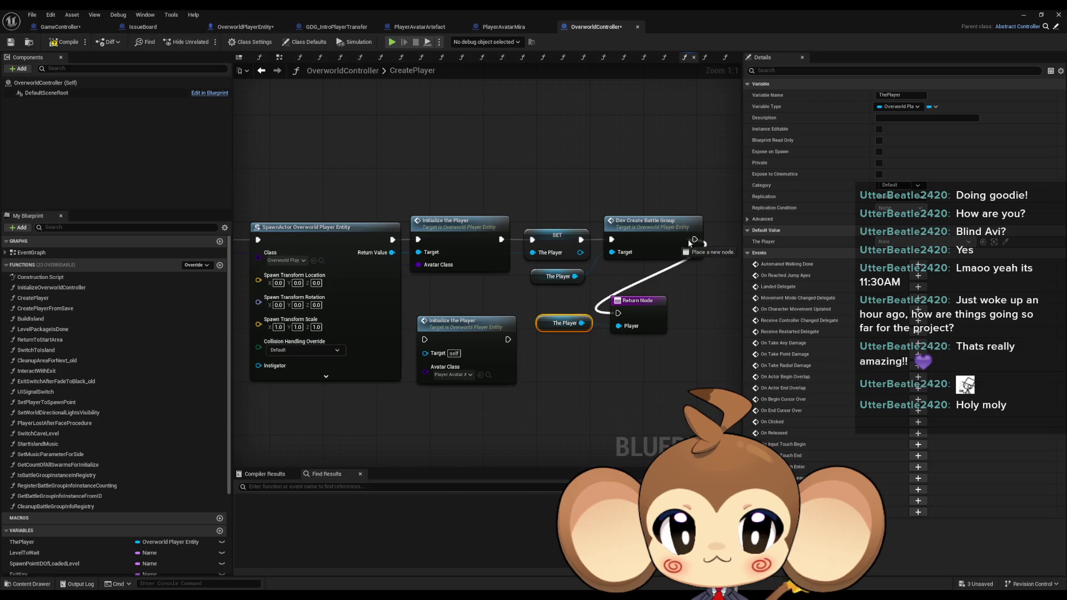
mouse_move(470, 335)
mouse_down()
mouse_move(578, 370)
mouse_move(640, 271)
mouse_up()
drag(562, 323, 569, 310)
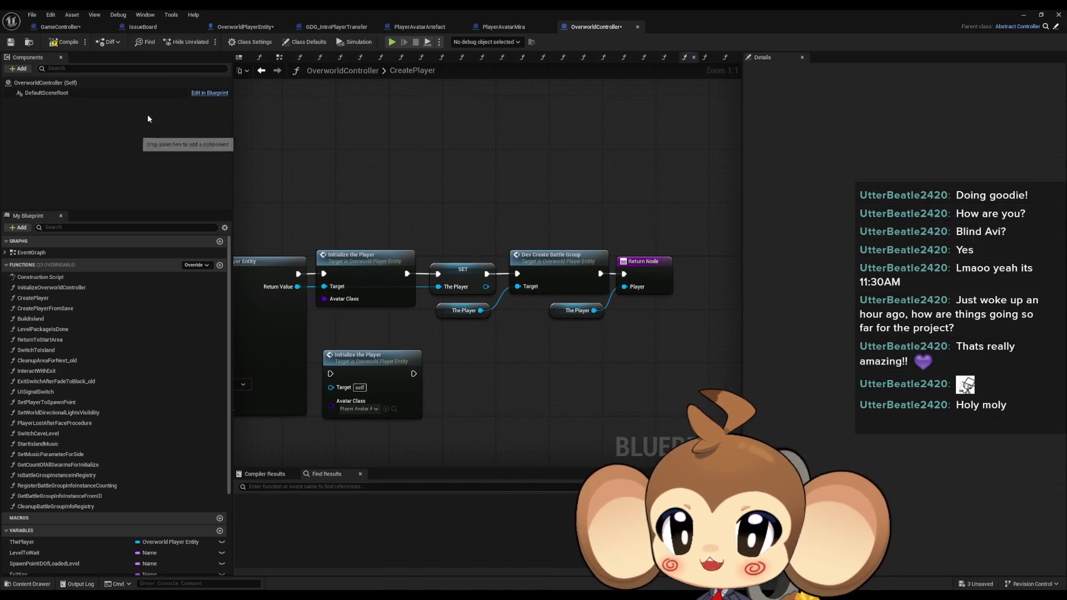
In ExecuteCommand, add a Set Artefact Slot call fed by Create Player's Player output.
click(49, 26)
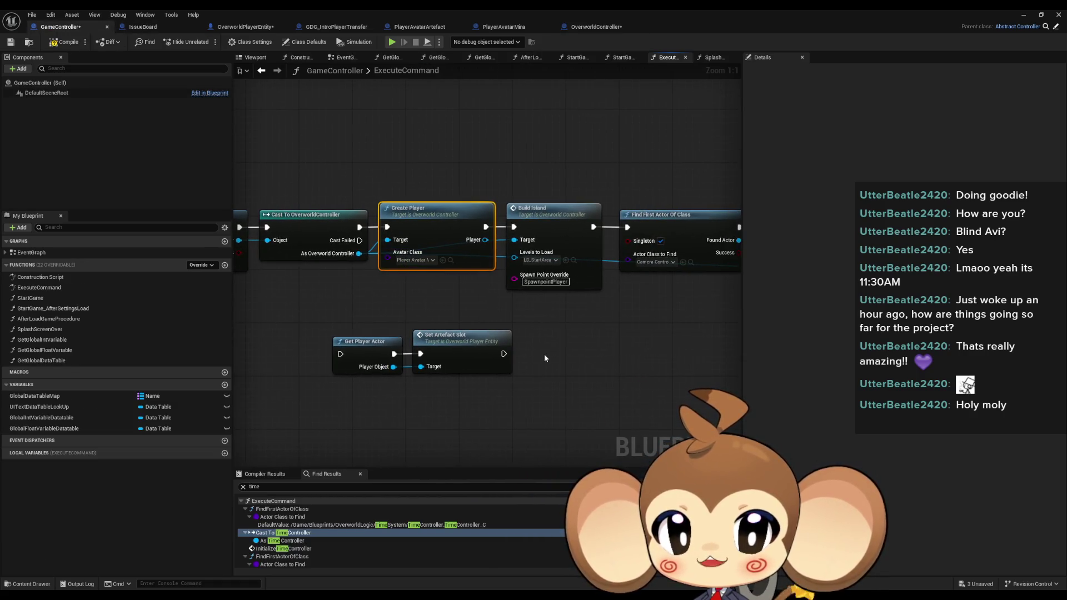
drag(485, 241, 546, 351)
text(set artefact)
key(Return)
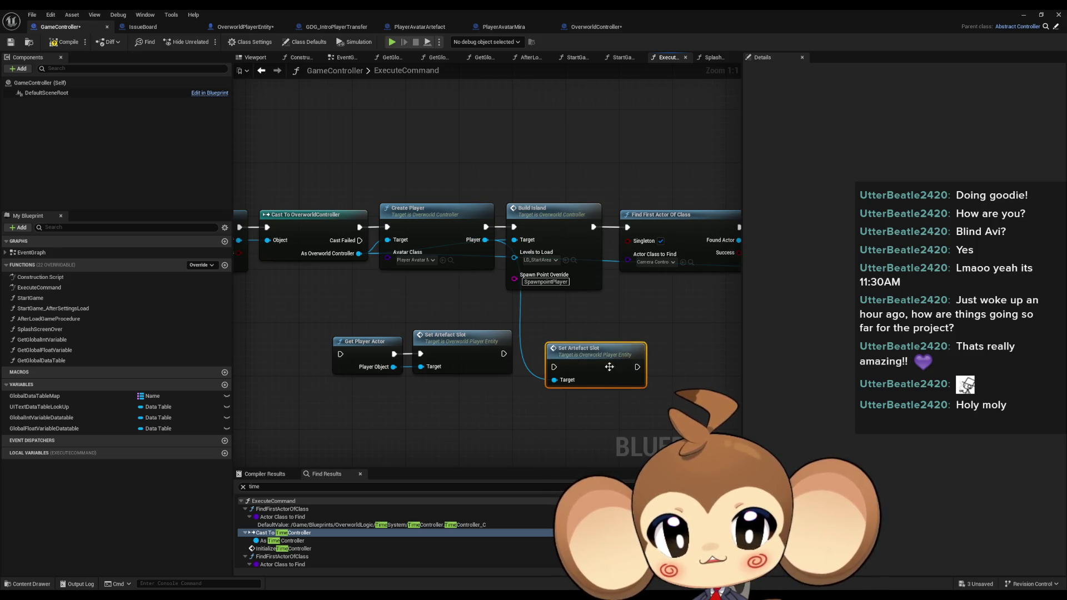
Insert Set Artefact Slot into the execution chain between Create Player and Build Island.
scroll(504, 396, down, 4)
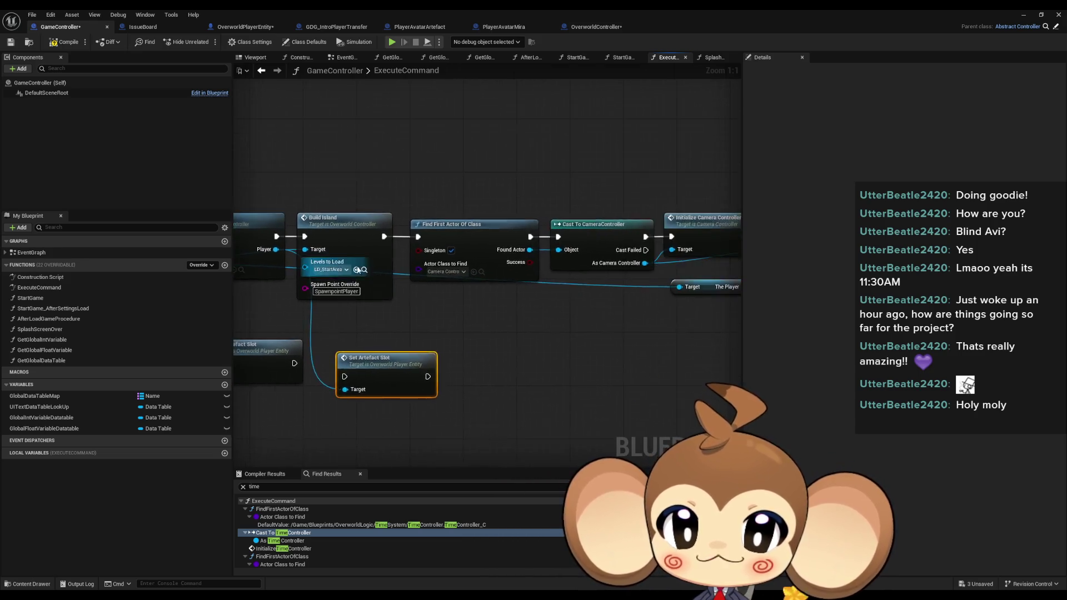
drag(609, 232, 320, 281)
scroll(305, 281, up, 3)
mouse_move(381, 229)
mouse_down()
mouse_move(517, 272)
mouse_move(515, 352)
mouse_up()
ctrl+click(475, 336)
mouse_move(433, 342)
mouse_down()
mouse_move(406, 231)
mouse_move(391, 219)
mouse_up()
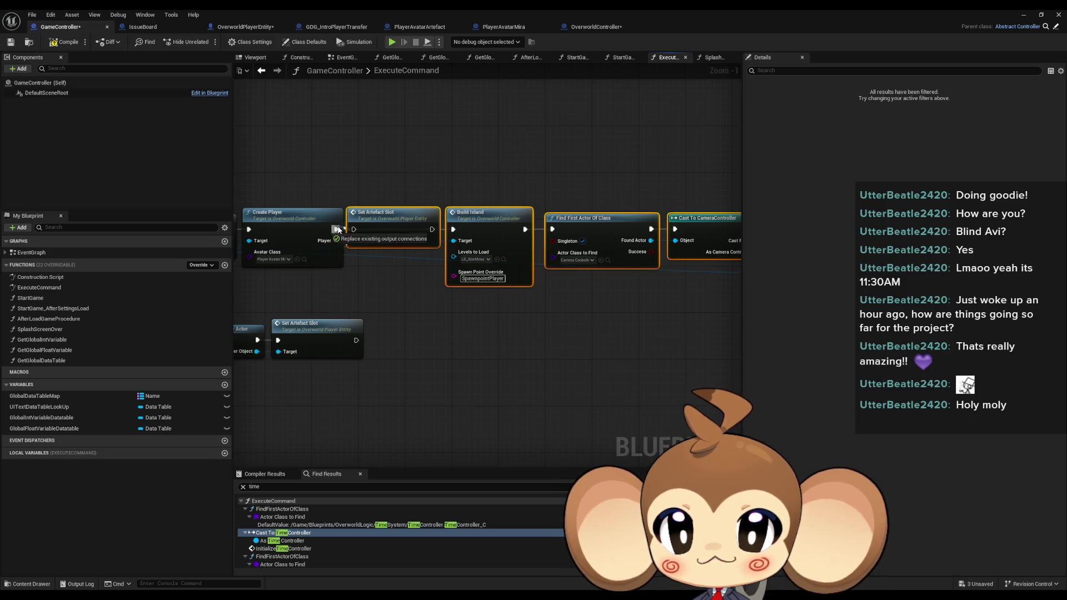
drag(435, 229, 437, 230)
click(421, 257)
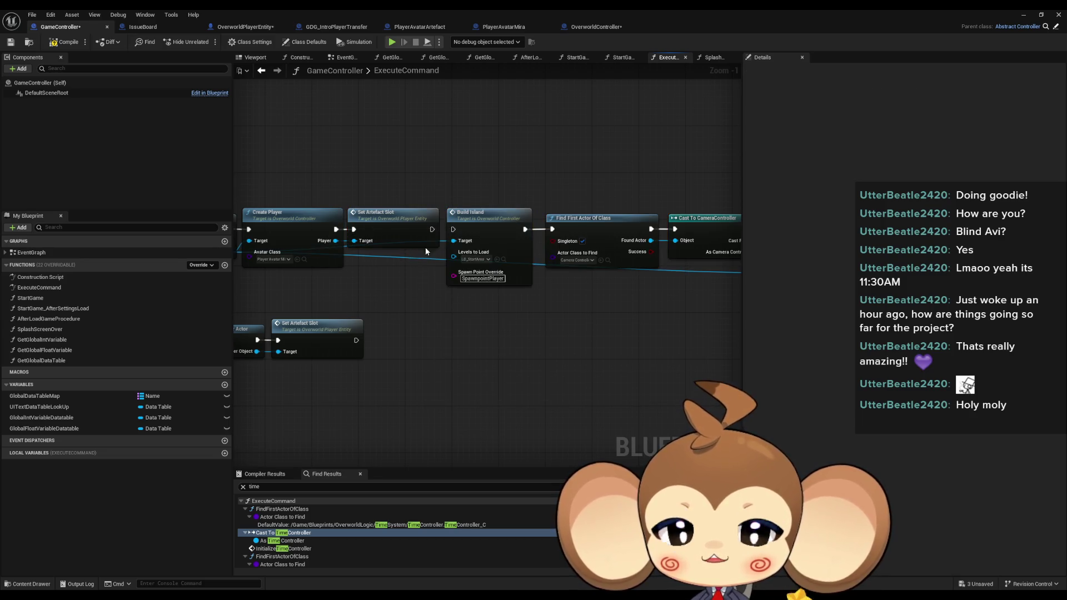
Delete the unused Set Artefact Slot node and save all Blueprints.
drag(388, 339, 504, 322)
click(333, 322)
key(Delete)
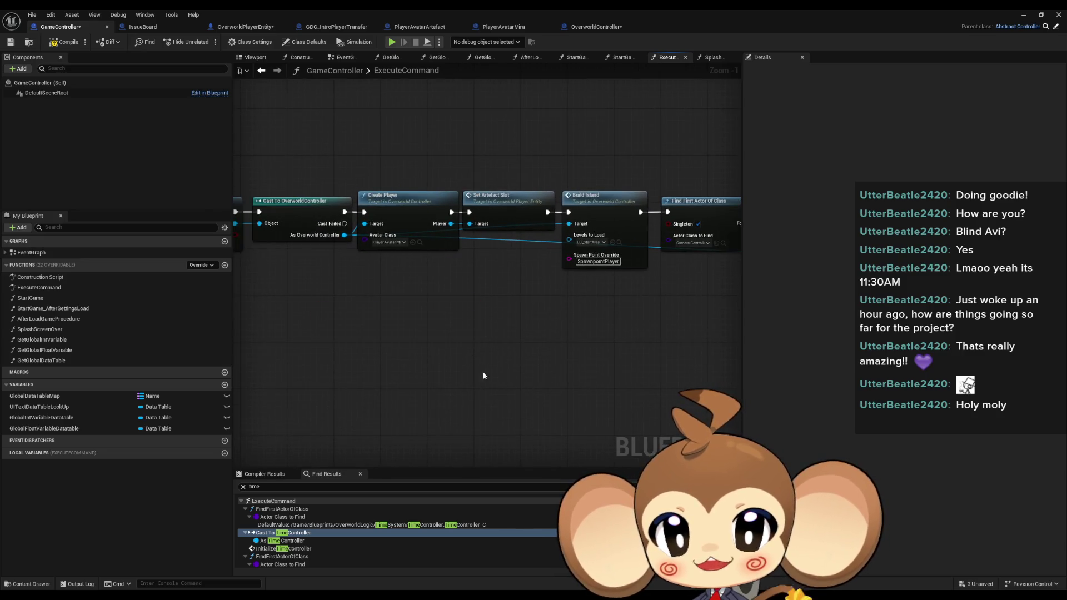
key(ctrl+shift+s)
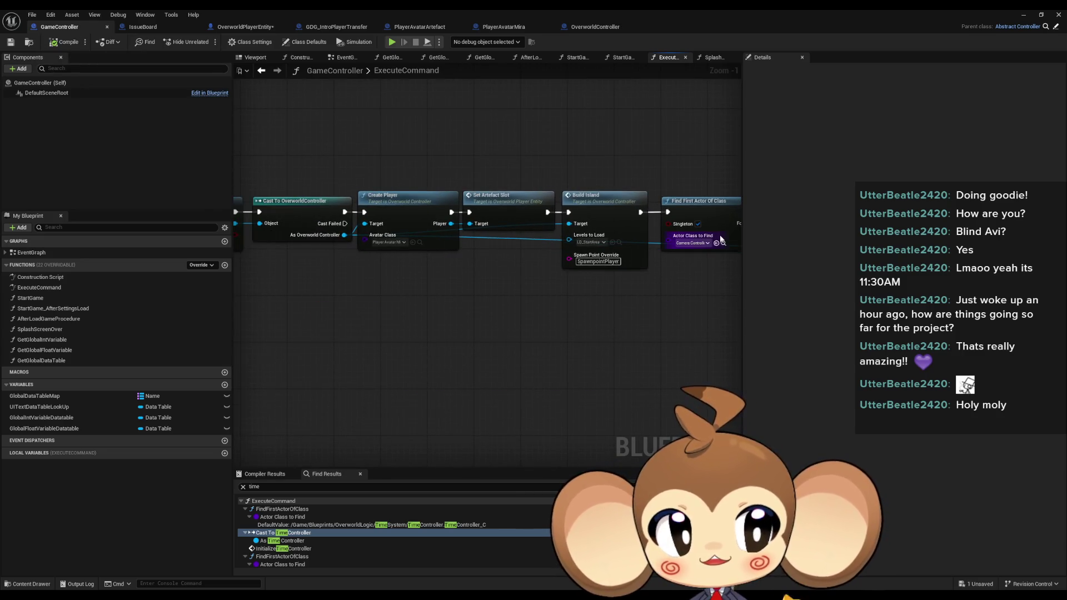
click(1024, 15)
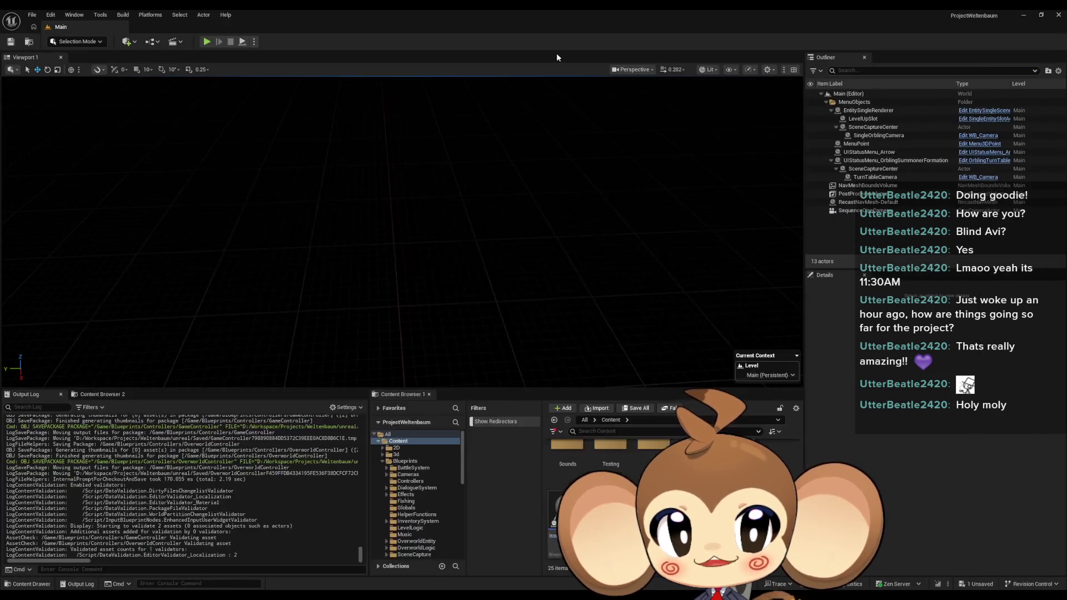
Play the level in the editor, view the character in the desert, then stop the session.
click(207, 42)
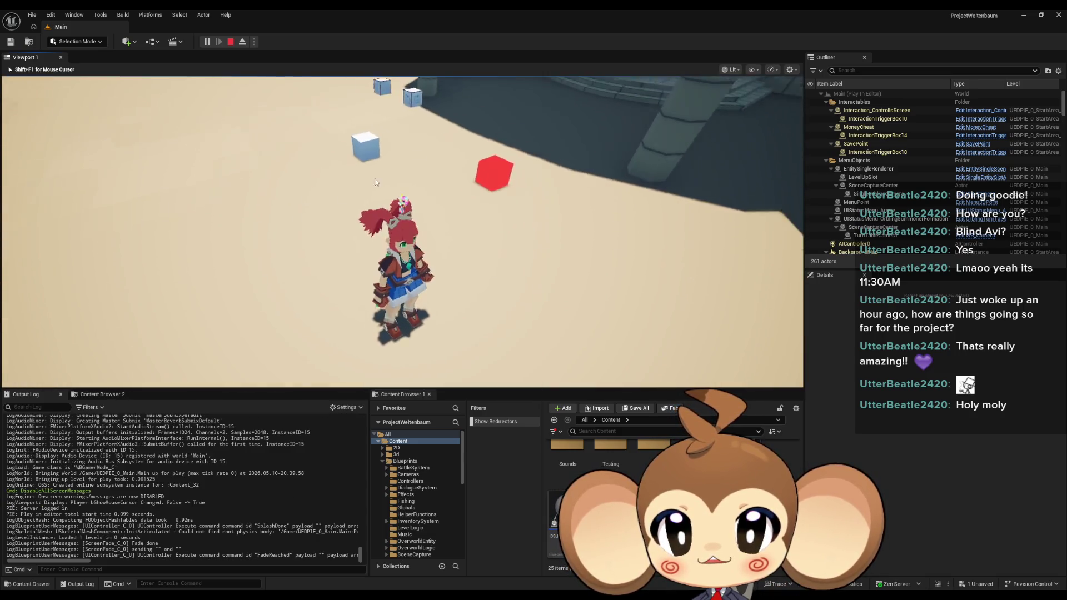
click(303, 157)
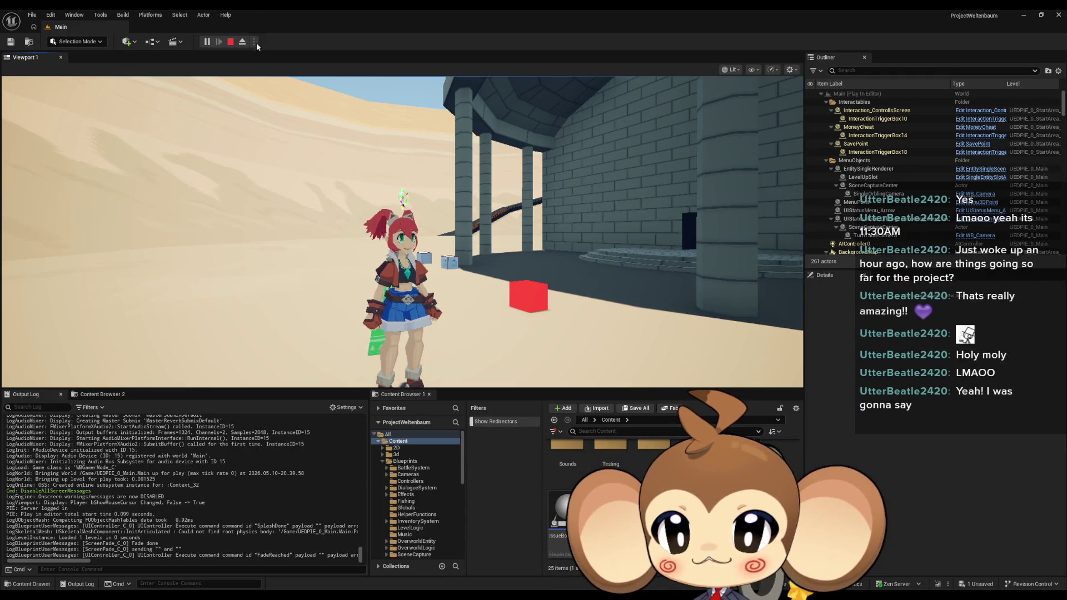
click(231, 42)
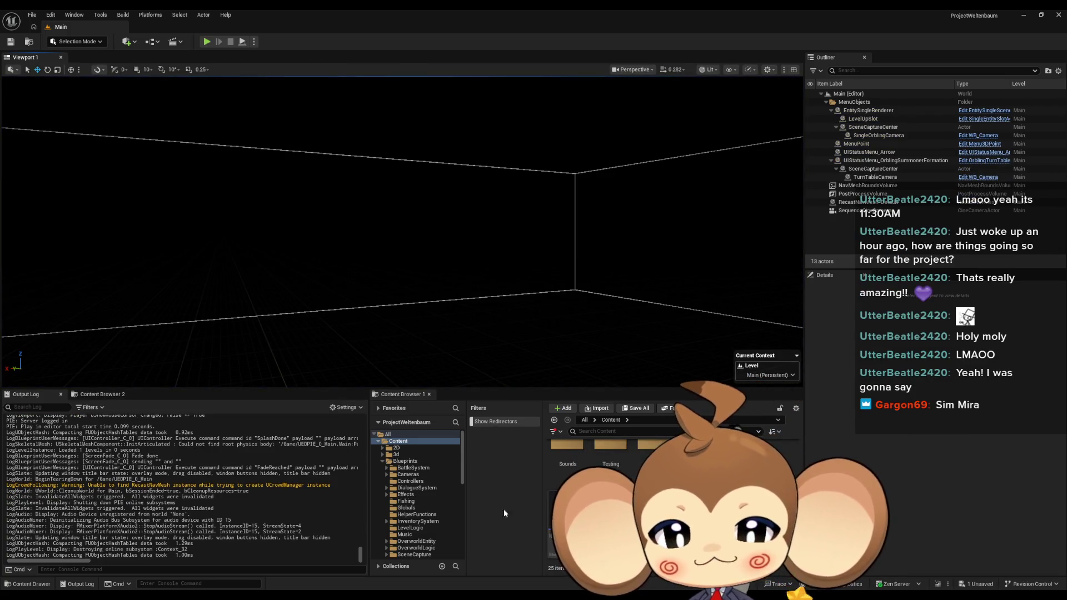
Bring back the GameController window, recentre its node row and restore the window size.
mouse_move(422, 598)
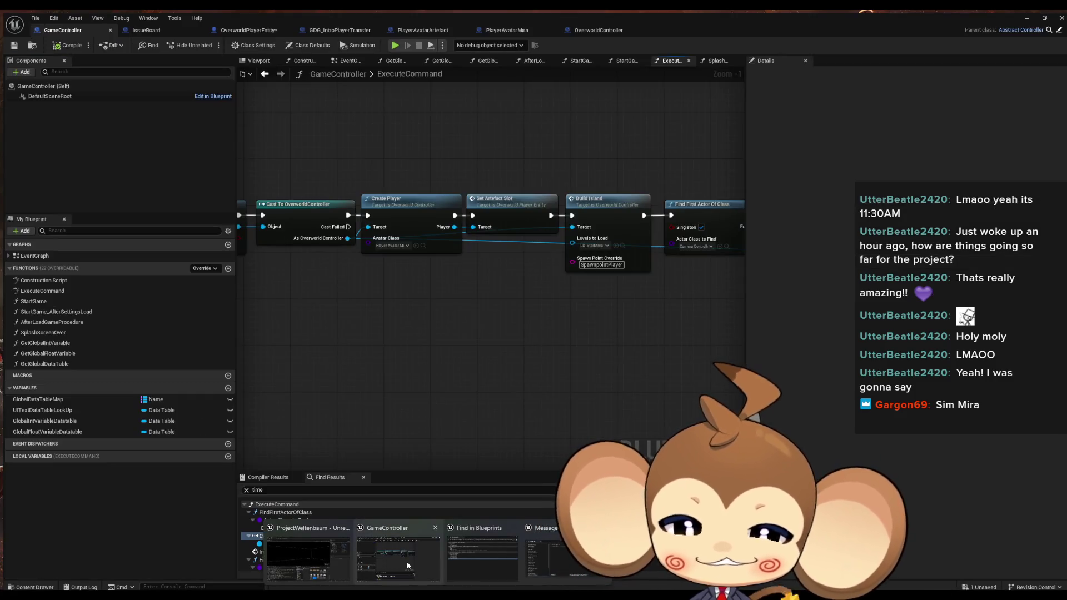
click(405, 561)
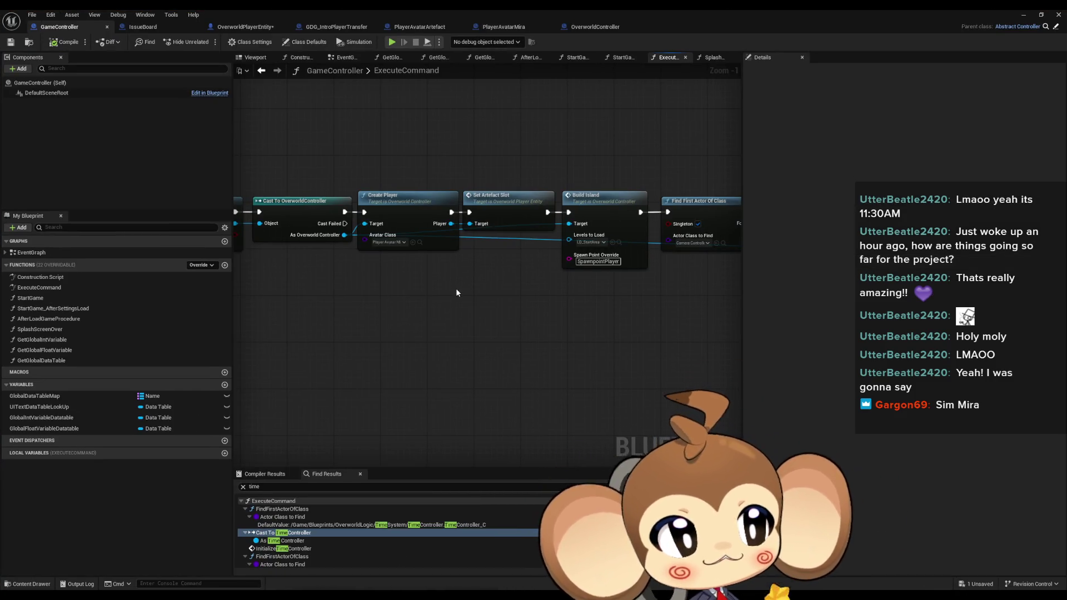
scroll(464, 312, down, 1)
mouse_move(497, 330)
mouse_down()
mouse_move(519, 364)
mouse_move(528, 348)
mouse_up()
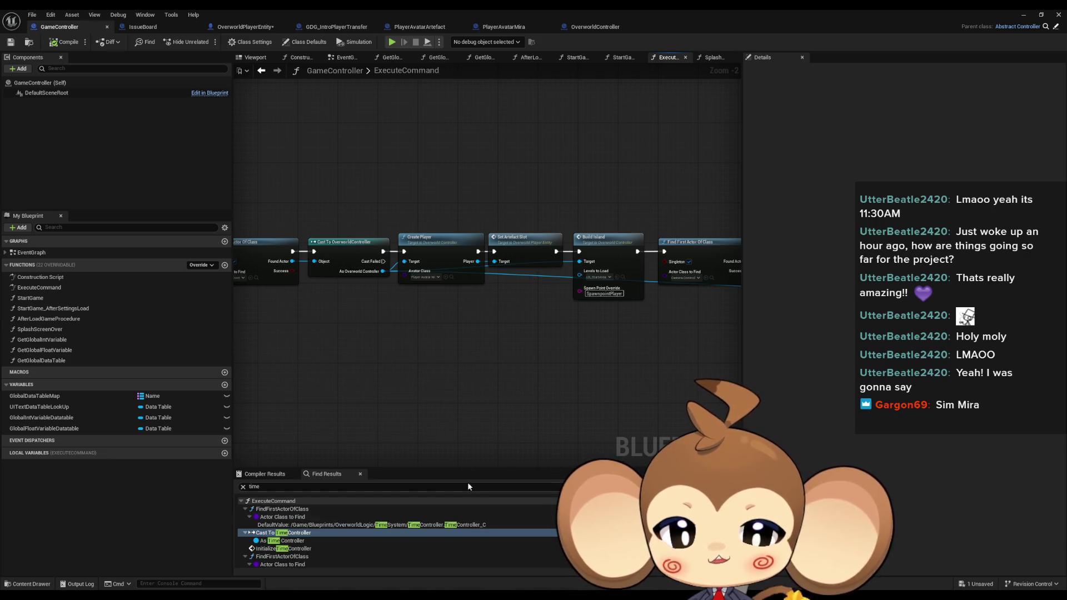
double_click(1000, 19)
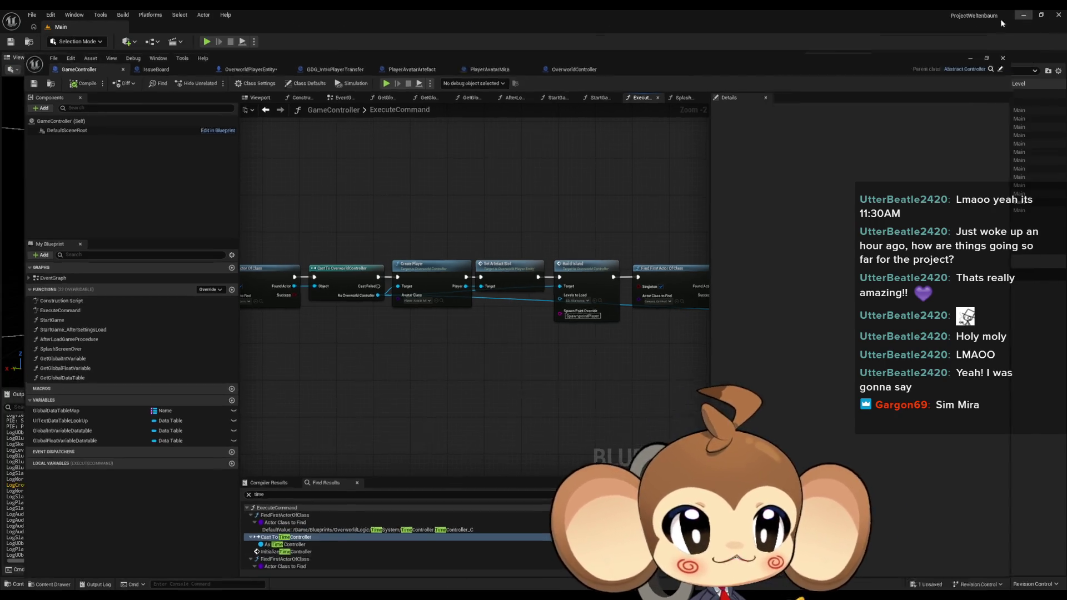
Play the level in fullscreen, snip a screenshot around the character, then stop playing.
click(206, 41)
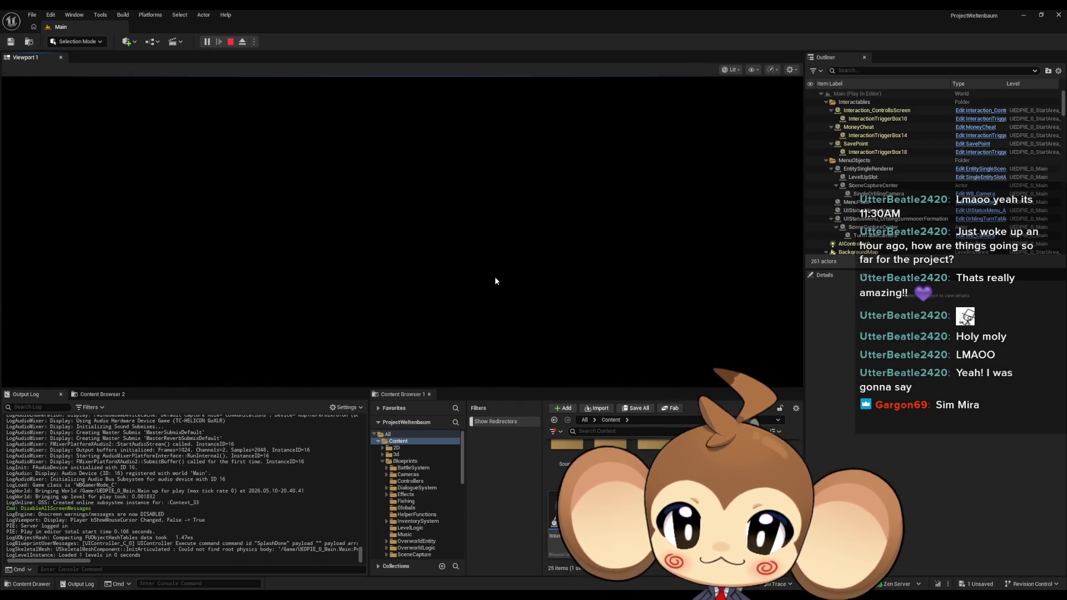
key(F11)
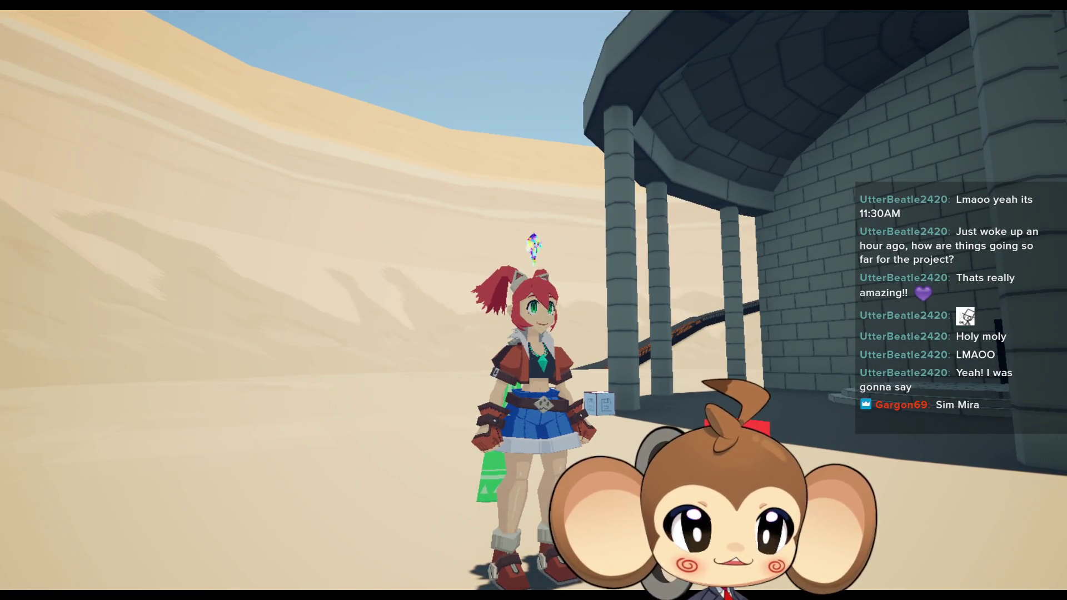
key(super+shift+s)
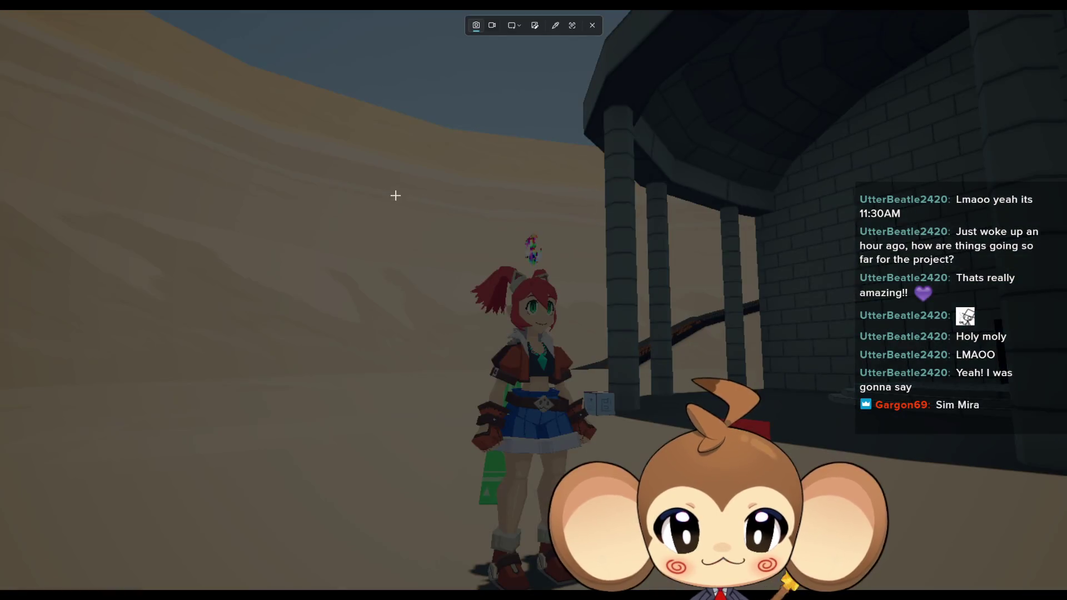
mouse_move(264, 148)
mouse_down()
mouse_move(538, 384)
mouse_move(788, 451)
mouse_up()
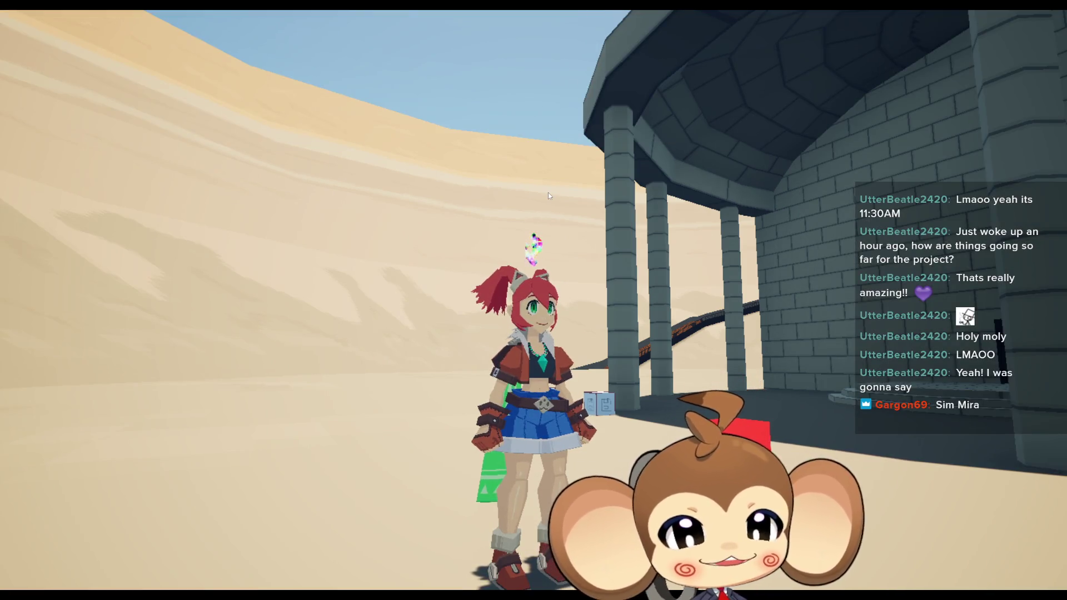
key(F11)
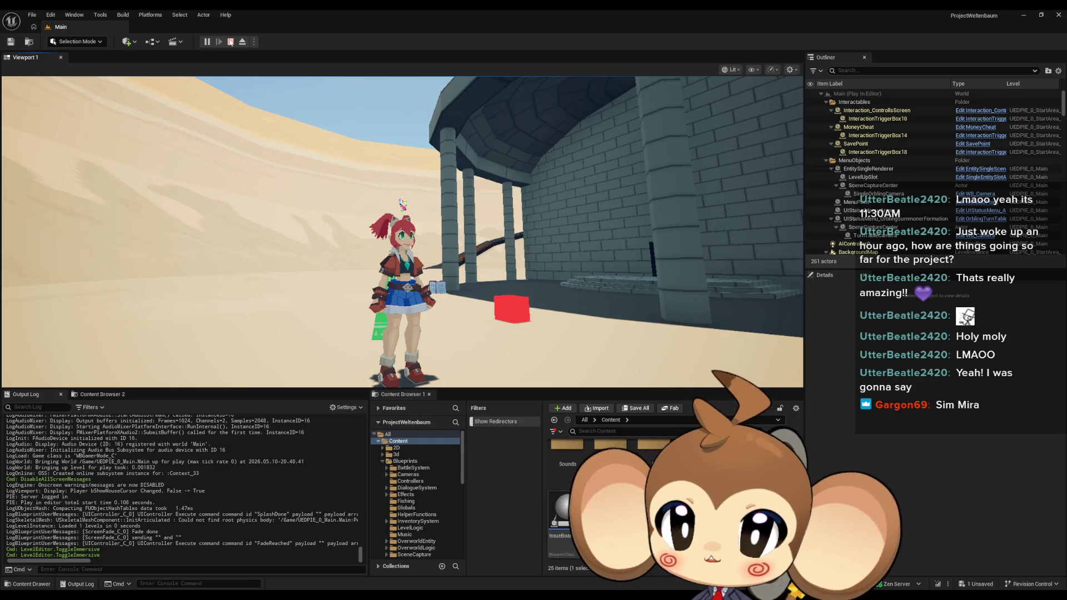
click(231, 42)
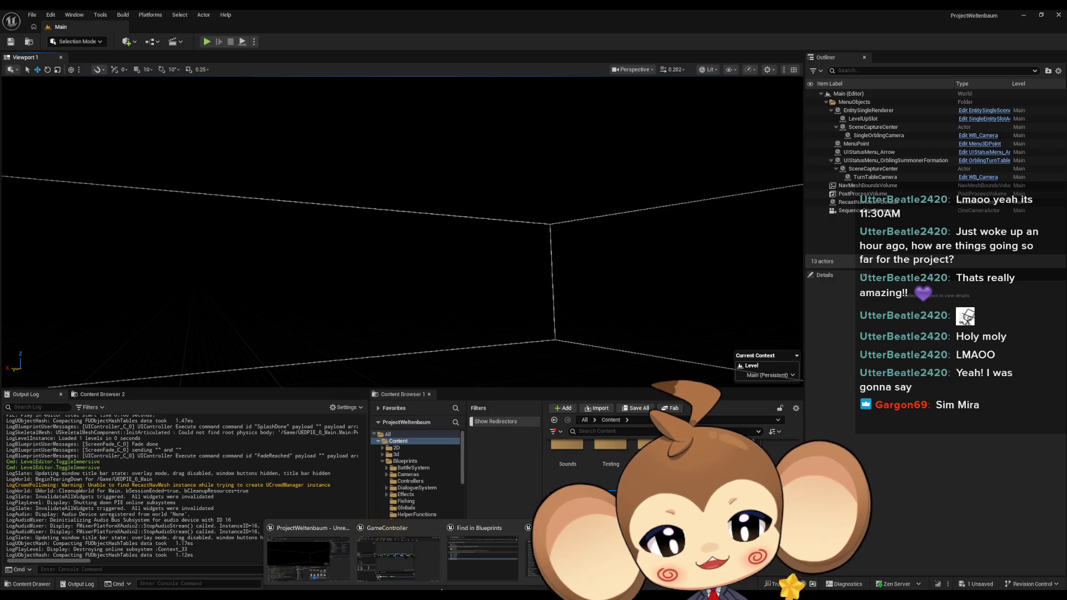
Return to GameController's ExecuteCommand graph and bring the Set Relative Location nodes into view.
click(410, 565)
click(410, 566)
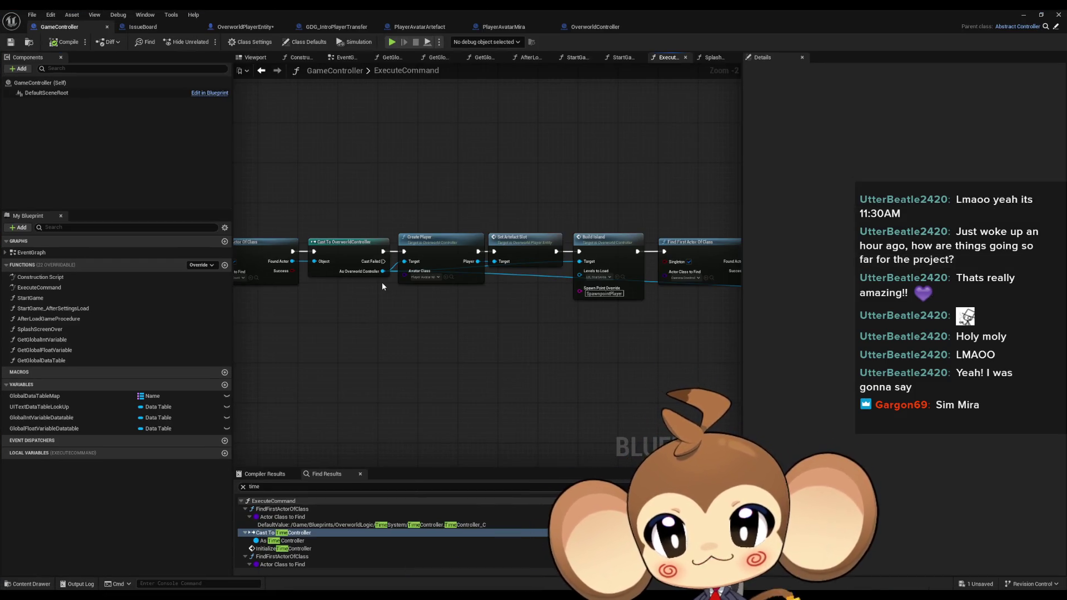
scroll(407, 193, down, 2)
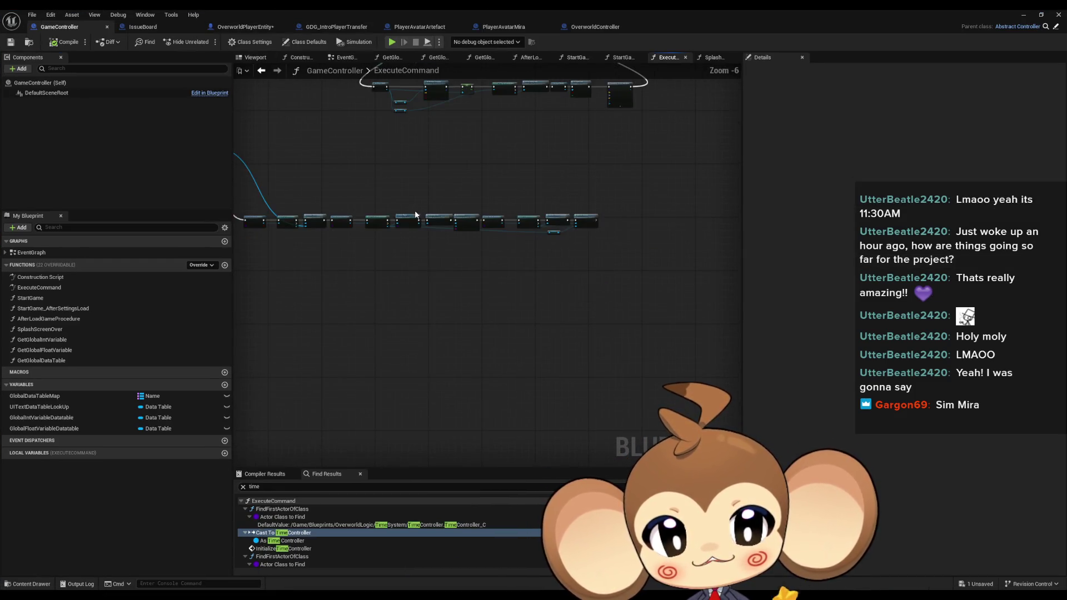
scroll(411, 214, up, 2)
scroll(316, 146, down, 3)
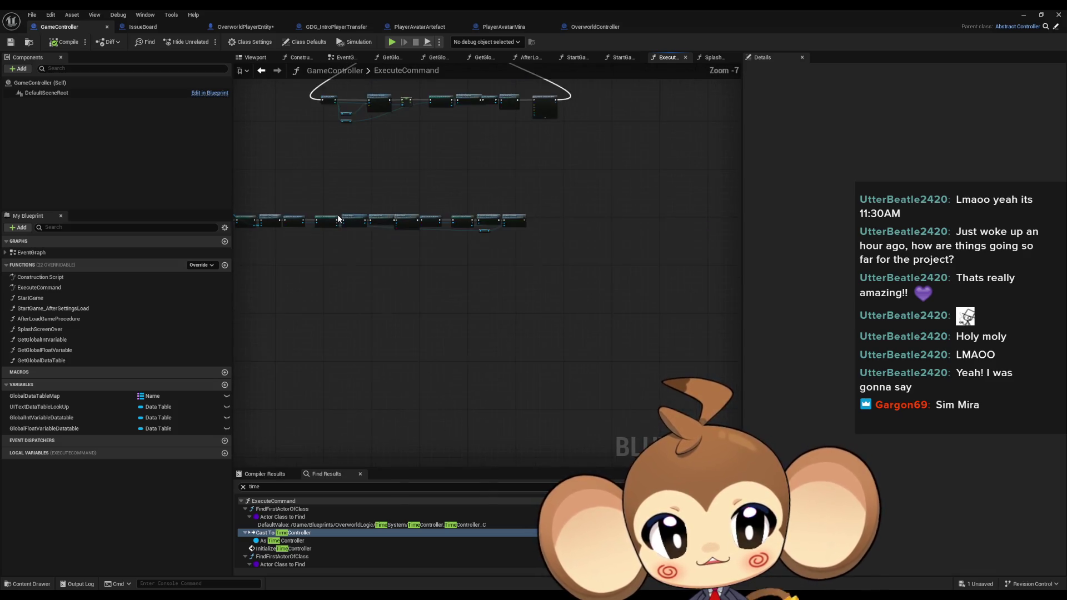
scroll(505, 335, up, 2)
drag(505, 335, 428, 296)
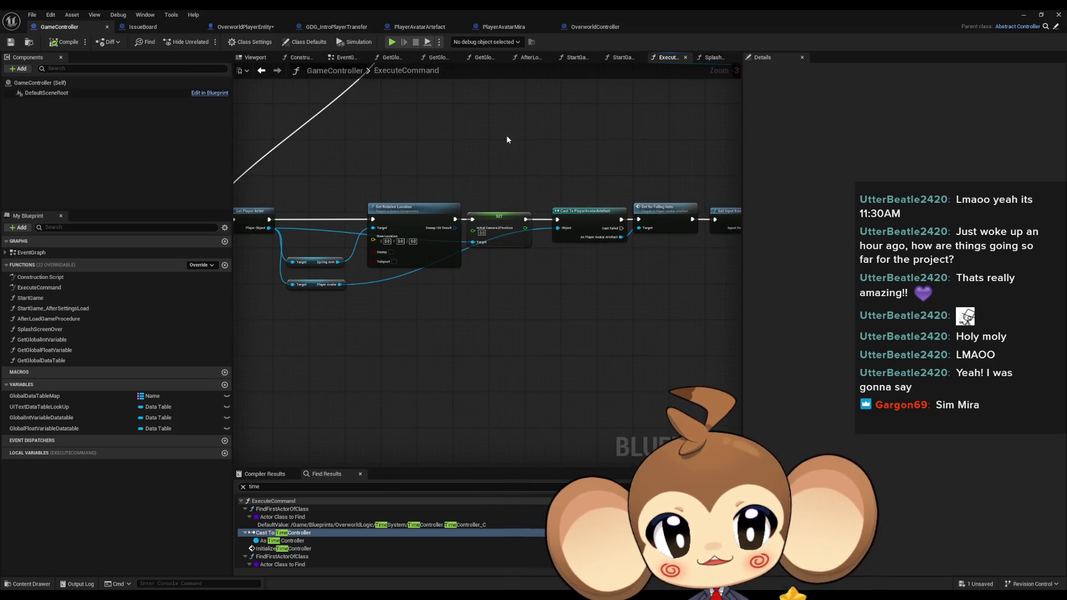
Inspect the Cast To PlayerAvatarArtefact, Set Input Lock and Create Player nodes, then show PlayerAvatarMira.
mouse_move(472, 157)
mouse_down()
mouse_move(679, 259)
mouse_move(496, 309)
mouse_move(641, 322)
mouse_up()
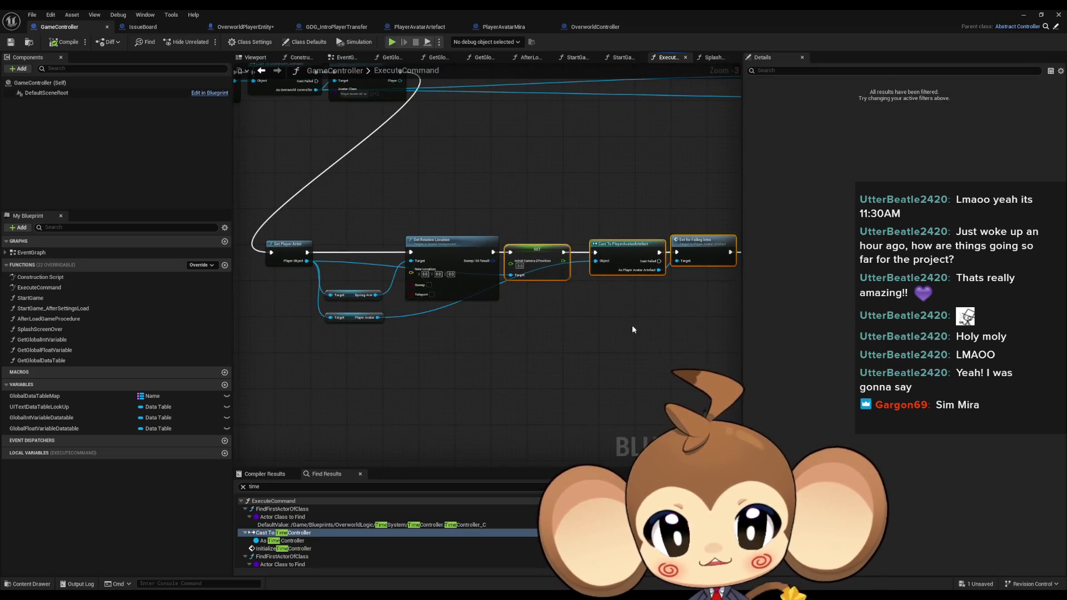
scroll(457, 305, up, 1)
drag(457, 305, 78, 305)
drag(478, 83, 476, 214)
scroll(474, 239, down, 1)
click(503, 27)
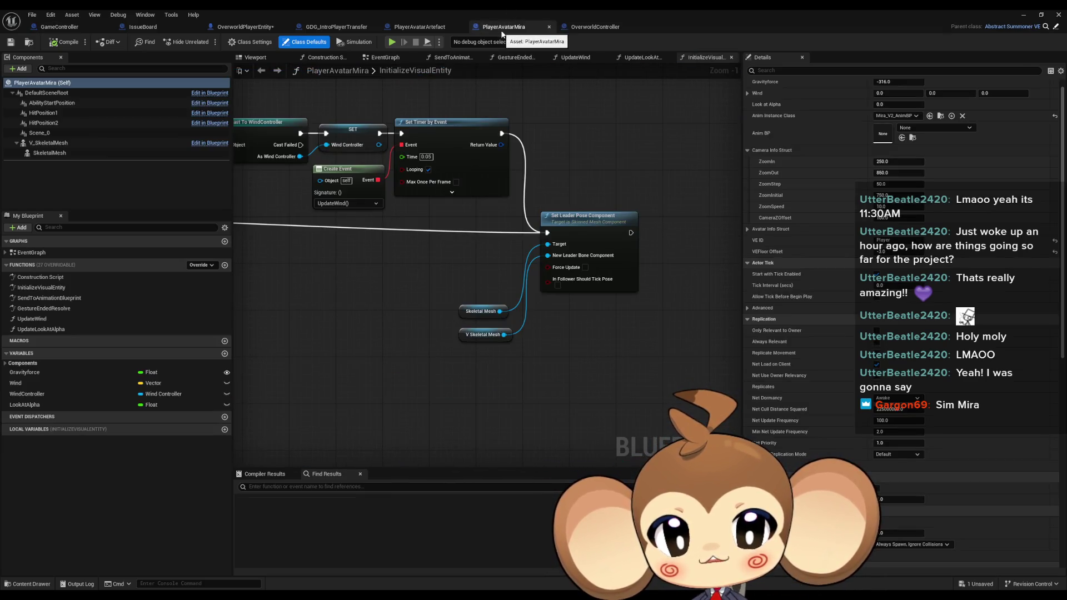
Frame the ArtefactSlot component in OverworldPlayerEntity's viewport, then open its SetArtefactSlot function.
click(239, 27)
click(239, 57)
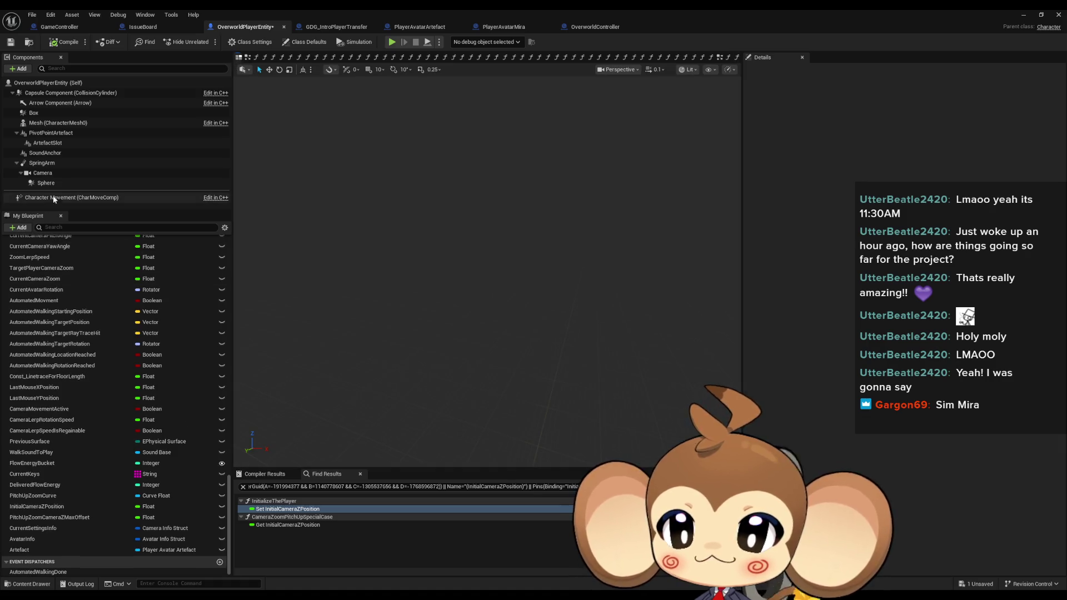
click(46, 145)
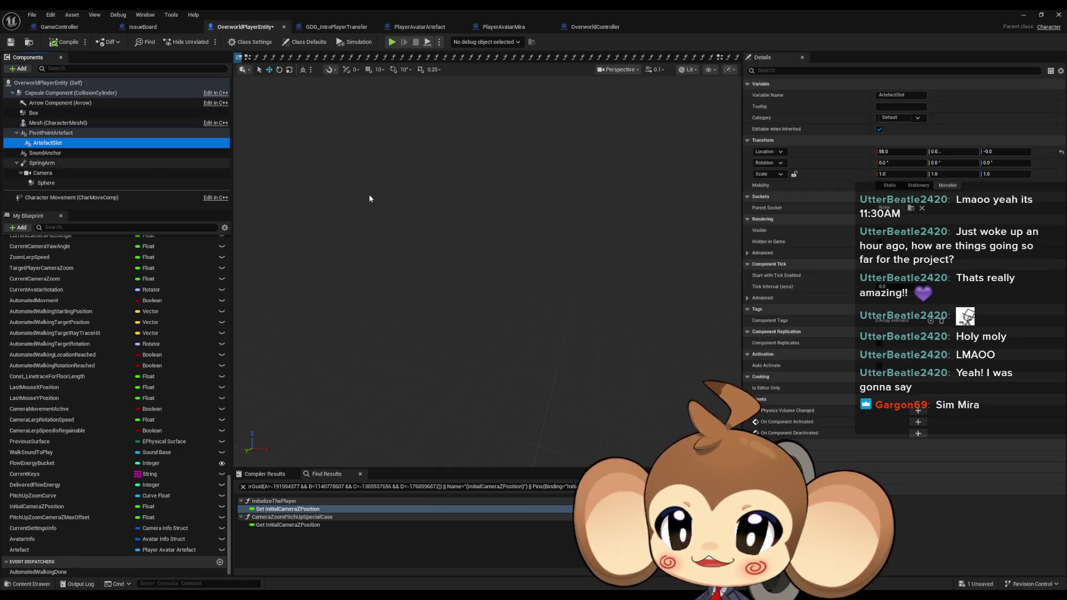
mouse_move(489, 255)
mouse_down()
mouse_move(467, 234)
mouse_move(500, 267)
mouse_move(534, 267)
mouse_up()
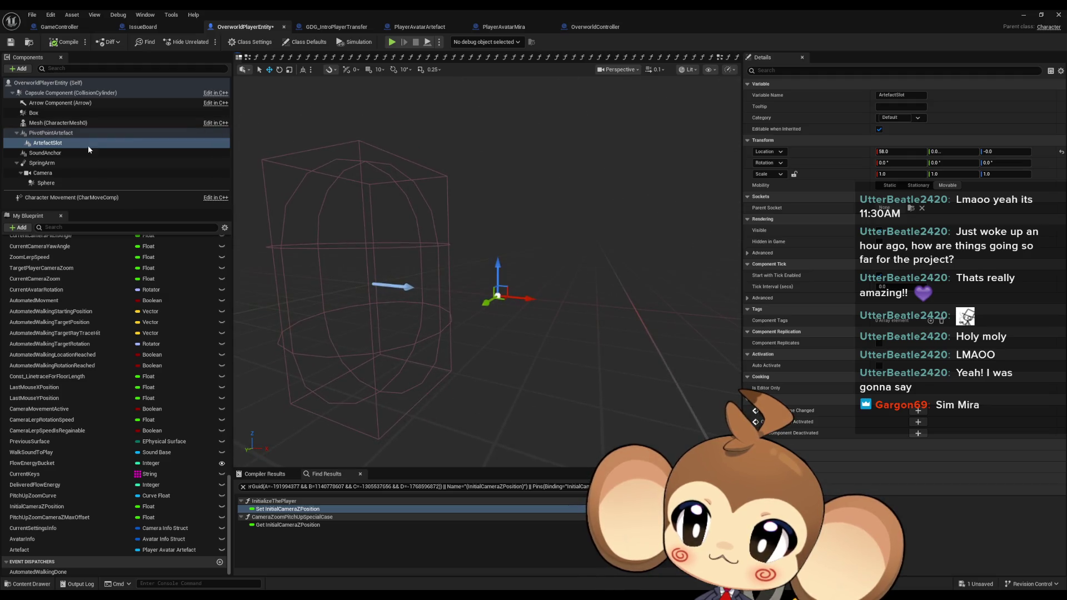
click(69, 143)
key(f)
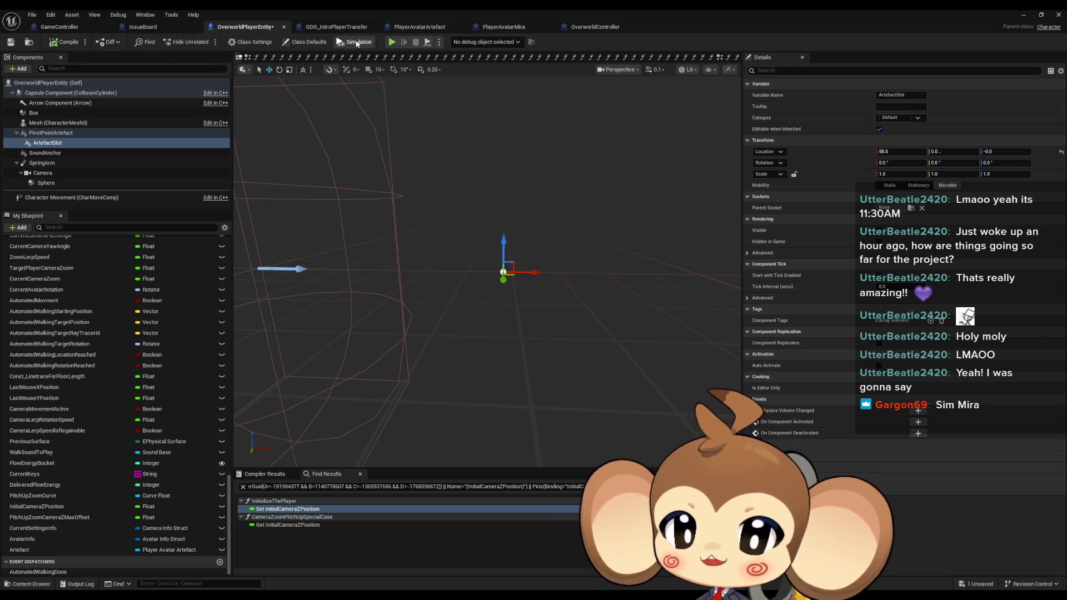
scroll(78, 290, up, 15)
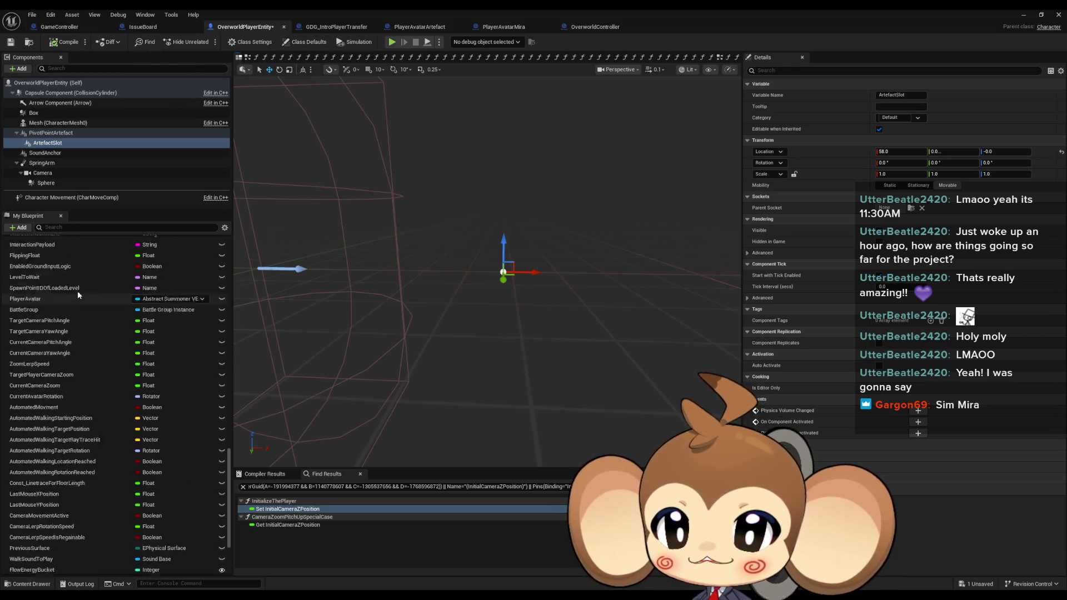
scroll(84, 389, up, 10)
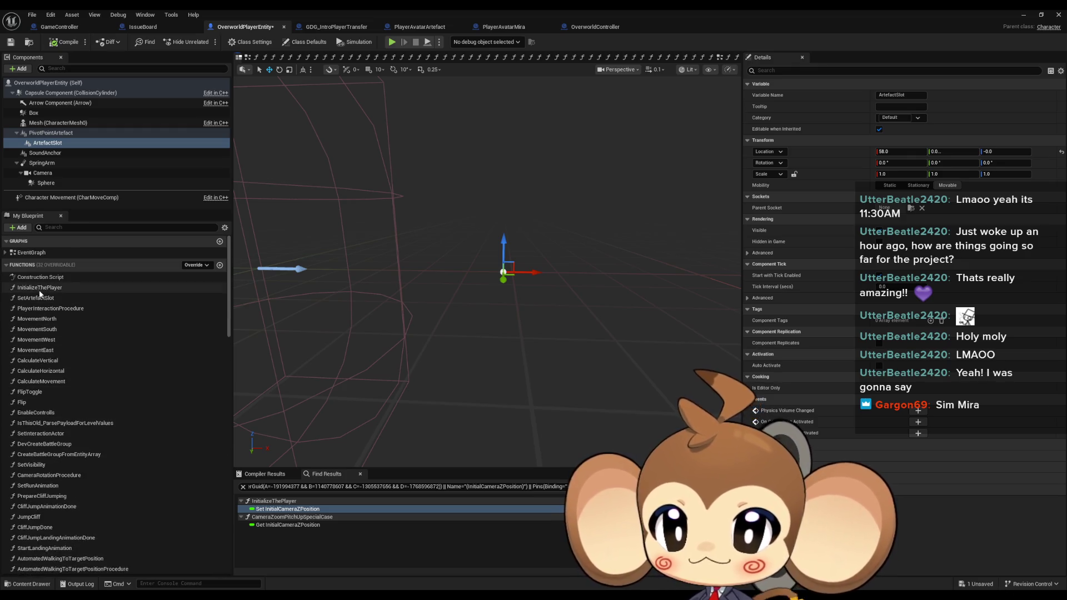
double_click(50, 301)
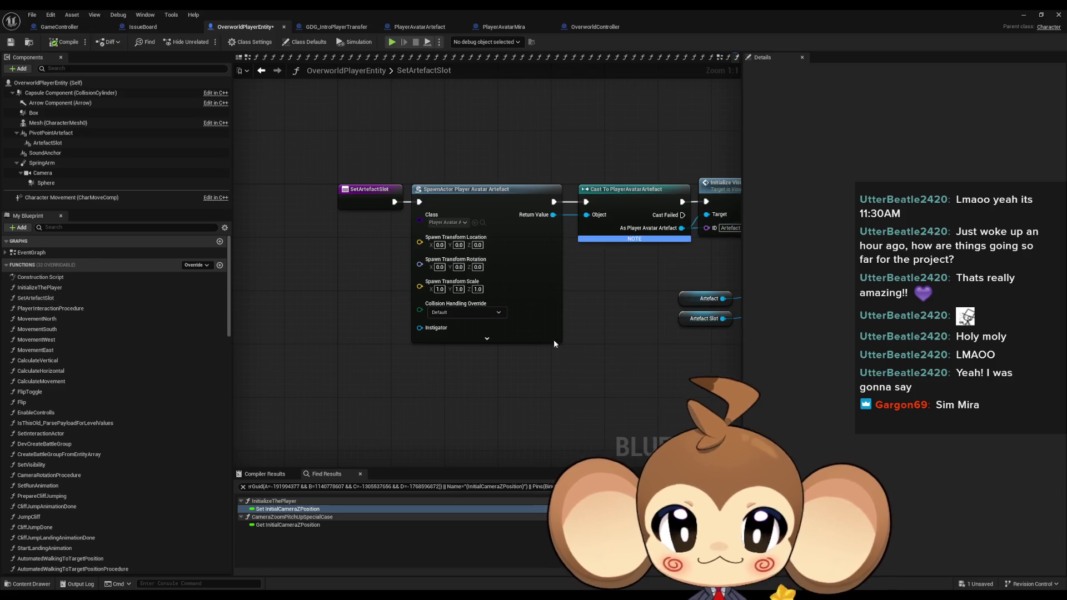
Set Attach Actor To Component's Location, Rotation and Scale rules to Snap to Target.
click(534, 308)
drag(607, 160, 417, 184)
click(544, 207)
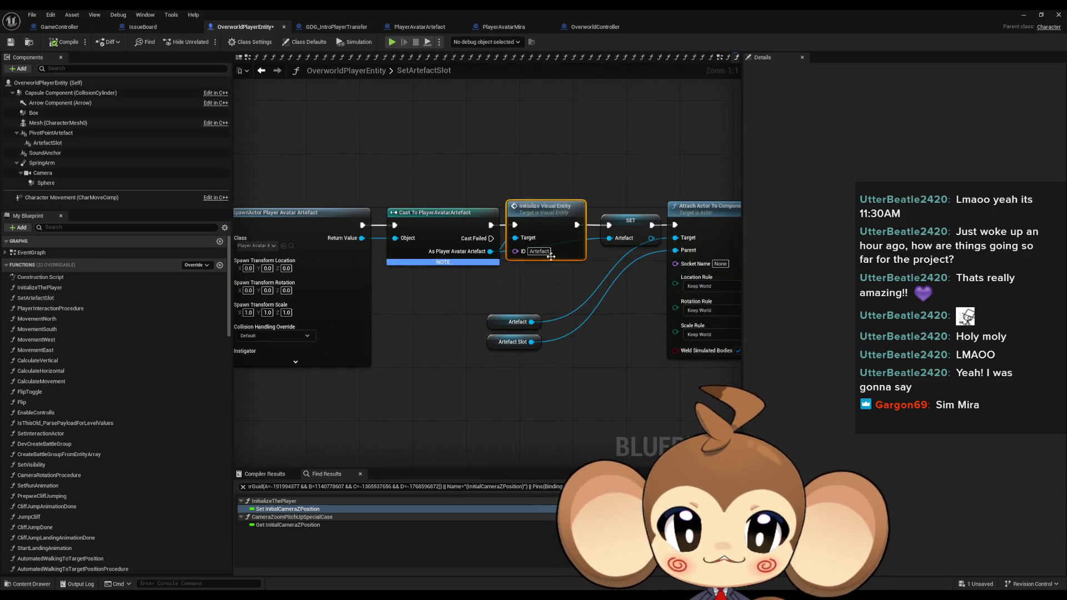
drag(713, 172, 525, 171)
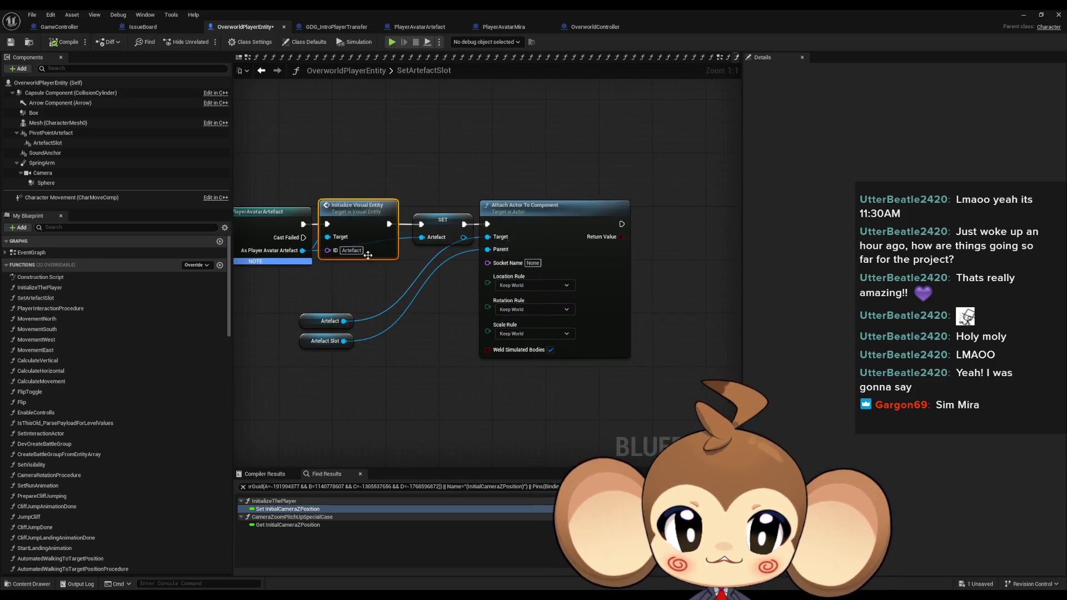
click(525, 285)
click(521, 307)
click(521, 309)
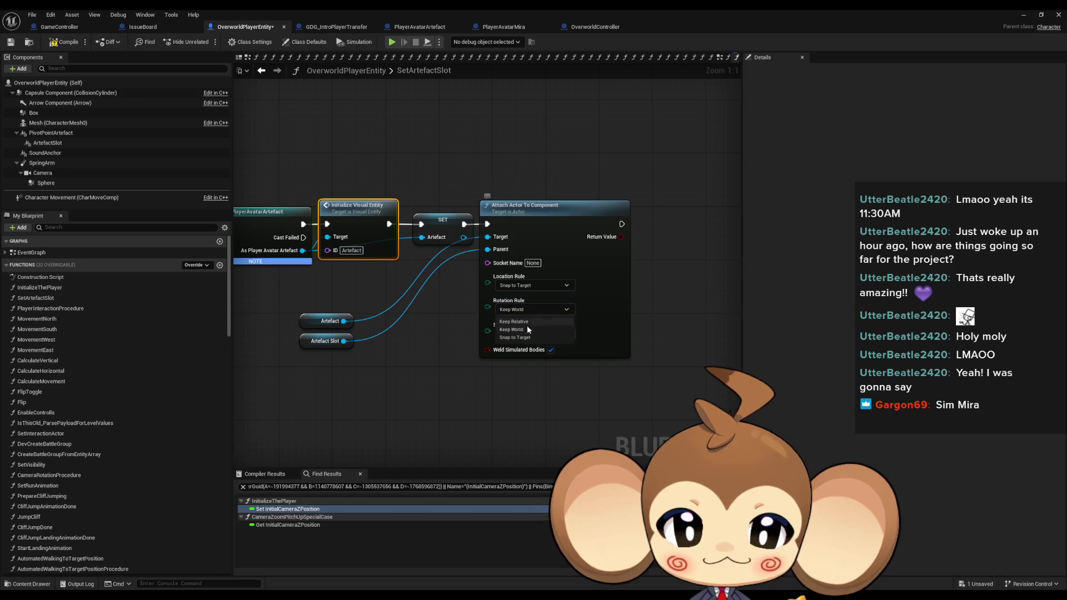
click(525, 334)
click(528, 333)
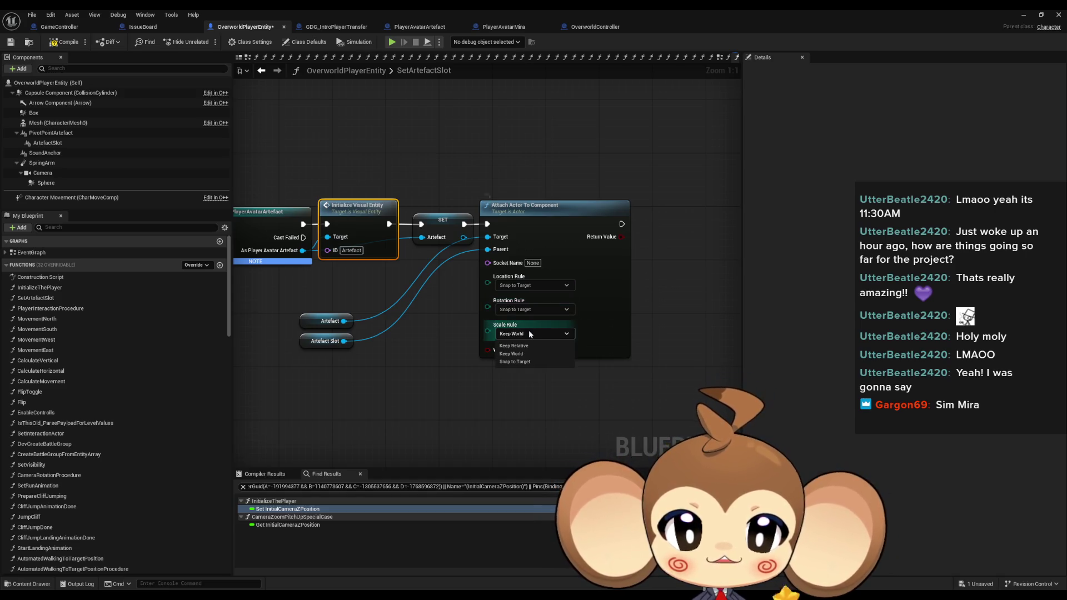
click(525, 362)
Compile the Blueprint and start a play-test of the level.
click(292, 276)
click(64, 41)
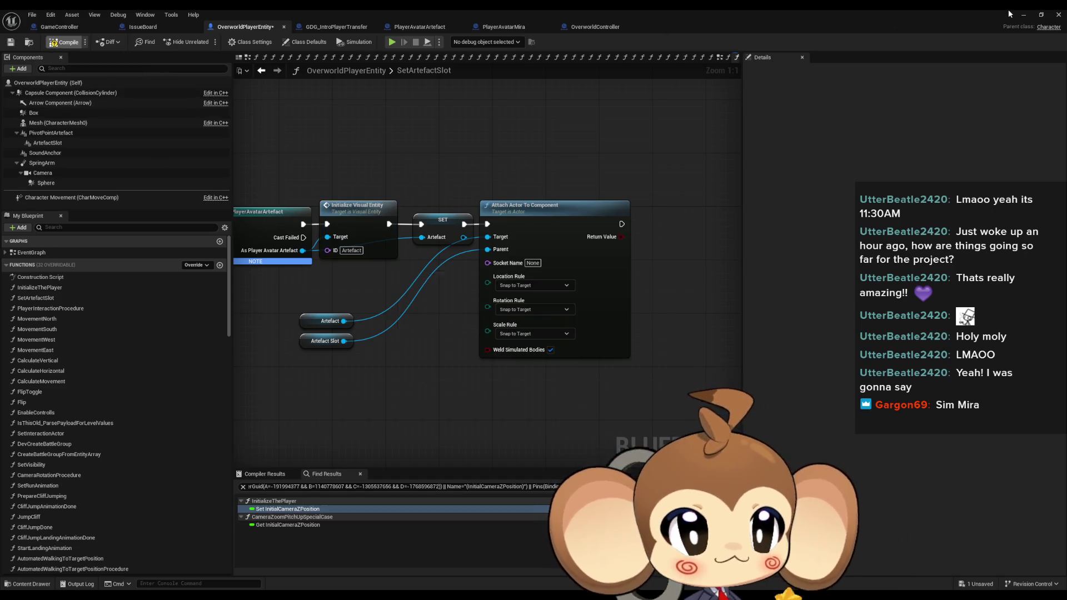
click(1023, 13)
click(207, 42)
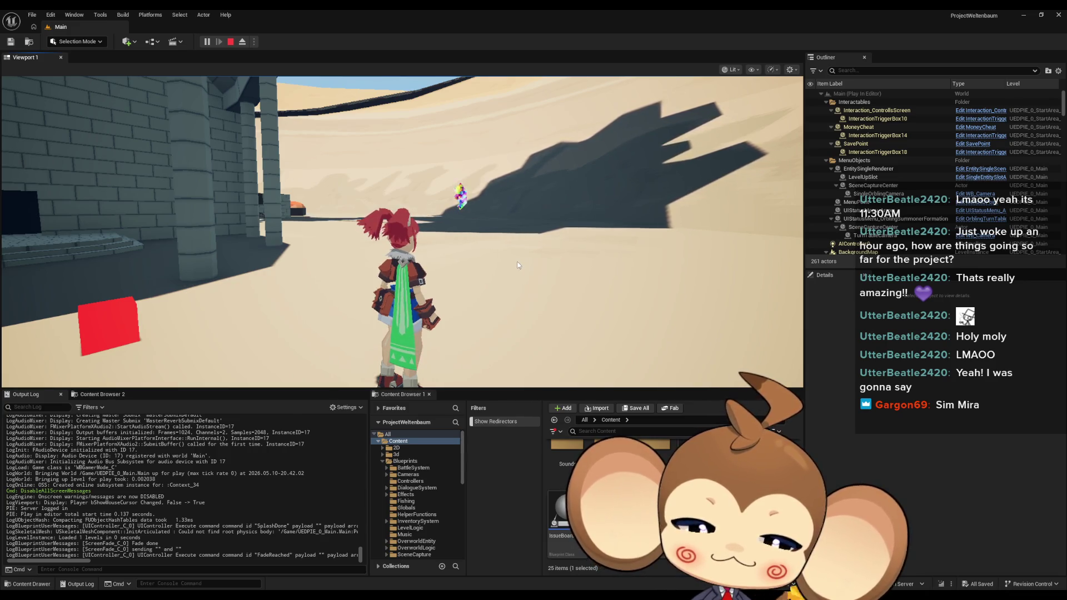
click(231, 42)
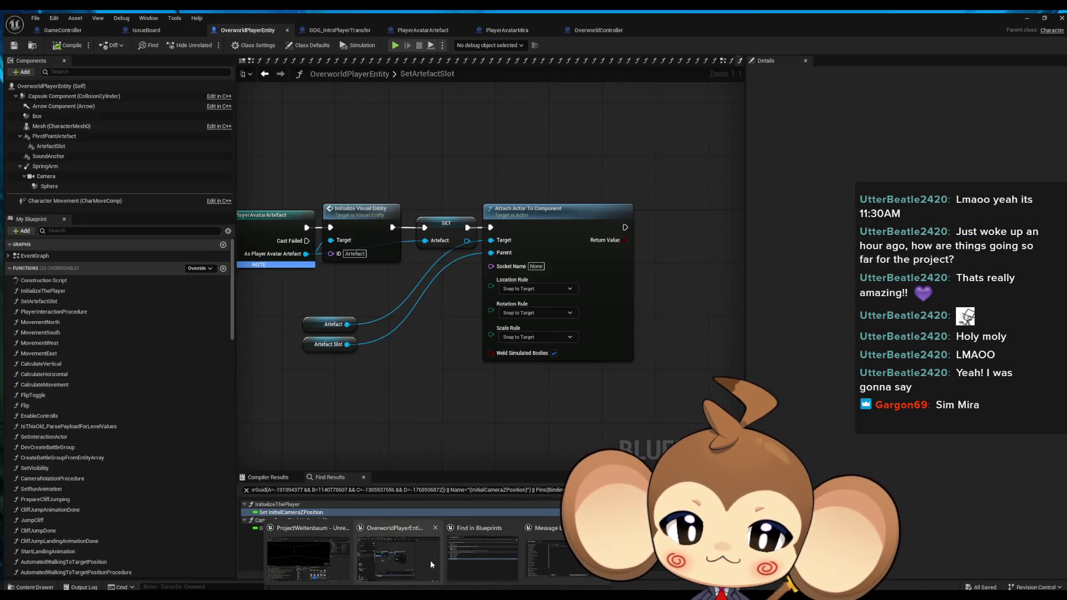
click(430, 560)
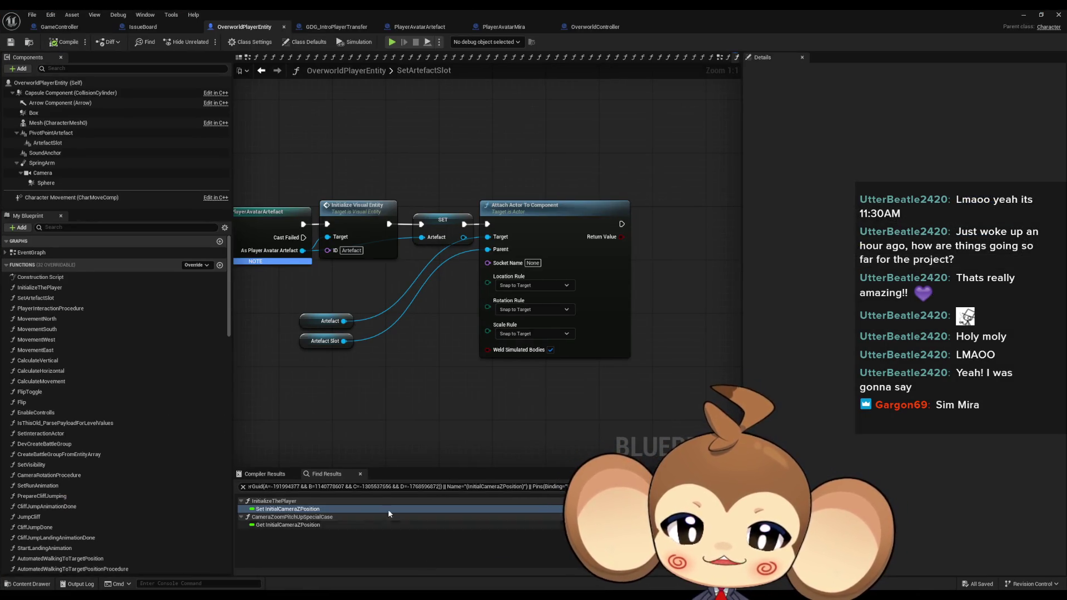
Shift the Artefact getters right and add a Get Camera Info Struct node from the Artefact pin.
mouse_move(357, 426)
mouse_down()
mouse_move(292, 311)
mouse_move(406, 342)
mouse_up()
click(442, 351)
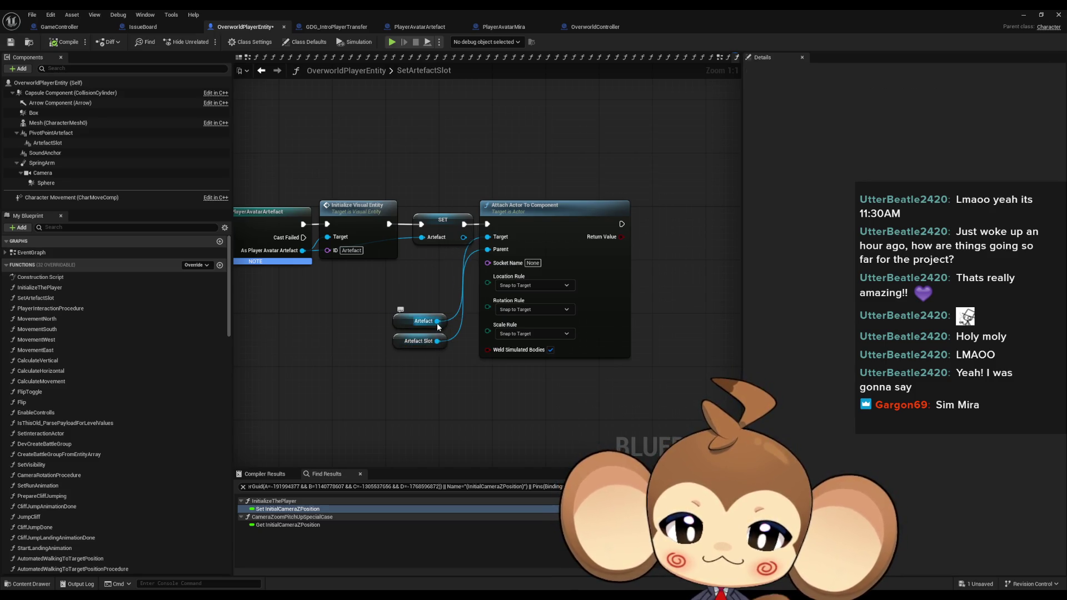
drag(436, 321, 470, 401)
scroll(477, 553, down, 10)
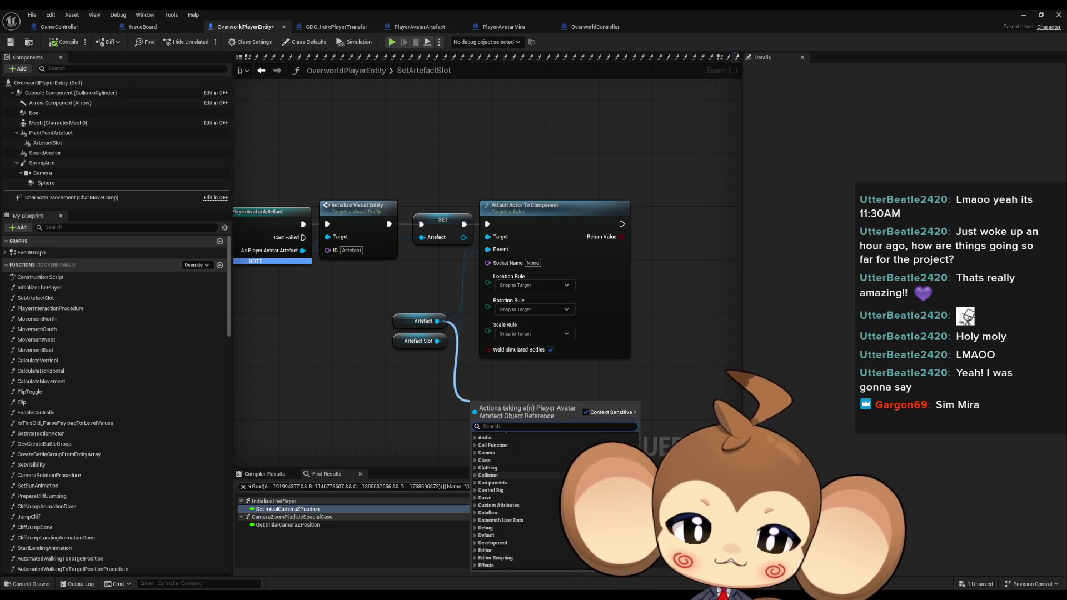
click(476, 555)
scroll(500, 500, down, 3)
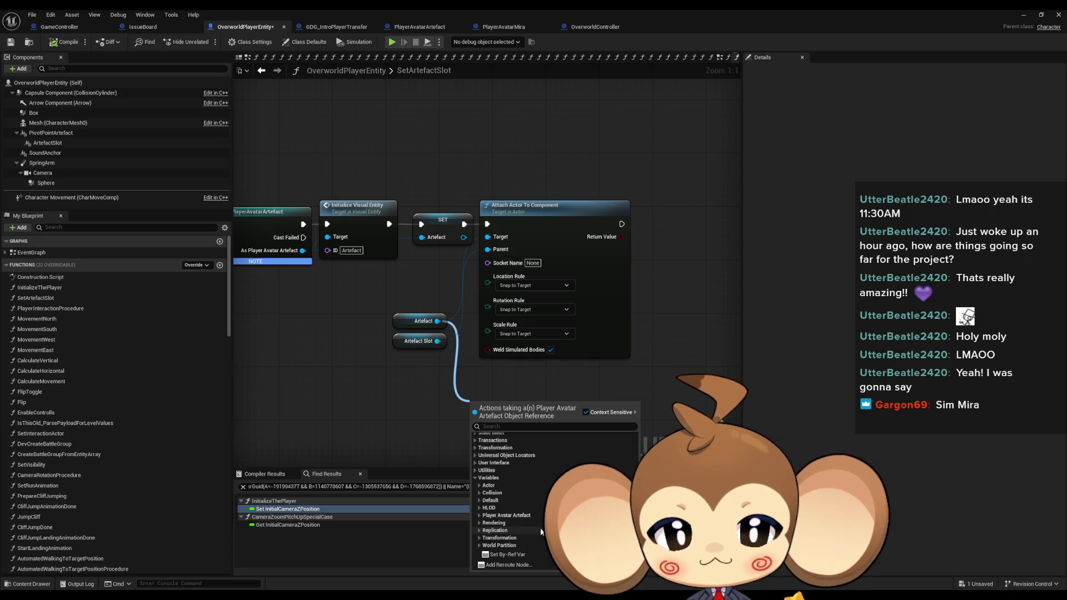
click(485, 502)
scroll(500, 489, down, 1)
scroll(527, 500, down, 3)
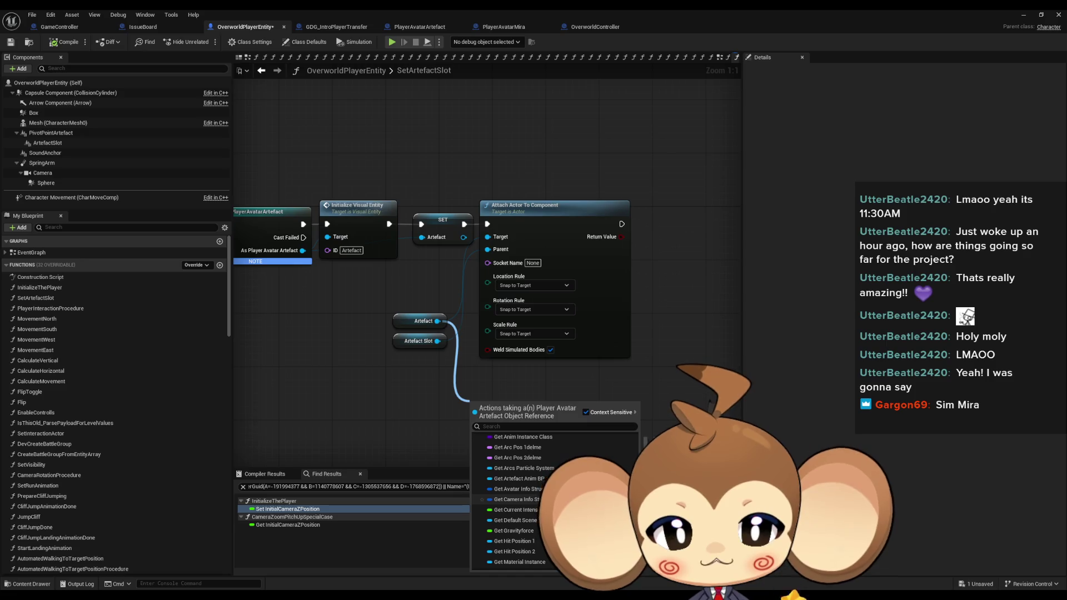
click(514, 499)
Split the Camera Info Struct pin into its zoom values and Camera ZOffset.
right_click(486, 383)
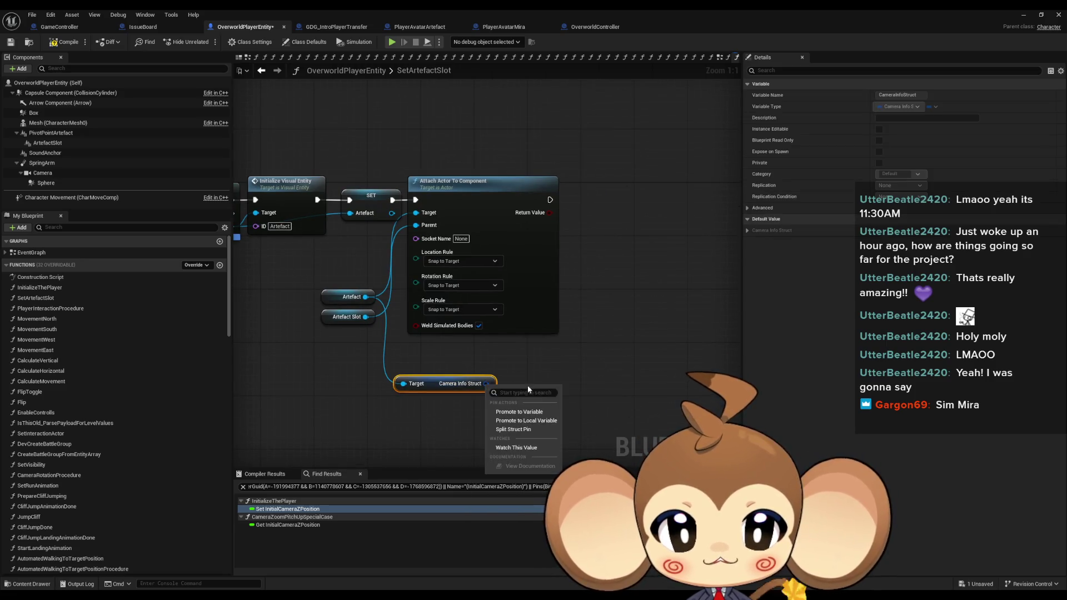
click(517, 431)
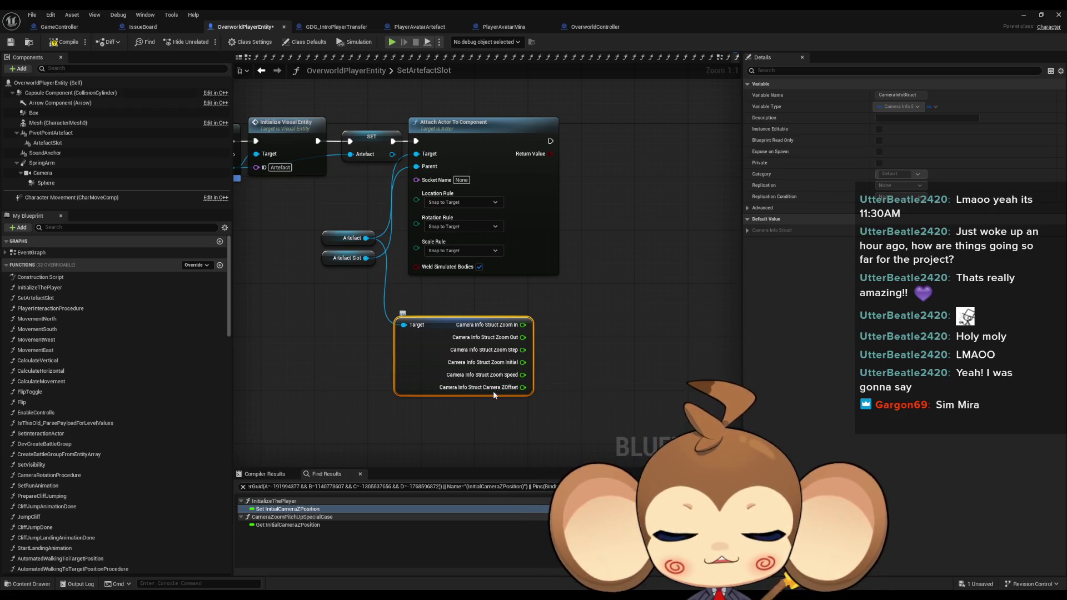
click(639, 350)
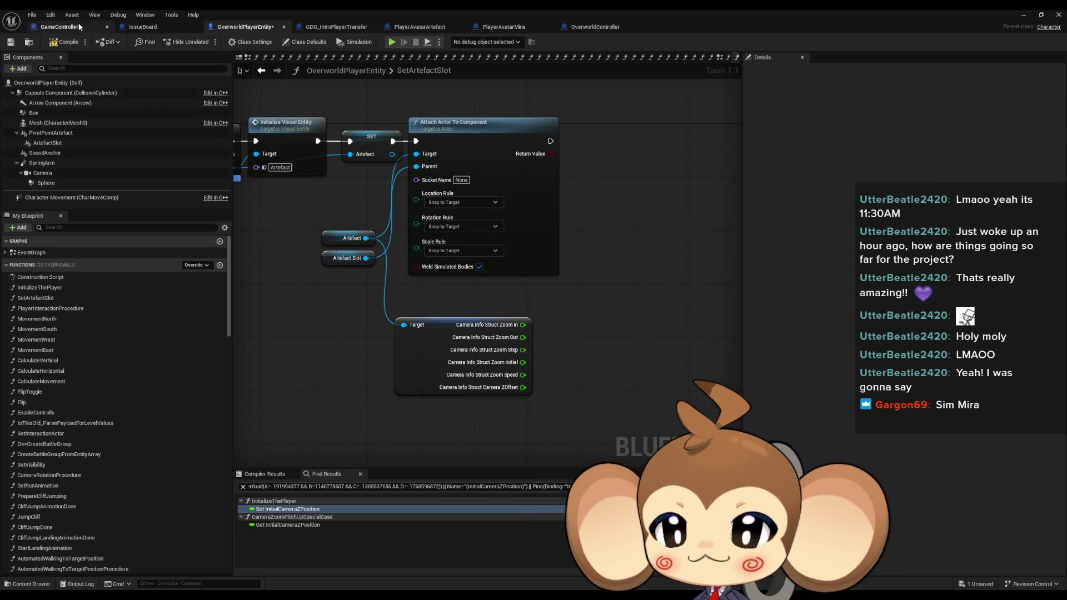
click(336, 27)
scroll(411, 307, down, 1)
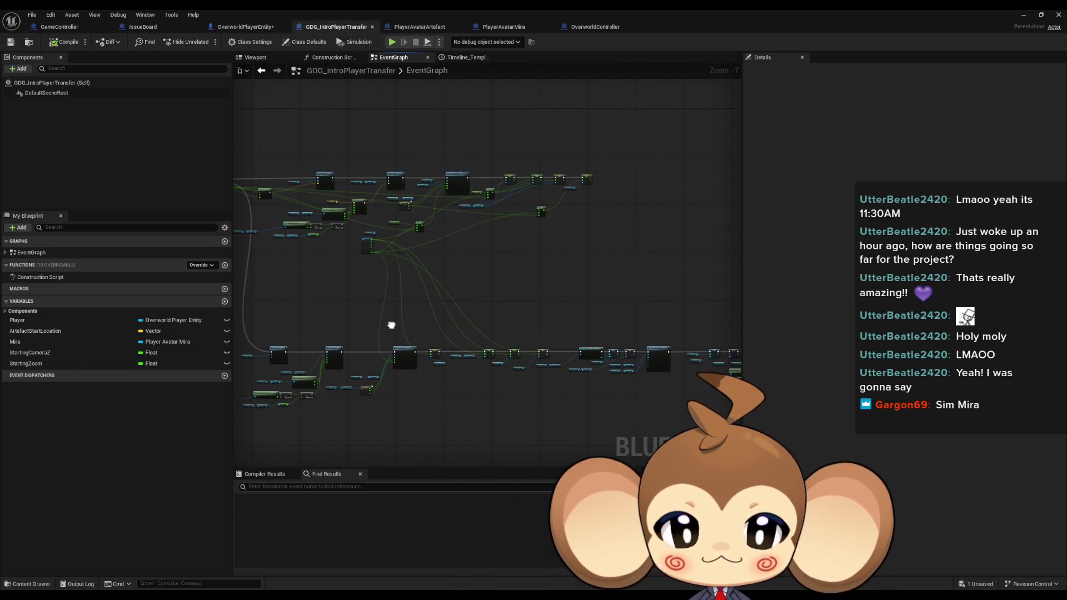
Pan across the intro graph's Timeline, Lerp, Set Relative Location and camera zoom SET nodes.
mouse_move(420, 320)
mouse_down()
mouse_move(450, 322)
mouse_move(467, 340)
mouse_up()
scroll(414, 200, up, 5)
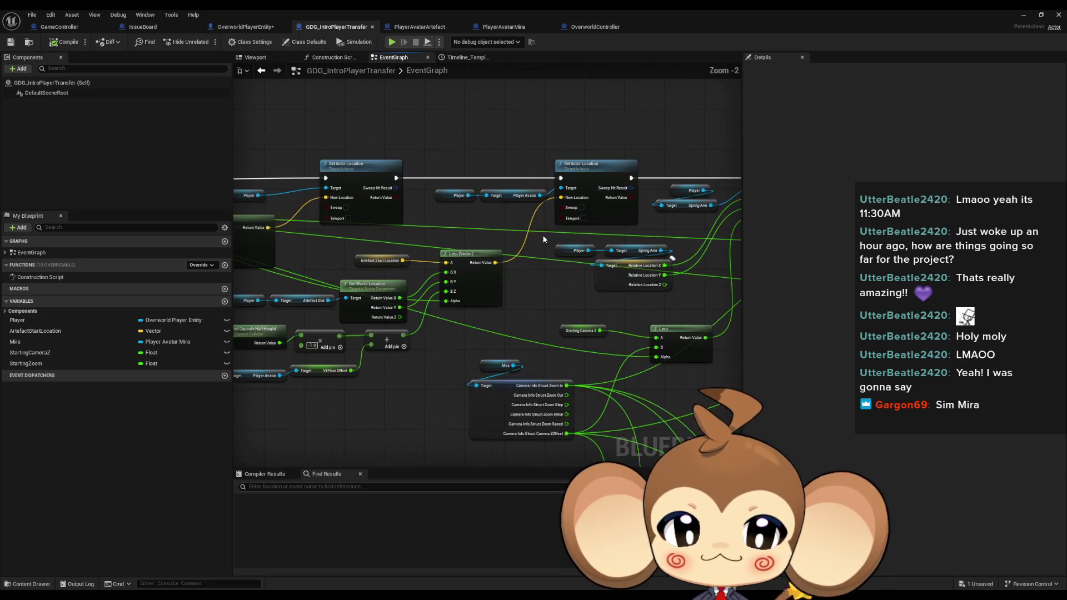
mouse_move(525, 259)
mouse_down()
mouse_move(642, 317)
mouse_move(515, 327)
mouse_up()
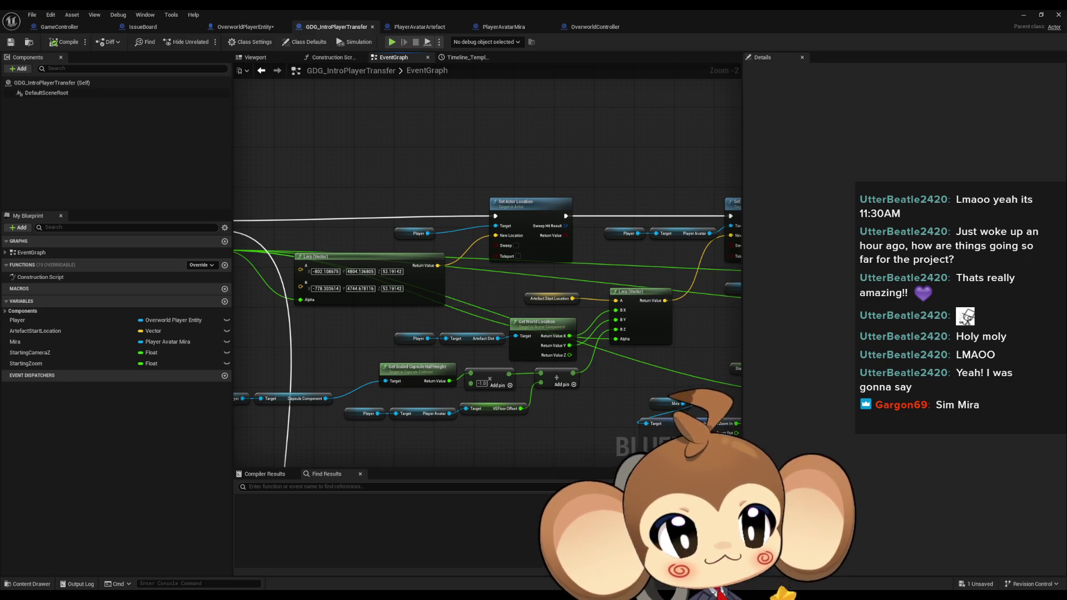
drag(475, 265, 394, 252)
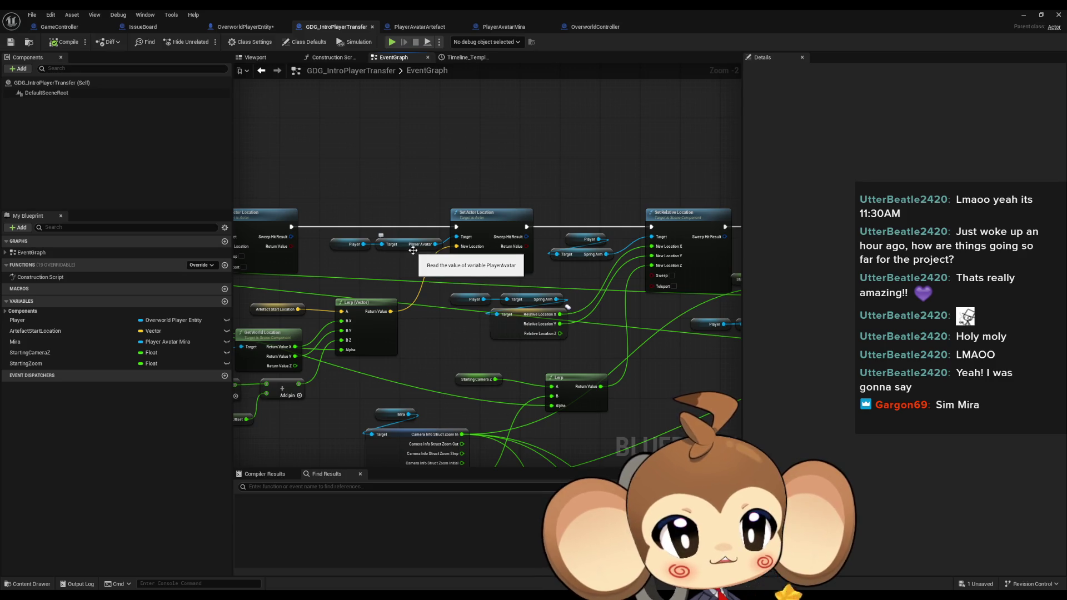
drag(412, 250, 255, 245)
drag(561, 259, 401, 266)
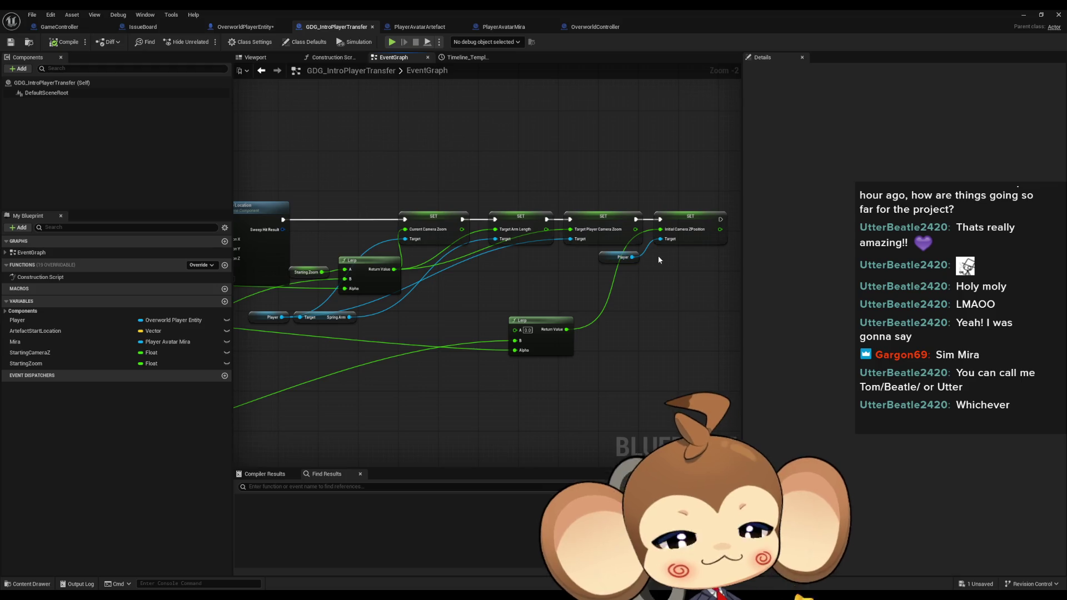
drag(653, 307, 551, 319)
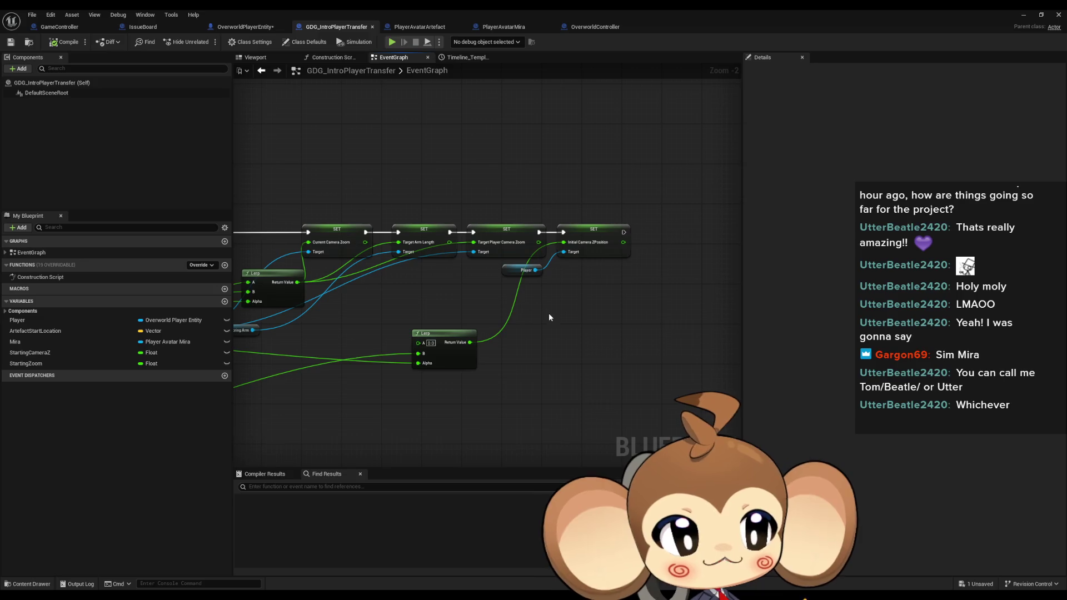
drag(549, 323, 543, 325)
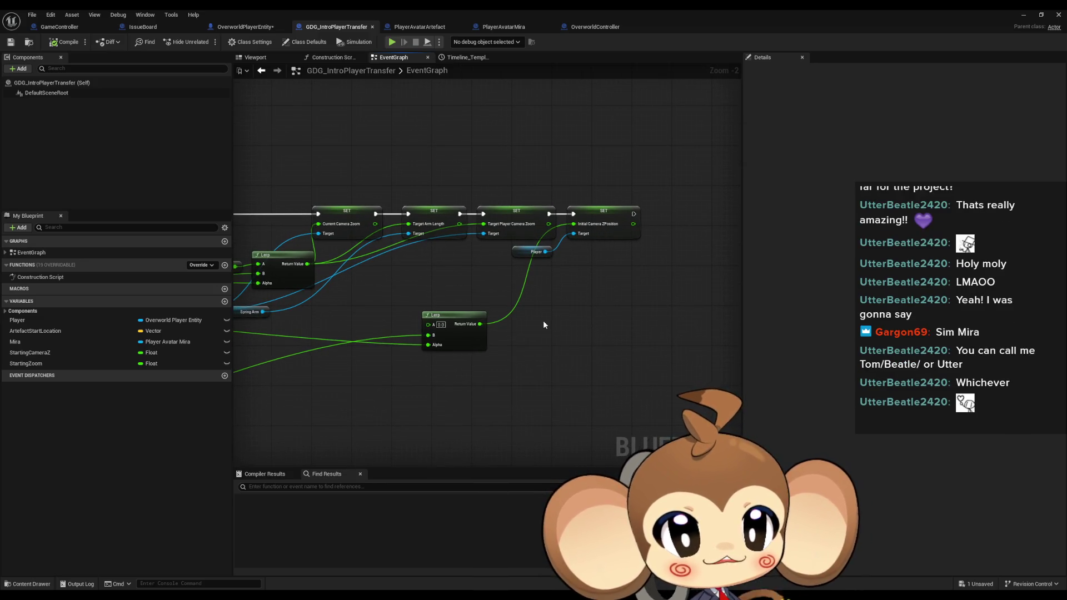
scroll(565, 354, up, 1)
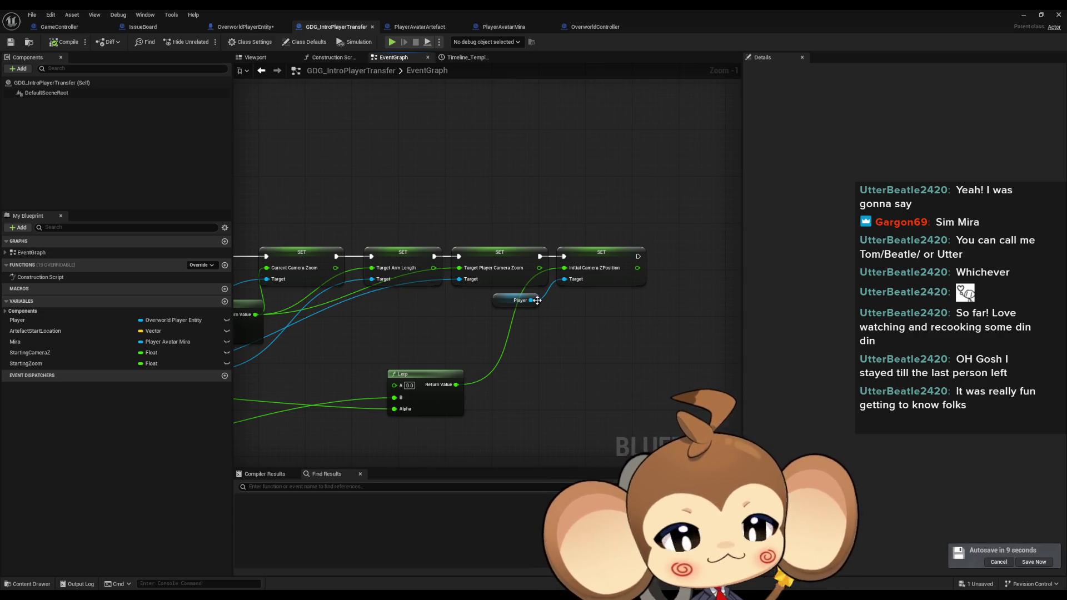
mouse_move(585, 345)
mouse_down()
mouse_move(715, 282)
mouse_move(544, 284)
mouse_up()
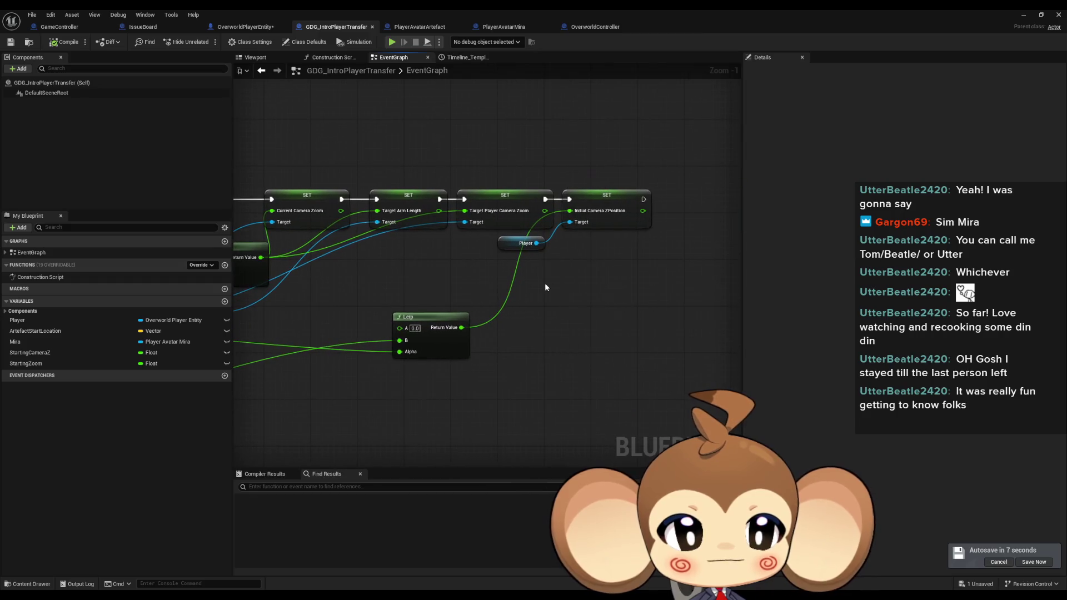
drag(473, 361, 484, 366)
scroll(603, 296, down, 4)
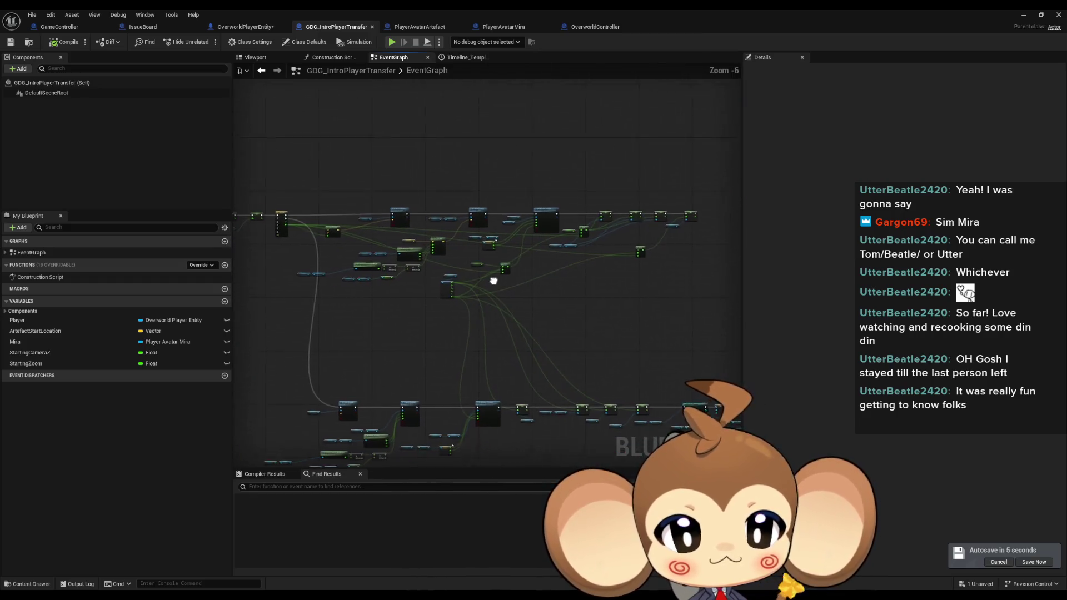
scroll(570, 306, up, 3)
scroll(570, 307, down, 2)
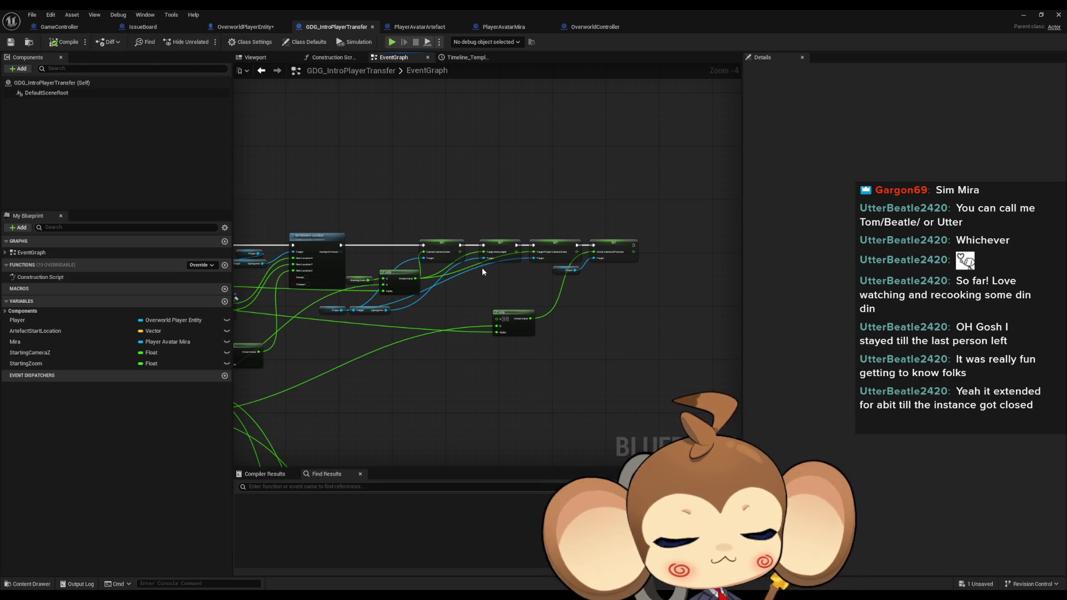
scroll(468, 295, up, 2)
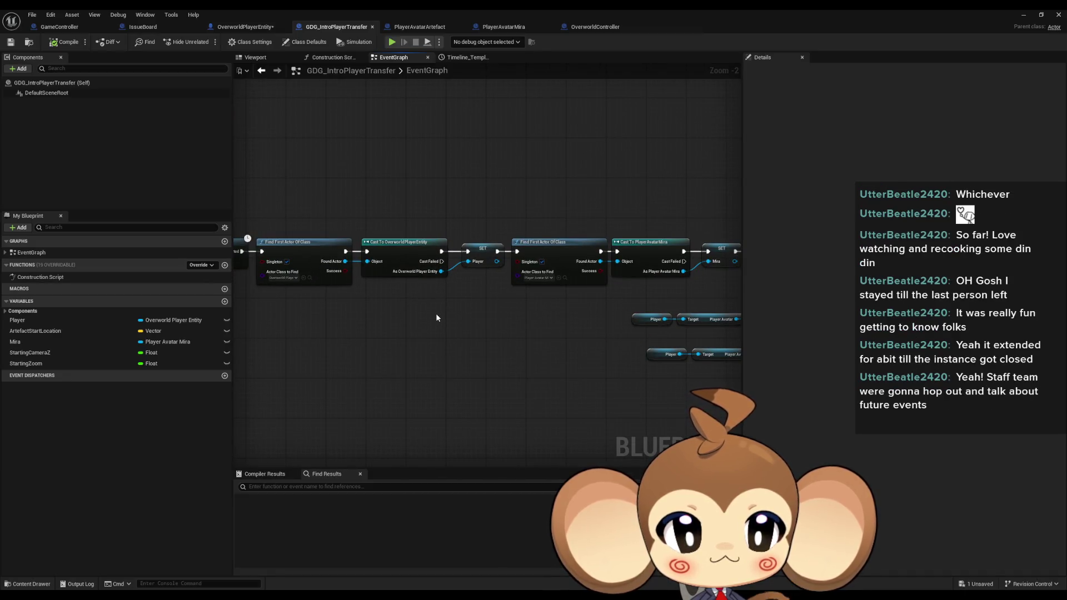
click(549, 245)
mouse_move(575, 332)
mouse_down()
mouse_move(275, 321)
mouse_move(404, 265)
mouse_up()
scroll(275, 321, down, 7)
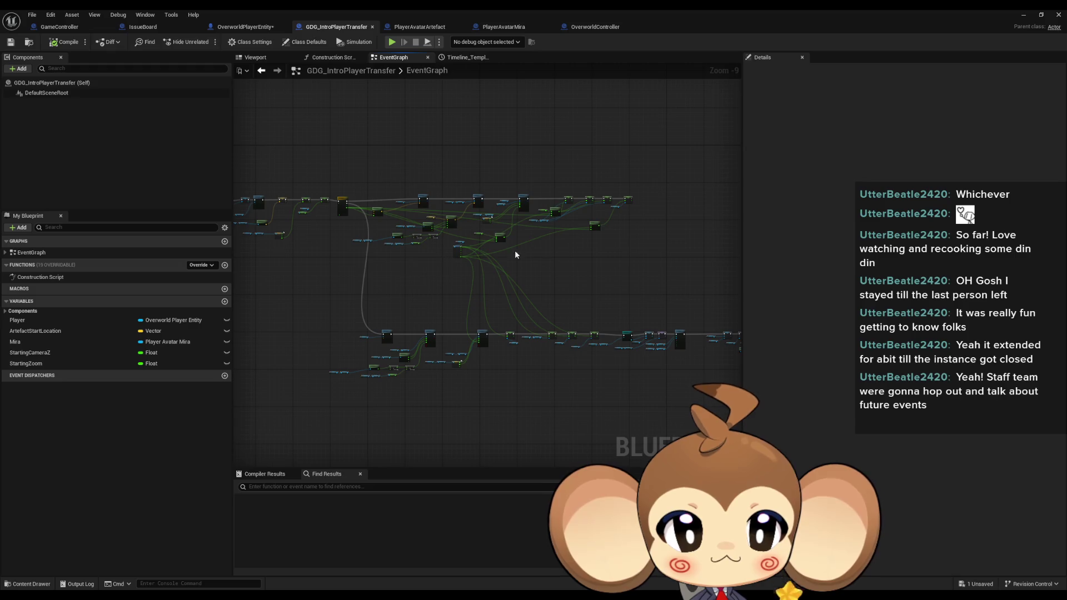
scroll(460, 200, up, 8)
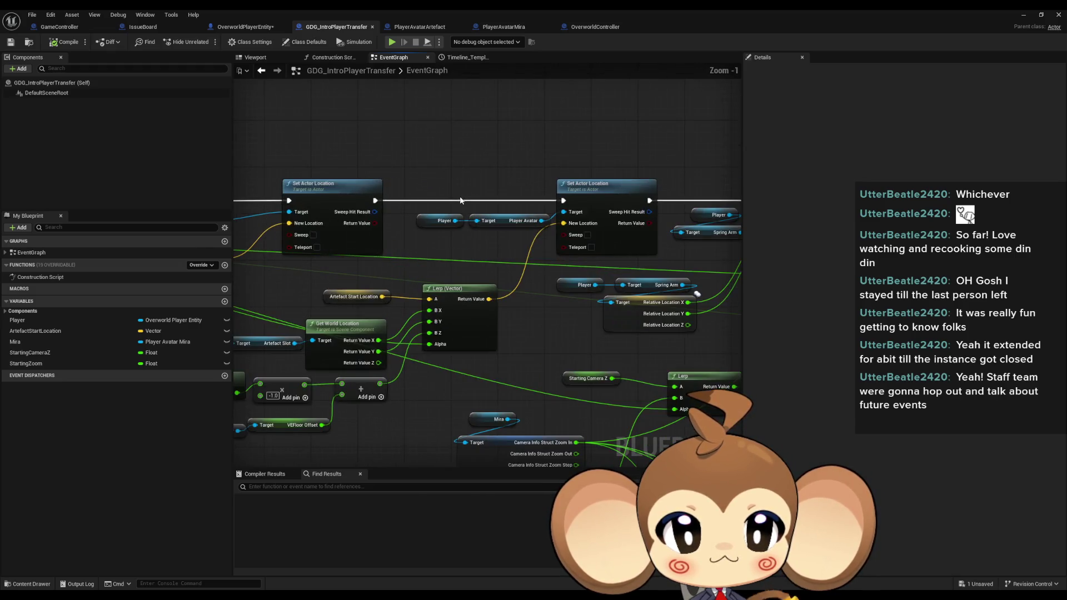
Select the capsule half-height, multiply, add and VEFloor Offset nodes with their getters.
drag(460, 200, 597, 205)
click(656, 227)
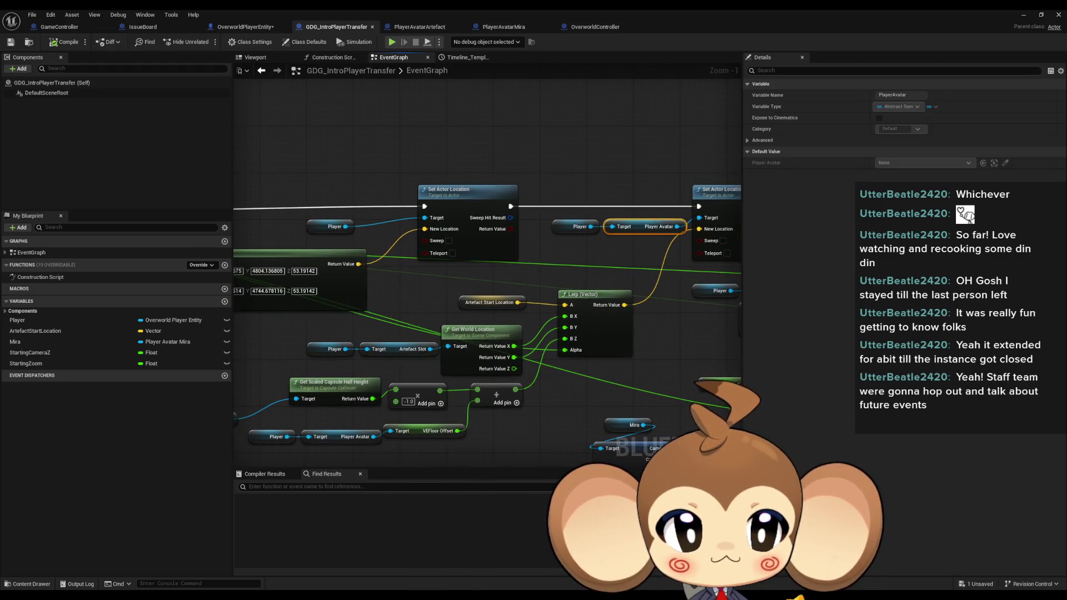
drag(692, 252, 666, 206)
click(543, 255)
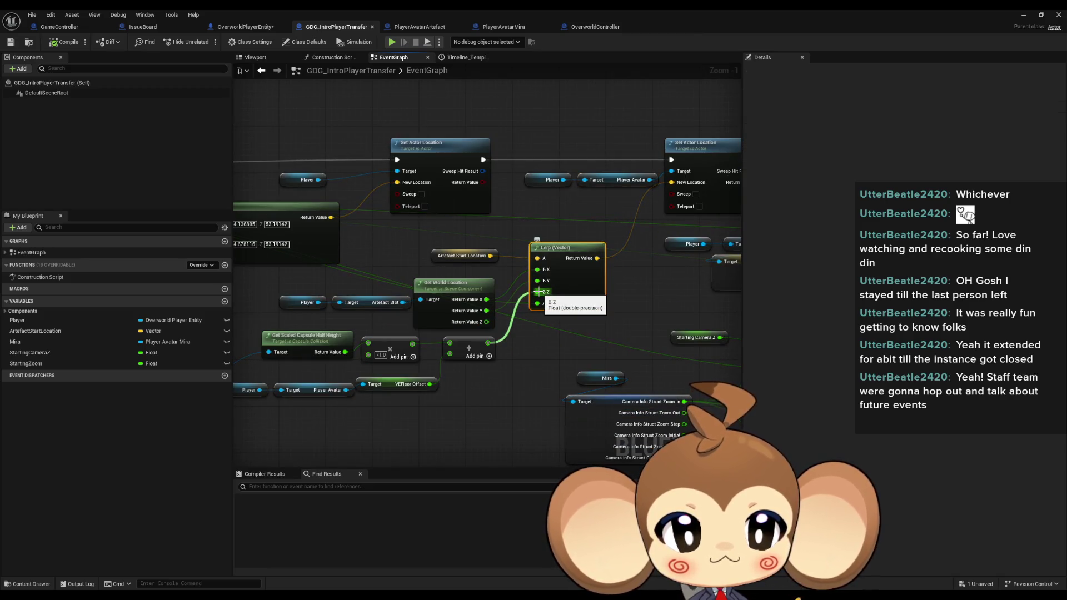
mouse_move(366, 293)
mouse_down()
mouse_move(452, 252)
mouse_move(561, 238)
mouse_up()
mouse_move(253, 294)
mouse_down()
mouse_move(315, 296)
mouse_move(665, 361)
mouse_move(693, 354)
mouse_up()
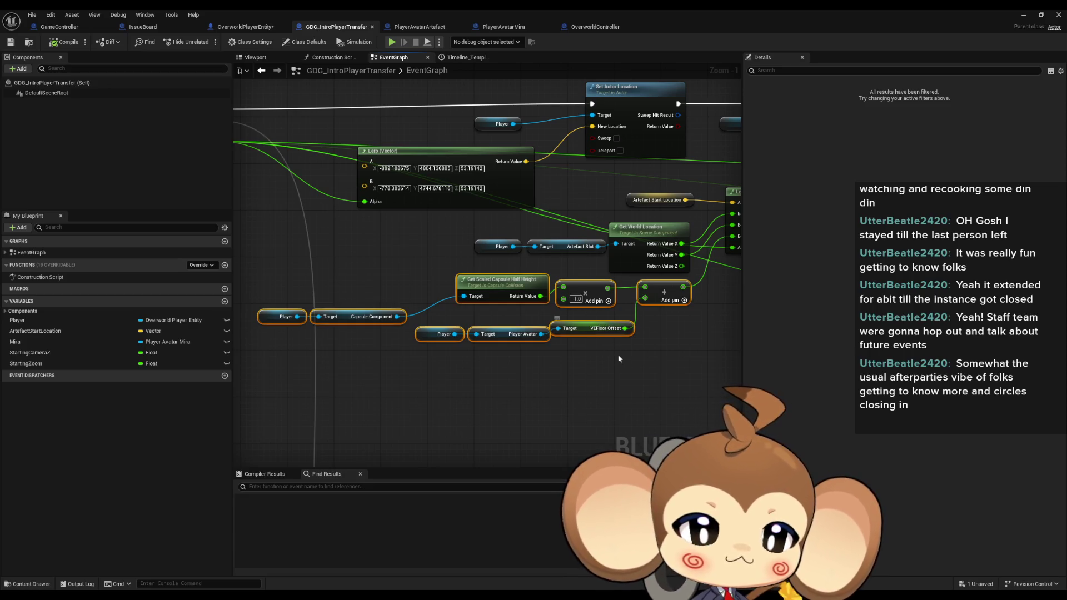
mouse_move(622, 359)
mouse_down()
mouse_move(572, 357)
mouse_move(597, 339)
mouse_up()
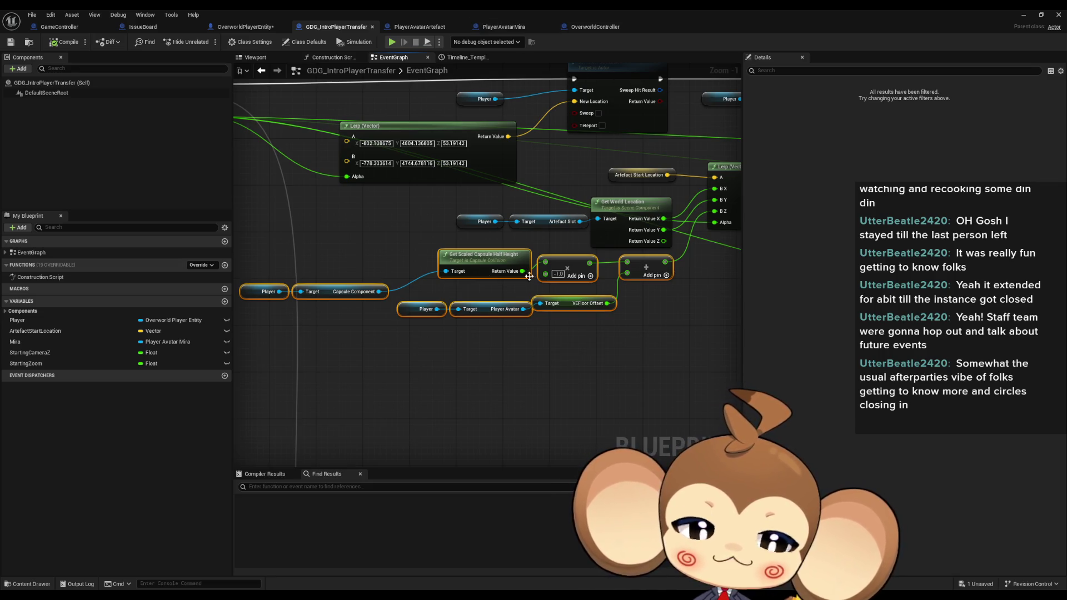
click(237, 31)
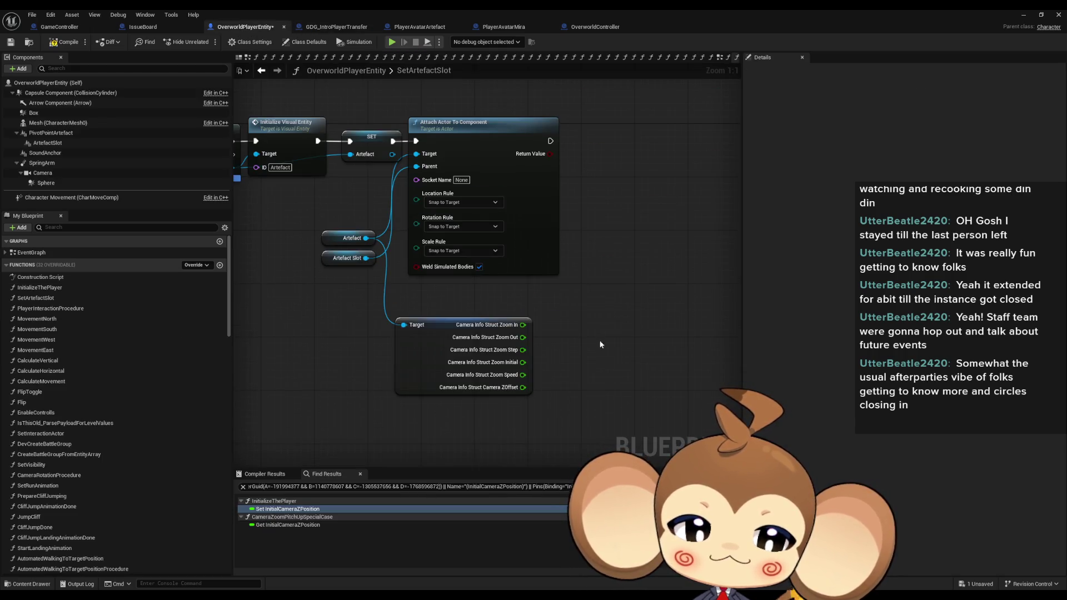
Add a Capsule Component getter and a Player Avatar getter beside the pasted offset nodes.
scroll(382, 331, down, 1)
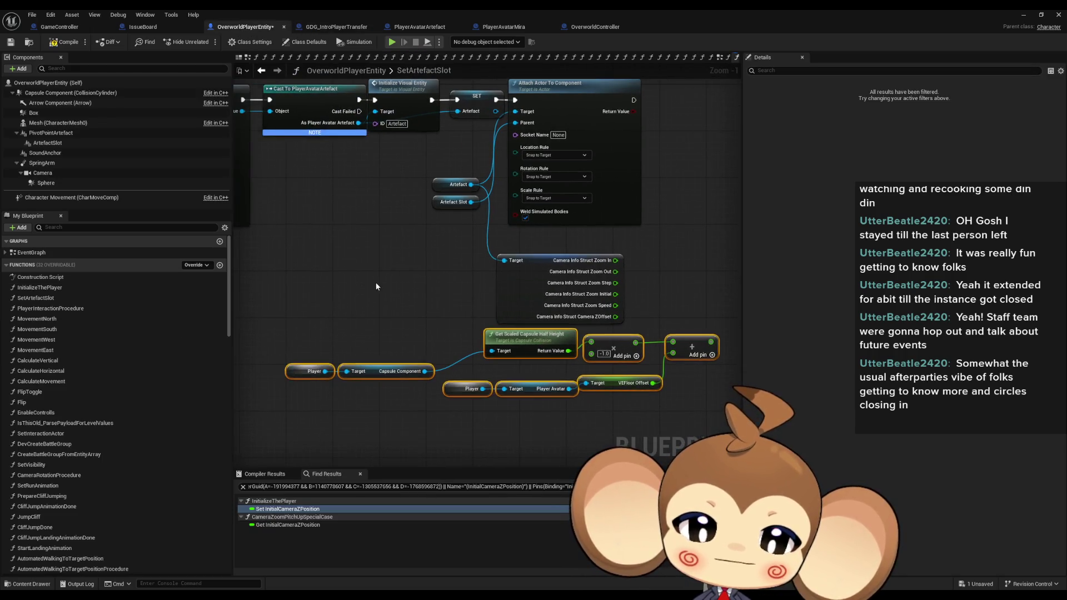
scroll(381, 332, down, 1)
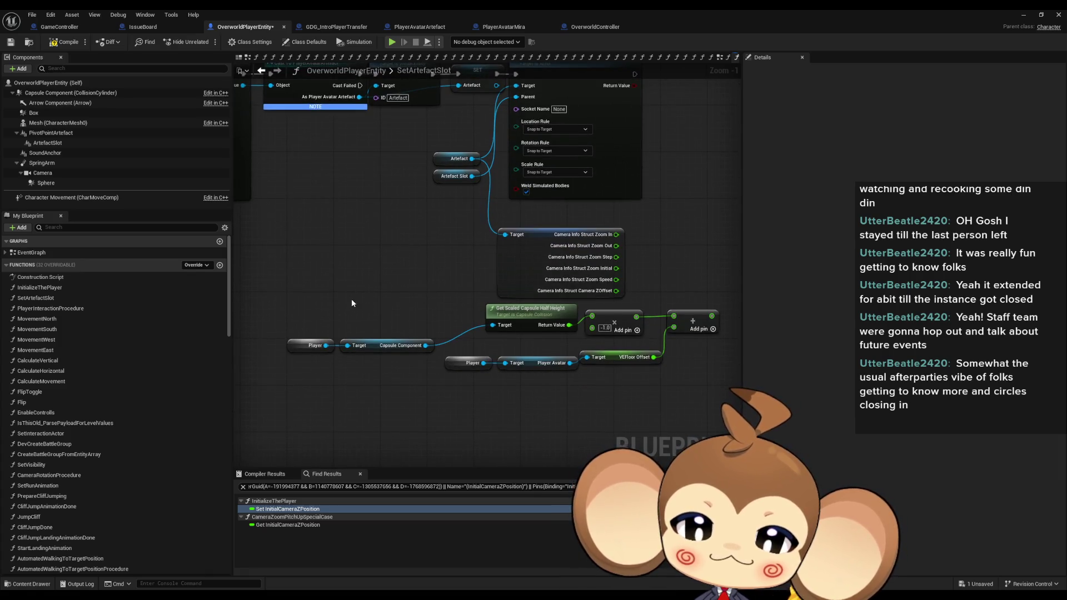
mouse_move(71, 93)
mouse_down()
mouse_move(387, 327)
mouse_move(492, 326)
mouse_up()
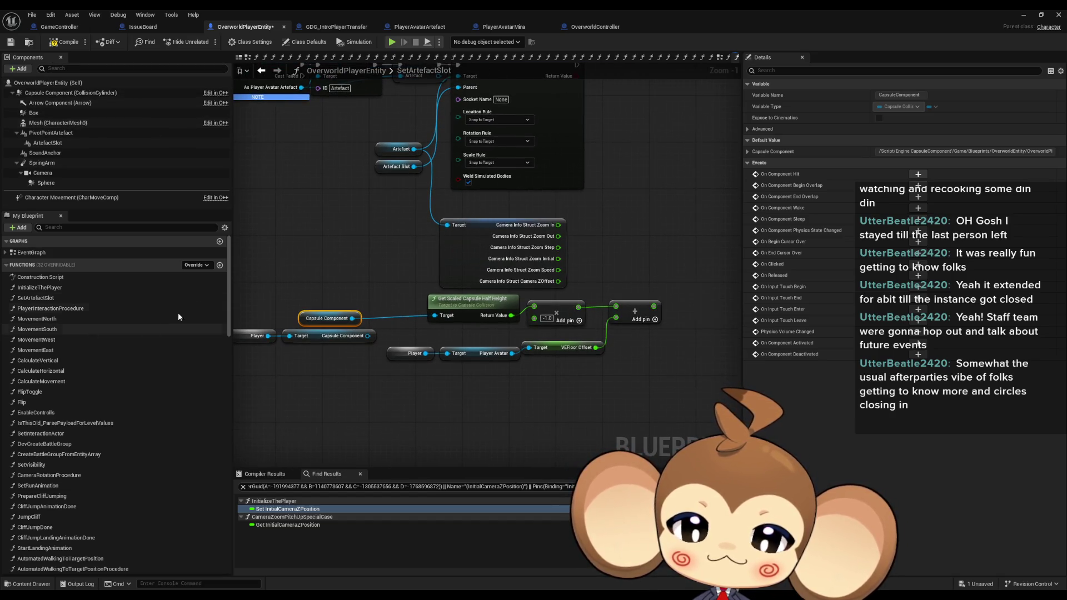
scroll(228, 285, down, 6)
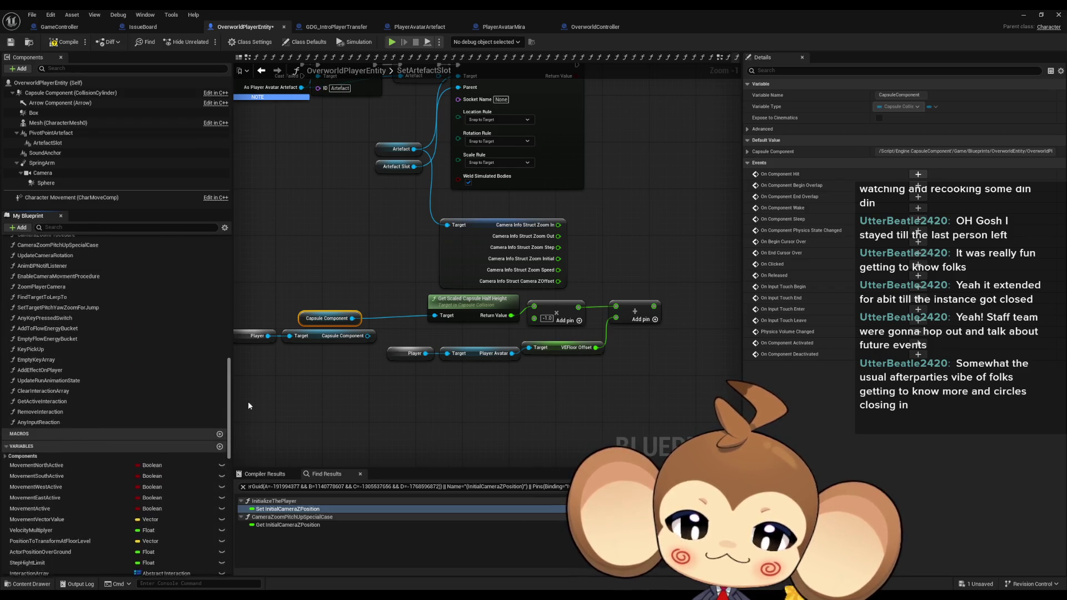
click(410, 403)
right_click(383, 386)
text(play)
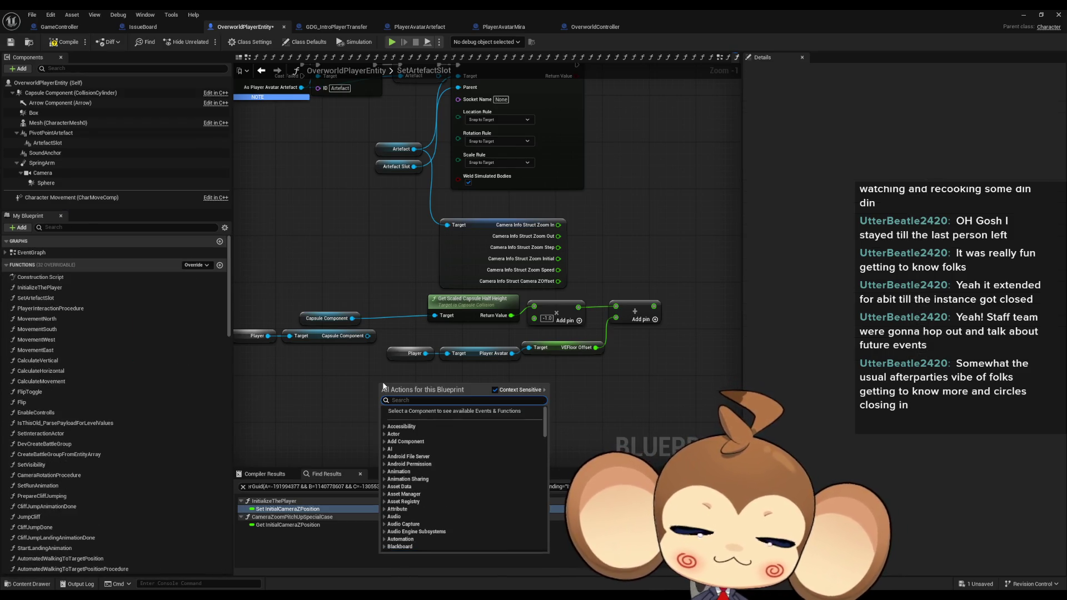
text( avatar)
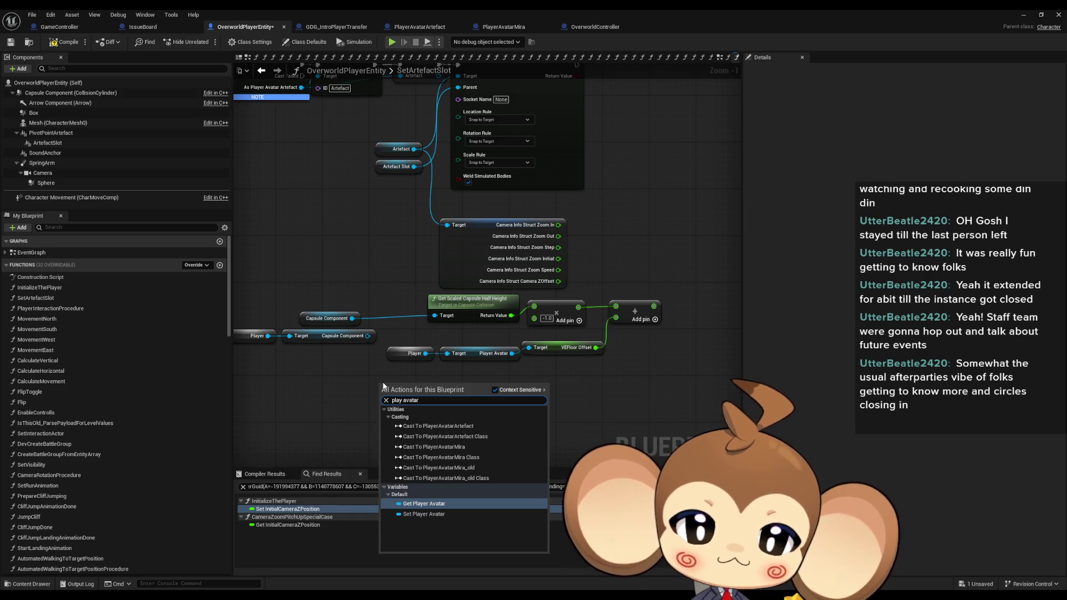
key(Return)
drag(383, 392, 482, 380)
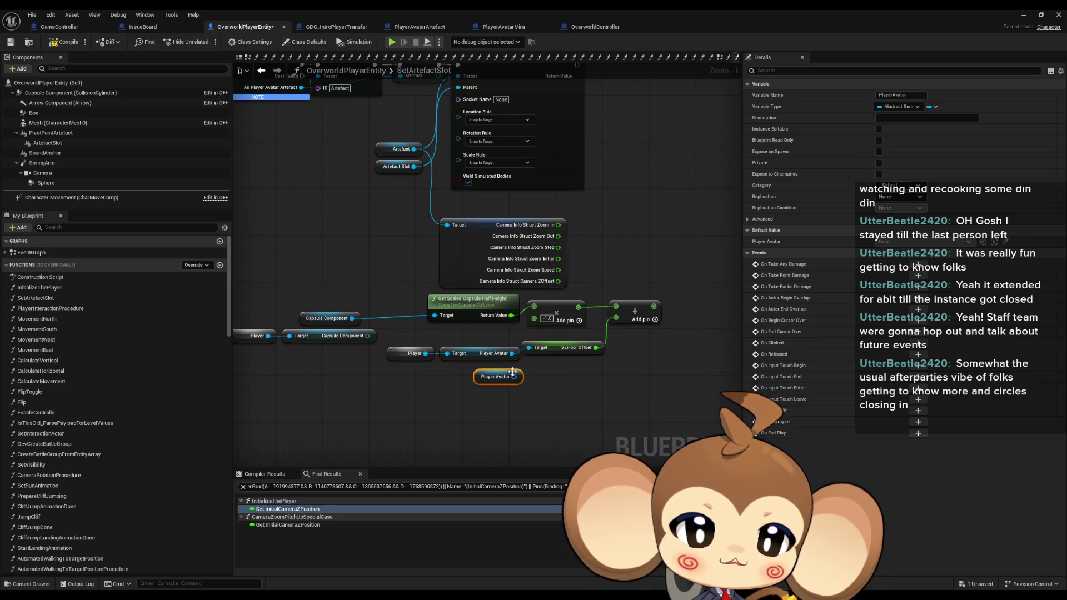
Duplicate the Artefact getter and delete the old Player-based getter nodes.
scroll(72, 498, down, 3)
scroll(71, 498, down, 6)
click(448, 424)
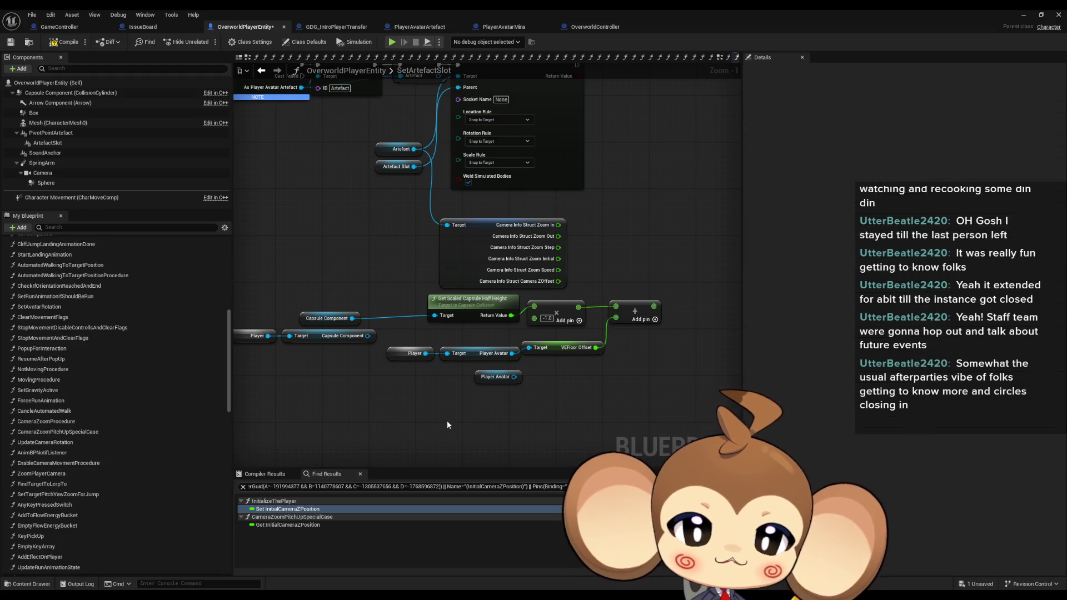
drag(371, 155, 386, 223)
key(ctrl+c)
key(ctrl+v)
drag(383, 333, 525, 389)
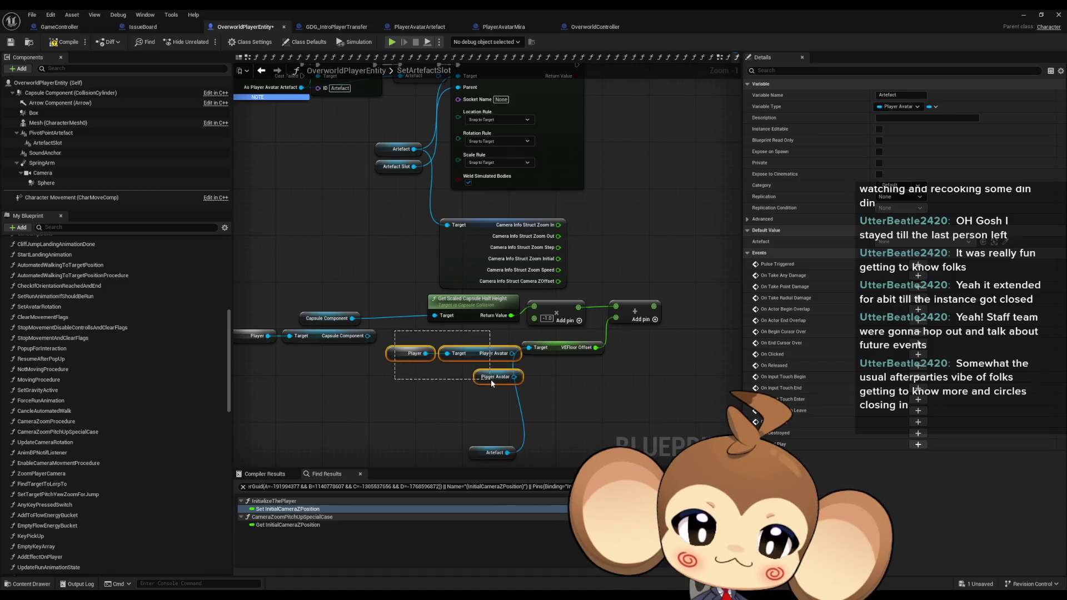
key(Delete)
Remove the Player-to-Capsule nodes, feed VEFloor Offset from Artefact, and delete the Camera Info break node.
drag(424, 315, 272, 354)
key(Delete)
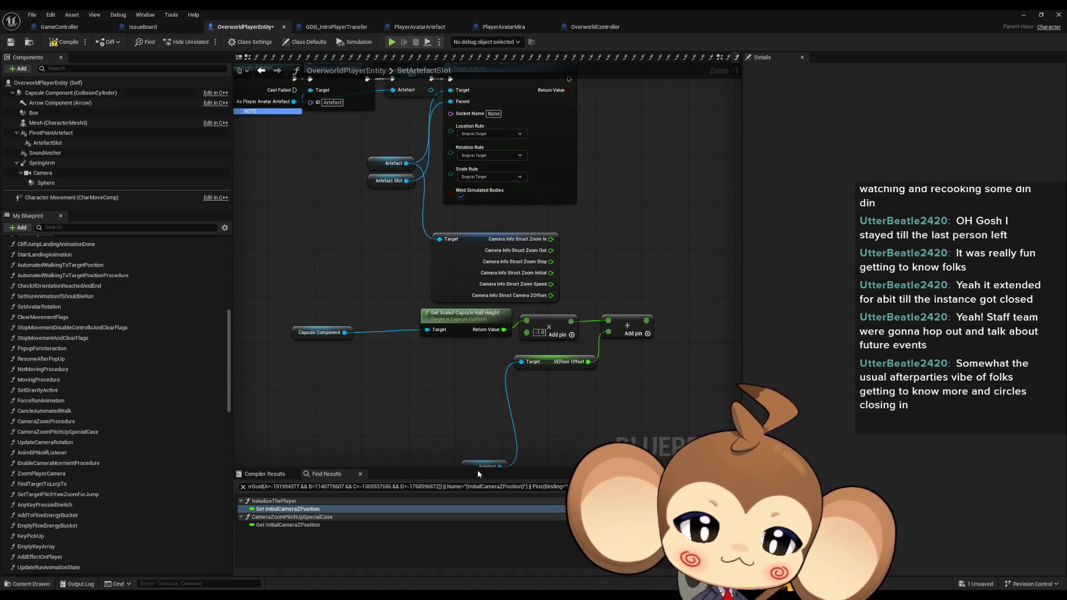
drag(481, 467, 467, 347)
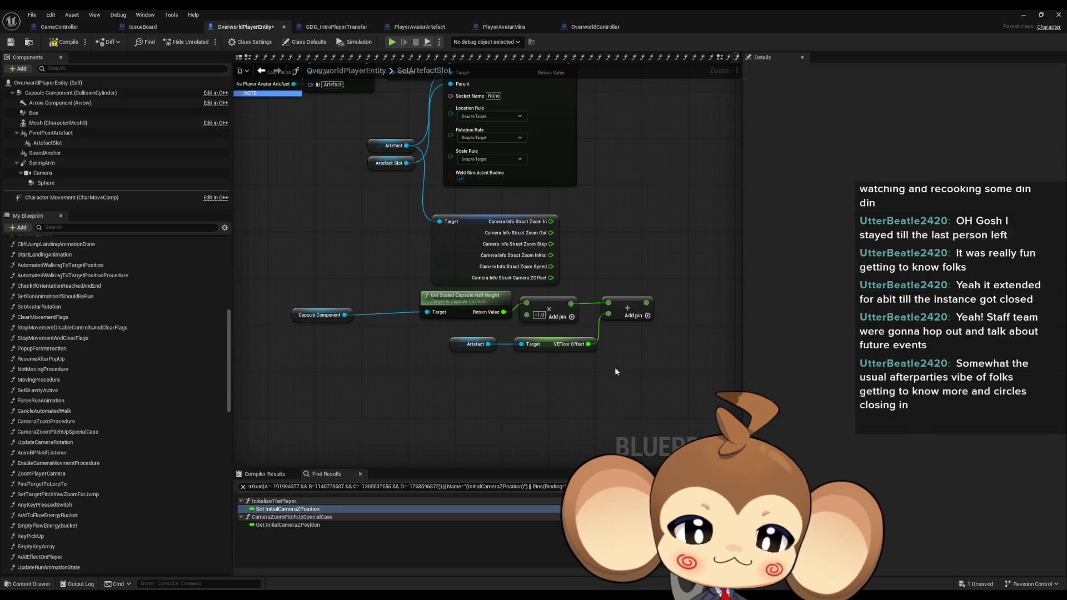
click(578, 289)
key(Delete)
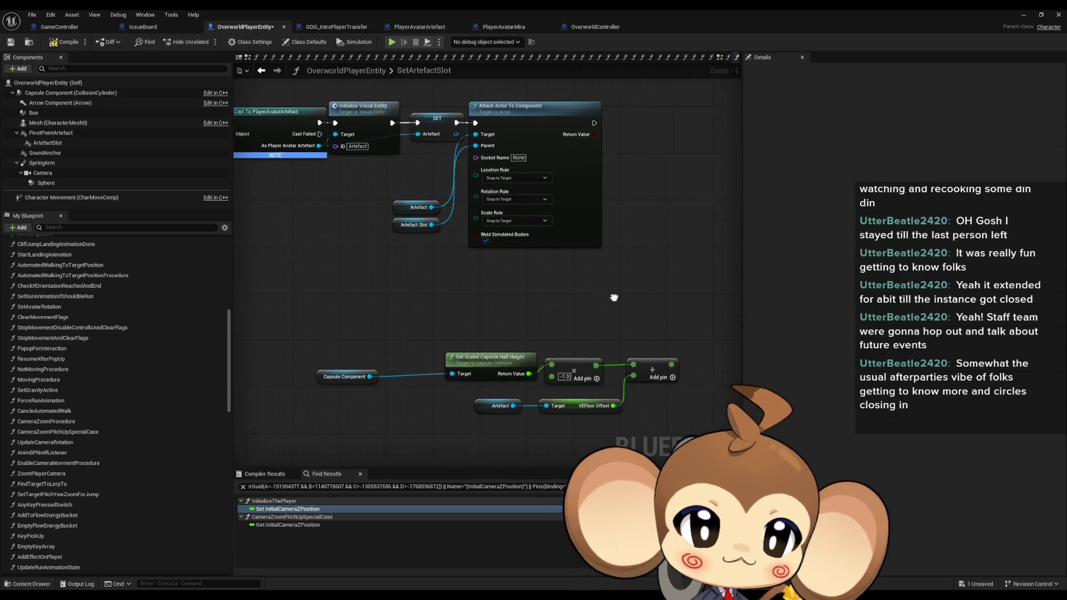
Paste another Artefact getter and search its actions for a set location node.
drag(618, 295, 552, 360)
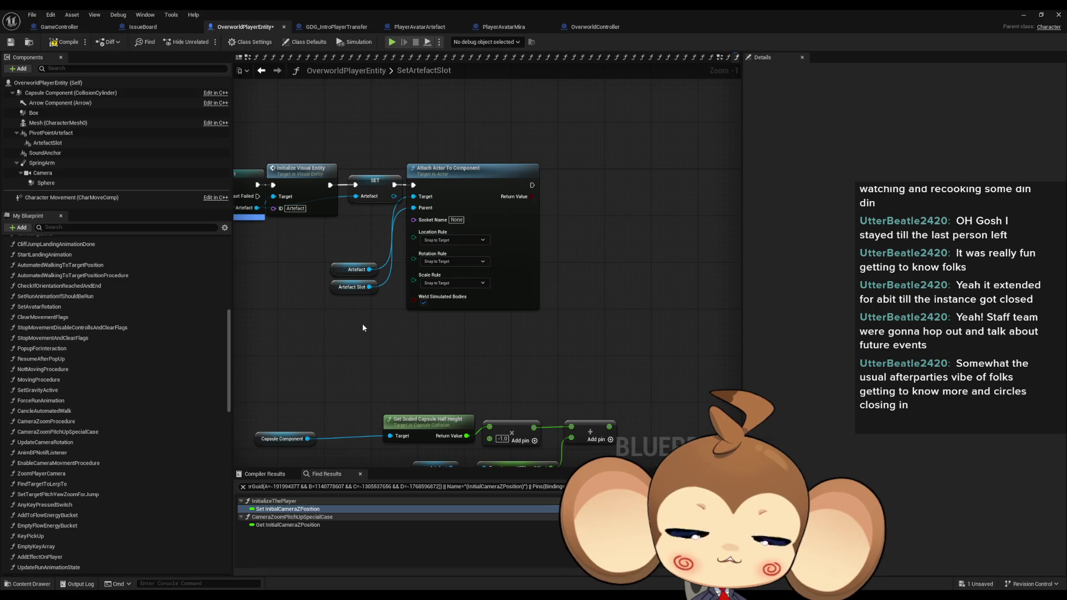
drag(392, 337, 398, 327)
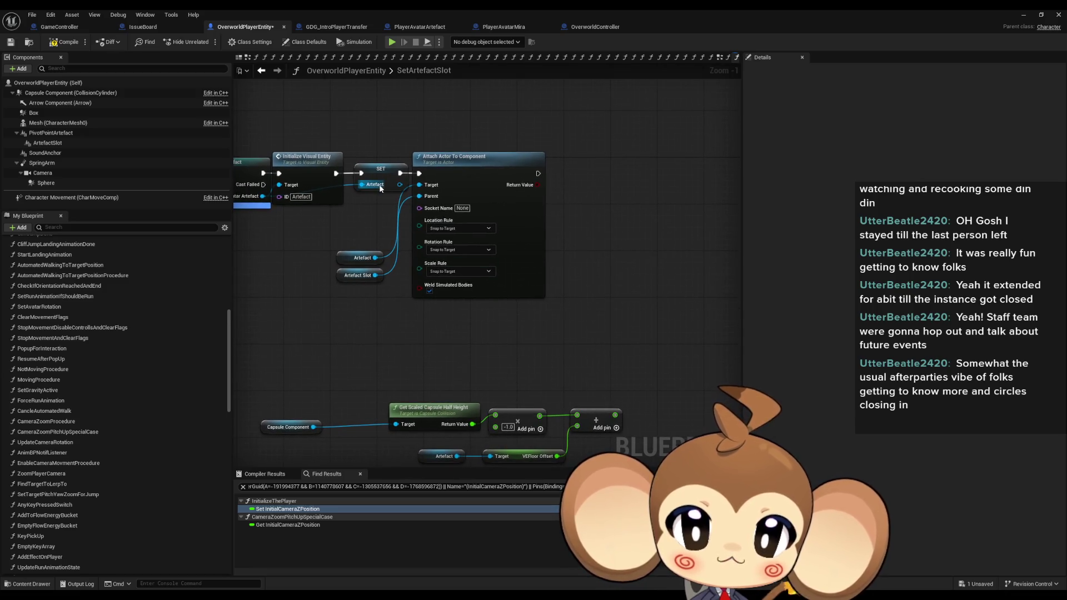
click(362, 257)
key(ctrl+c)
key(ctrl+v)
drag(510, 333, 565, 321)
text(set loca)
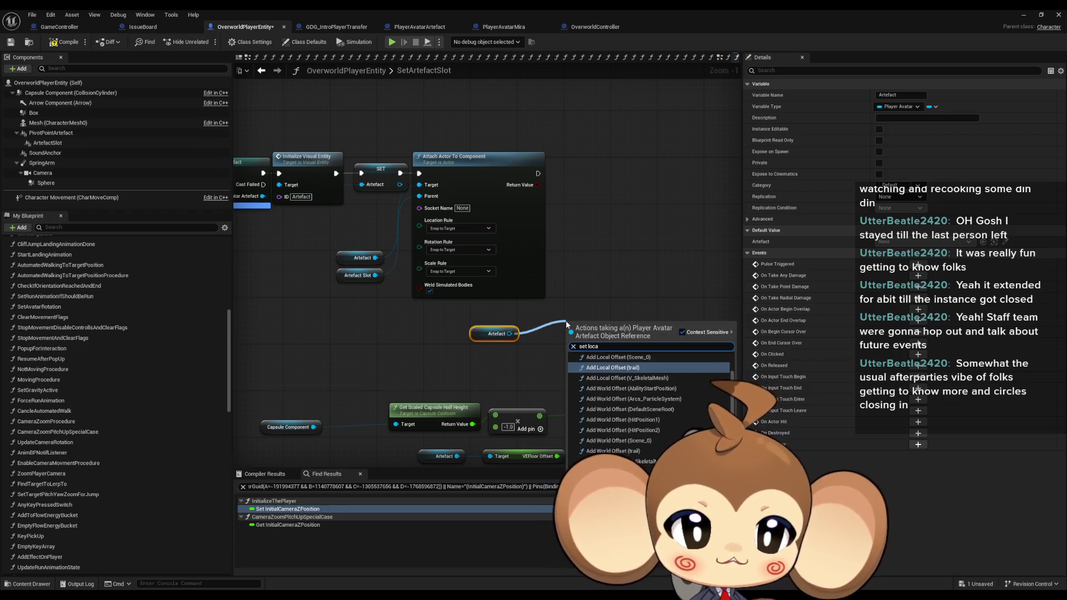
text( rela)
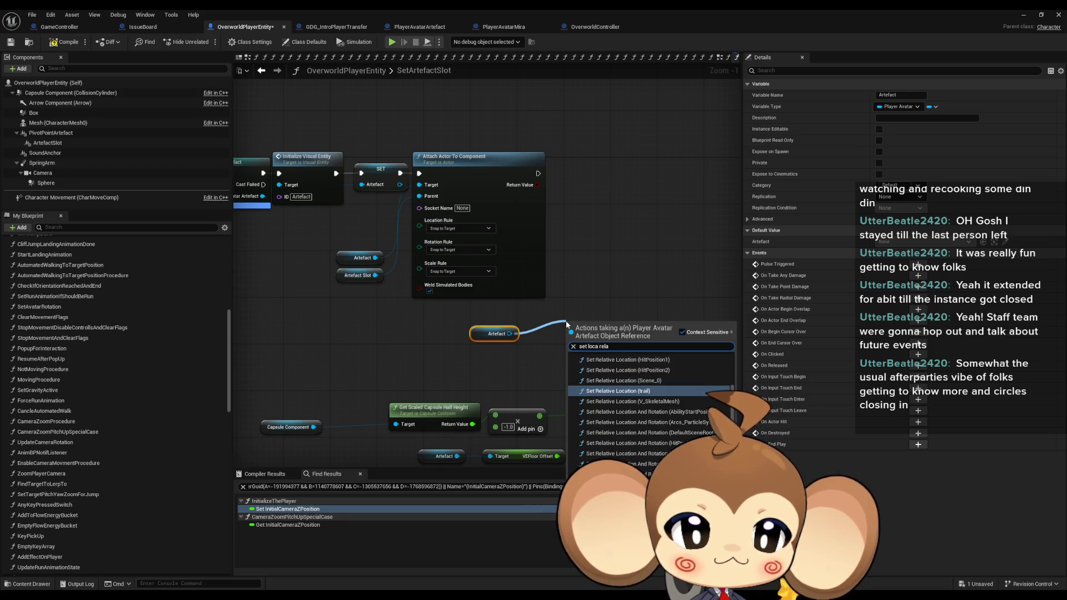
scroll(683, 386, up, 2)
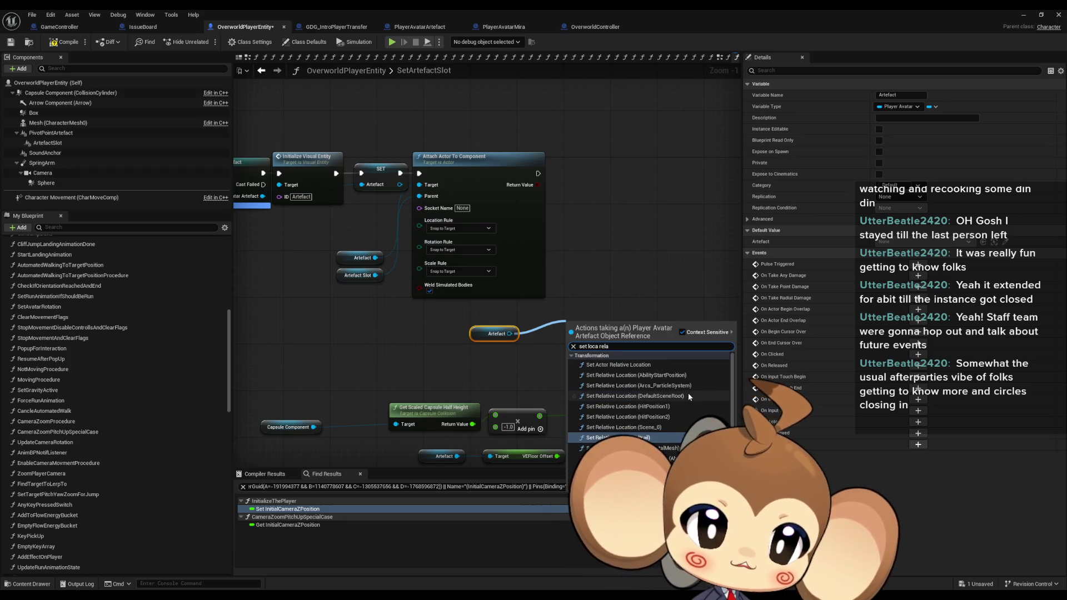
scroll(685, 393, down, 1)
scroll(684, 397, up, 1)
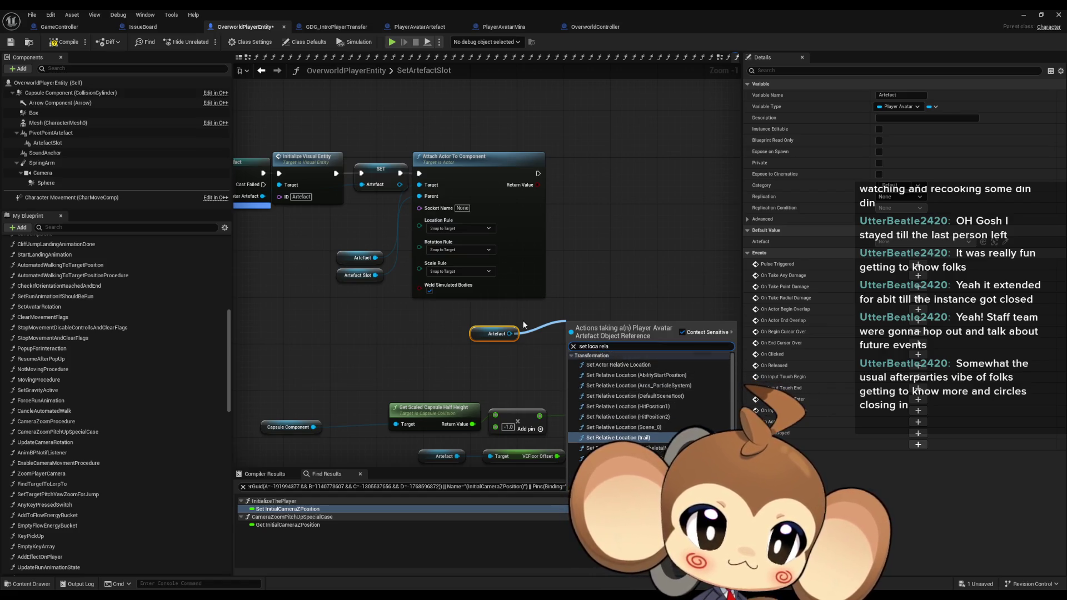
drag(509, 333, 589, 323)
text(set locat)
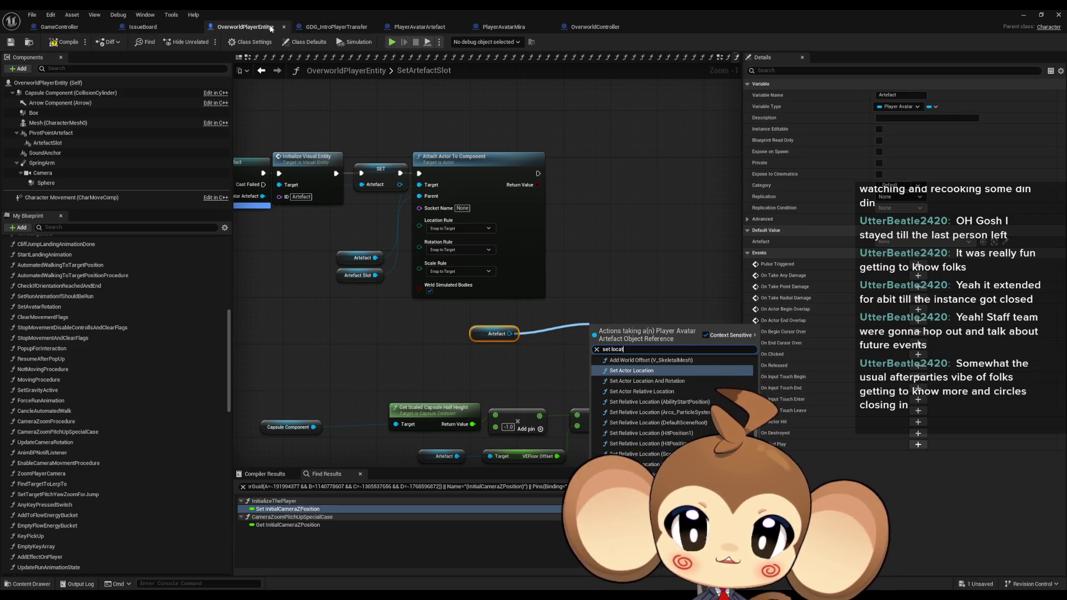
Check the Set Actor Location nodes in GDG_IntroPlayerTransfer, then return to SetArtefactSlot.
click(333, 27)
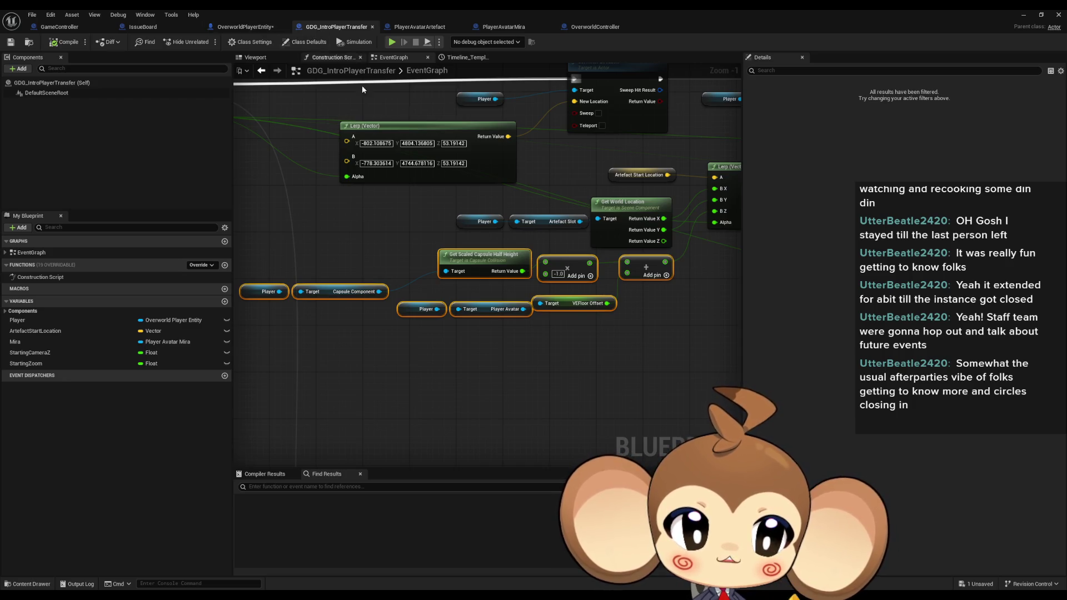
drag(664, 226, 562, 263)
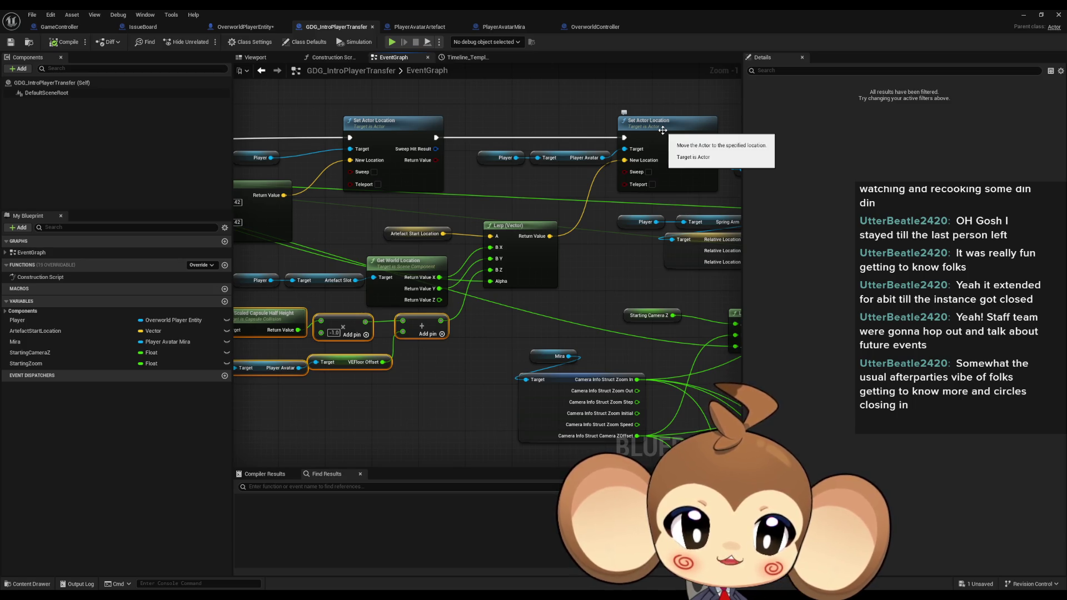
click(245, 26)
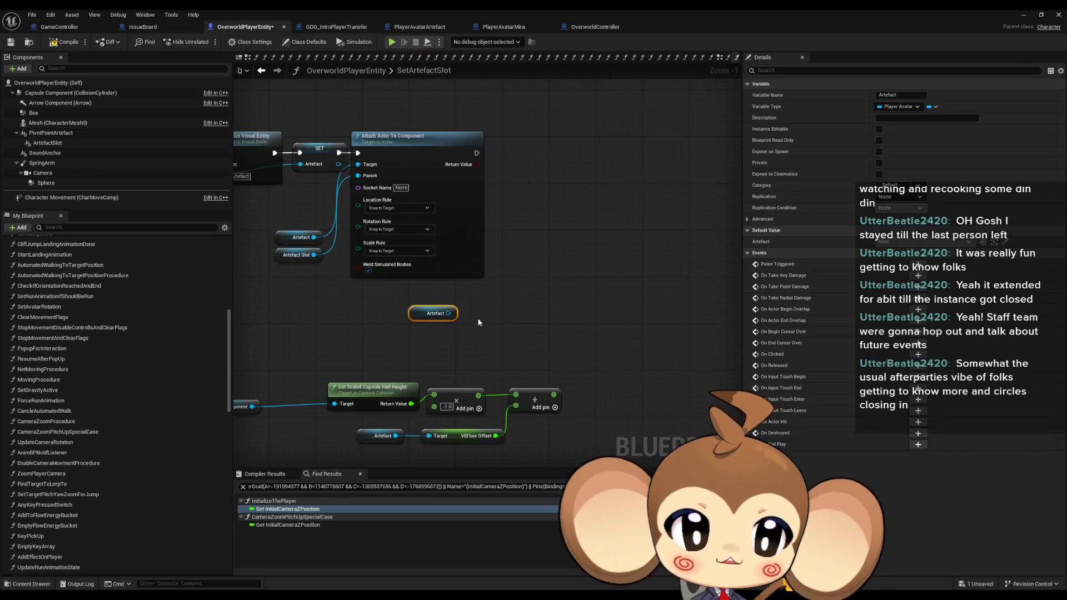
Add Set Actor Location and Get Actor Location nodes driven by Artefact getters.
drag(448, 313, 491, 306)
text(set act)
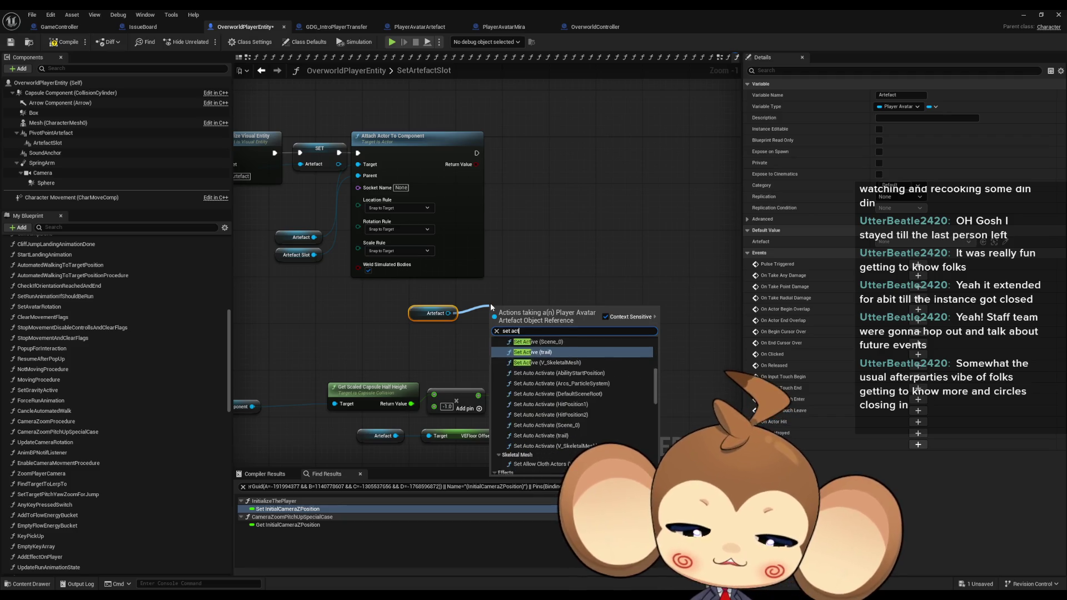
text(or loca)
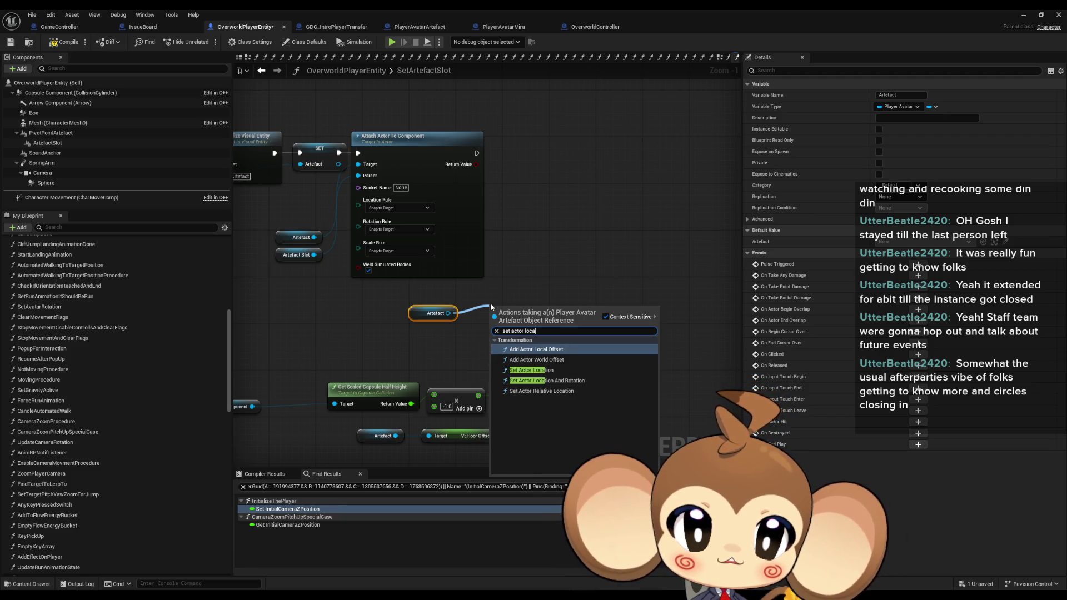
key(Down)
key(Down)
key(Return)
mouse_move(554, 315)
mouse_down()
mouse_move(584, 258)
mouse_move(578, 276)
mouse_up()
click(435, 313)
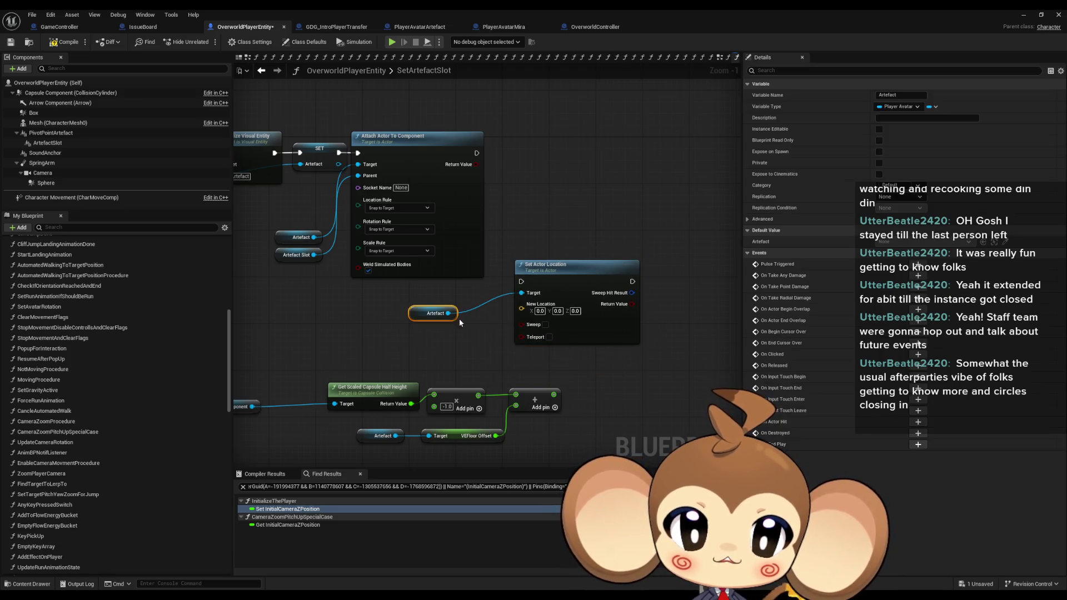
key(ctrl+c)
key(ctrl+v)
drag(349, 348, 407, 341)
text(get)
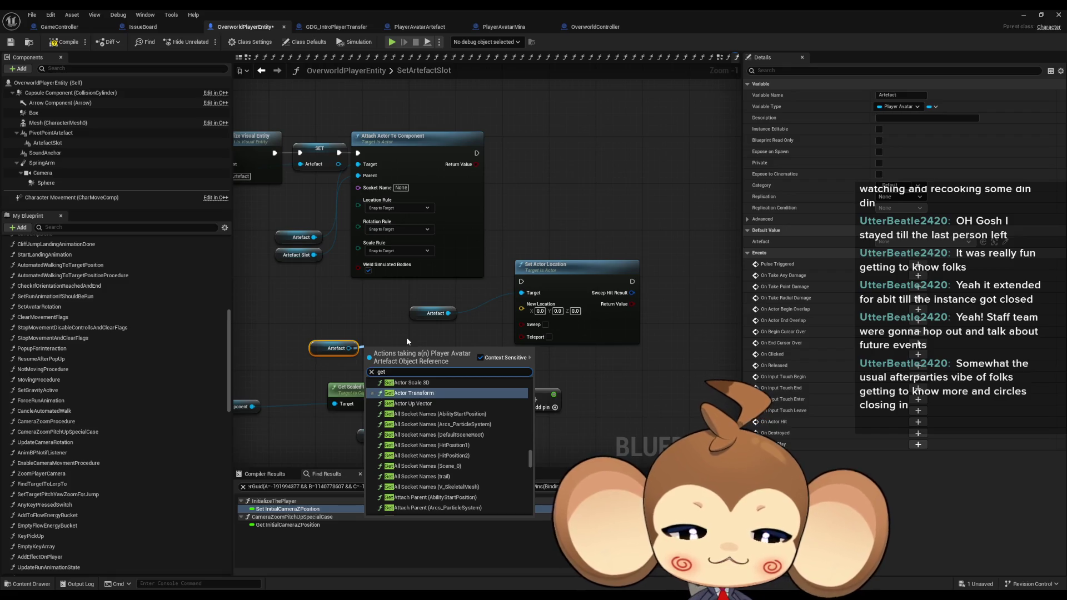
text( act lo)
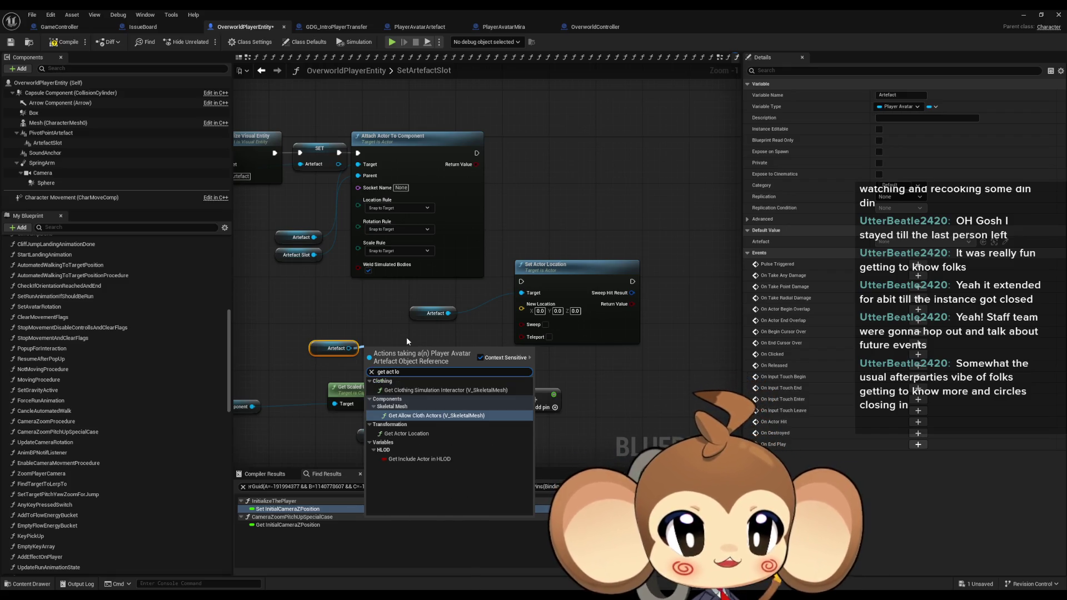
text(ca)
key(Return)
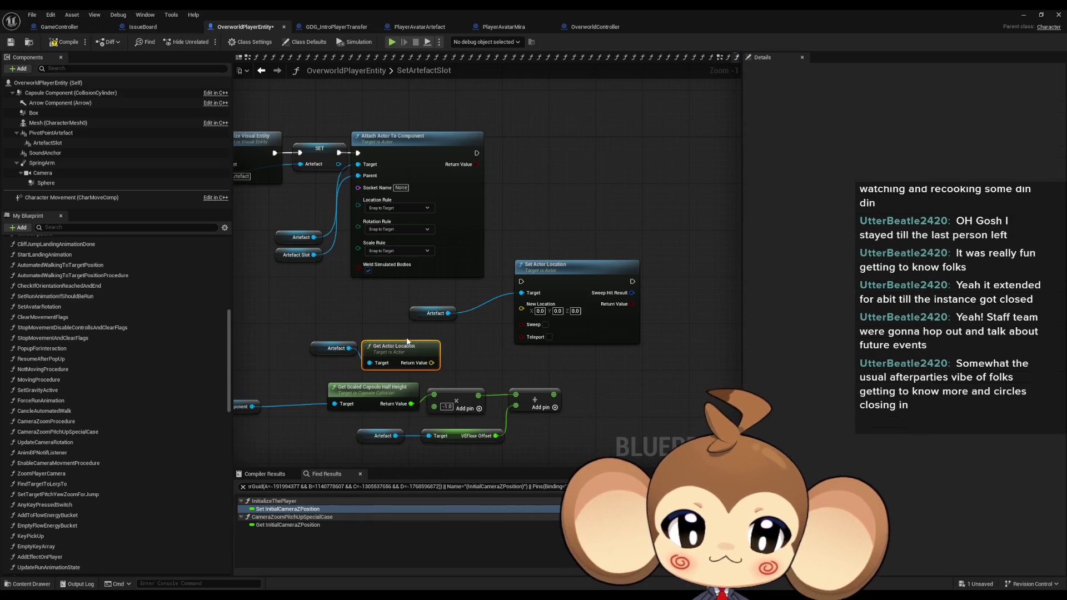
Split both location pins, wiring X and Y through and the floor offset sum into Z.
right_click(430, 363)
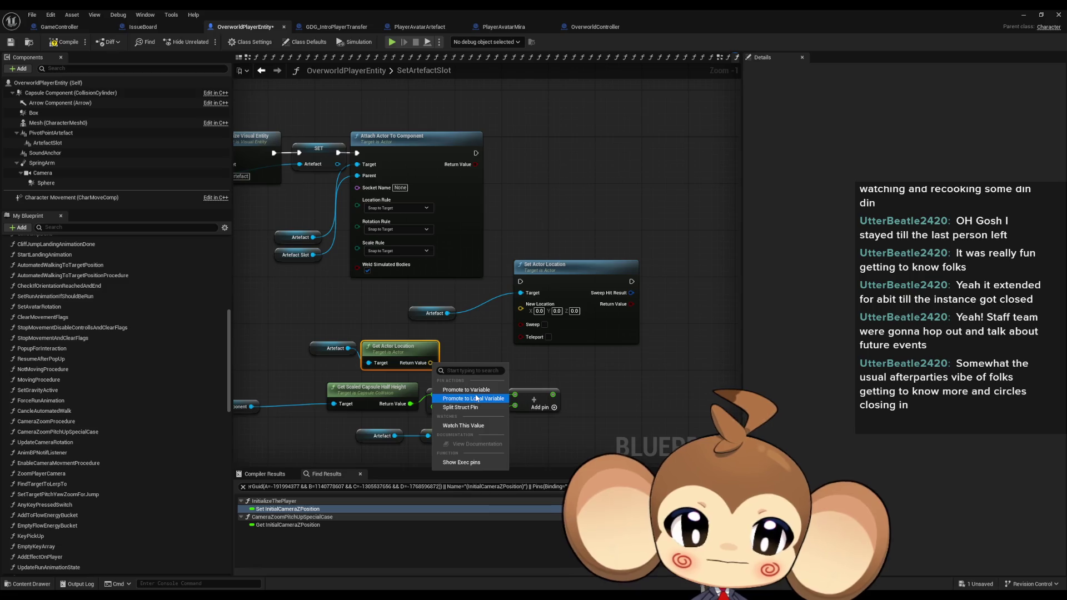
click(469, 408)
right_click(539, 307)
click(547, 339)
drag(436, 362, 521, 305)
drag(436, 374, 521, 316)
drag(552, 395, 520, 327)
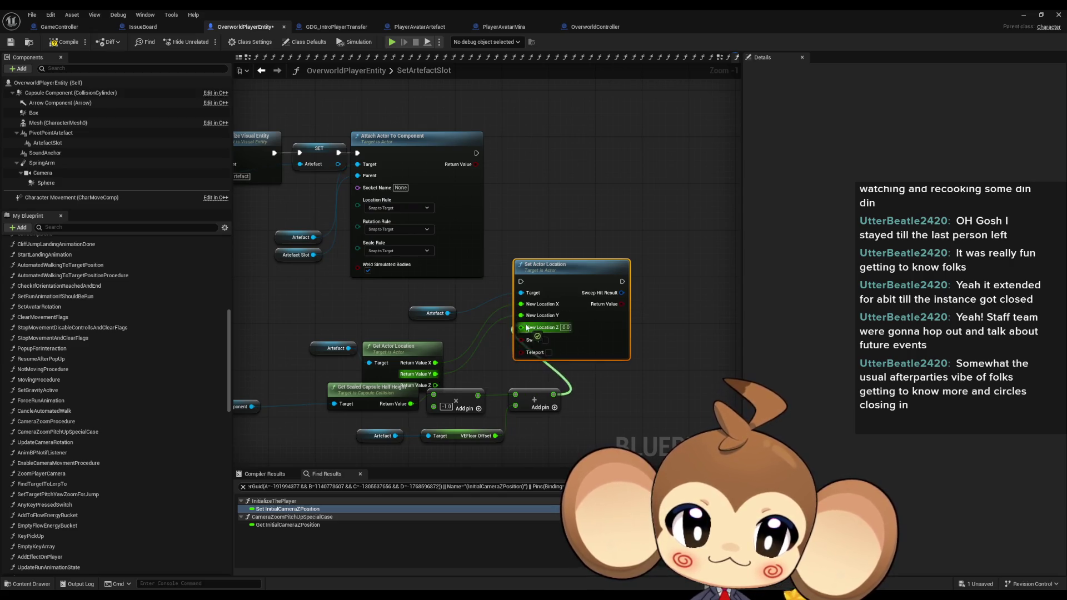
Run Set Actor Location after the attach node, tidy the node layout, and compile and save.
mouse_move(476, 152)
mouse_down()
mouse_move(520, 282)
mouse_move(606, 145)
mouse_up()
drag(435, 312, 466, 277)
drag(522, 175, 517, 182)
drag(391, 346, 392, 323)
mouse_move(325, 323)
mouse_down()
mouse_move(368, 356)
mouse_move(452, 290)
mouse_move(479, 298)
mouse_up()
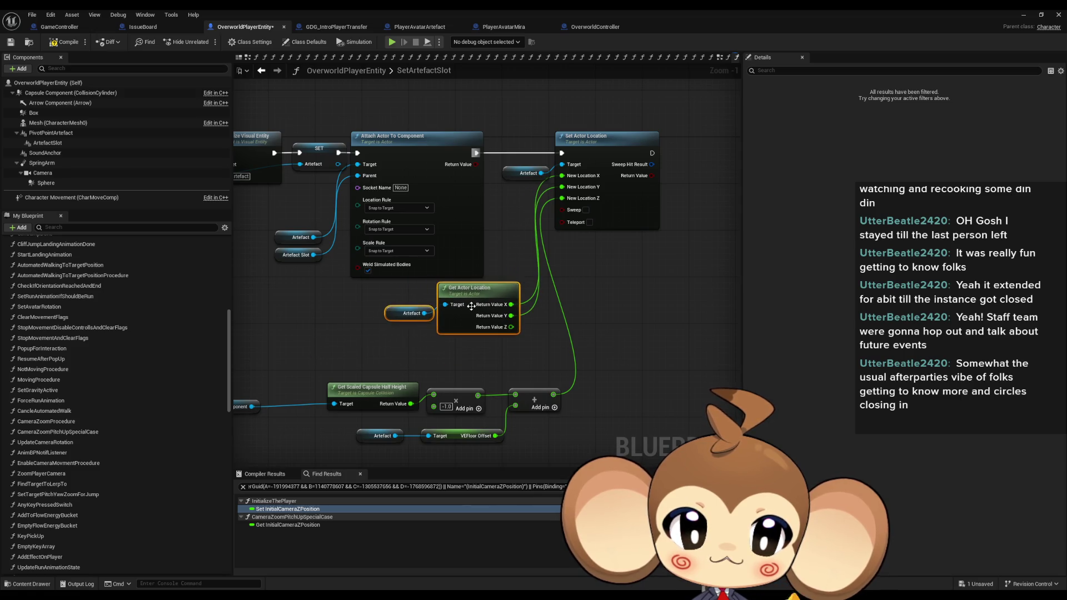
mouse_move(286, 382)
mouse_down()
mouse_move(344, 376)
mouse_move(617, 423)
mouse_up()
drag(594, 365, 548, 319)
click(639, 337)
mouse_move(639, 336)
mouse_down()
mouse_move(522, 362)
mouse_move(543, 348)
mouse_up()
key(ctrl+s)
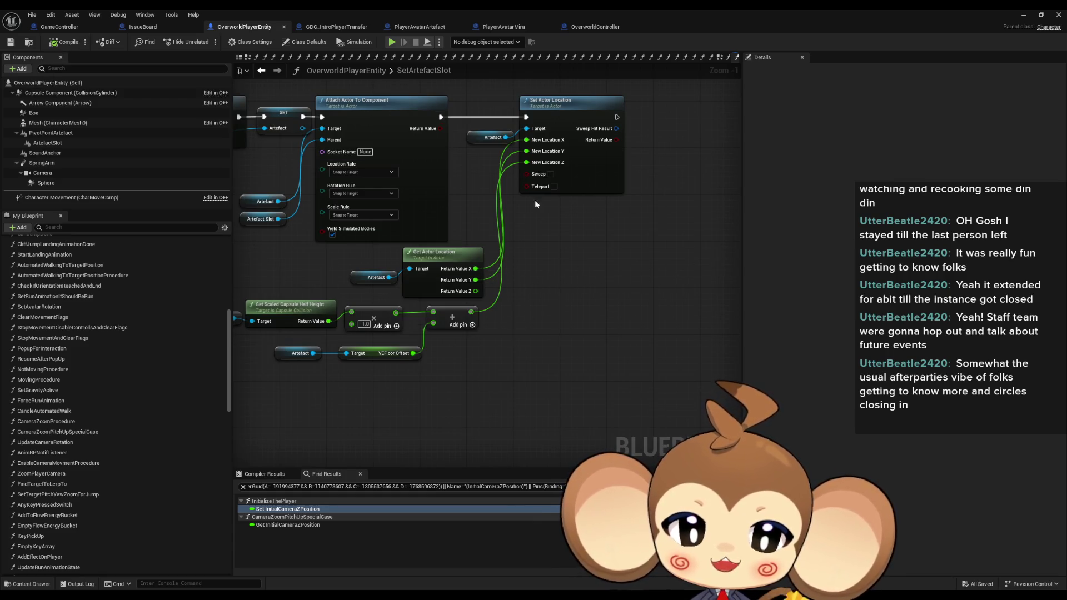
click(1015, 12)
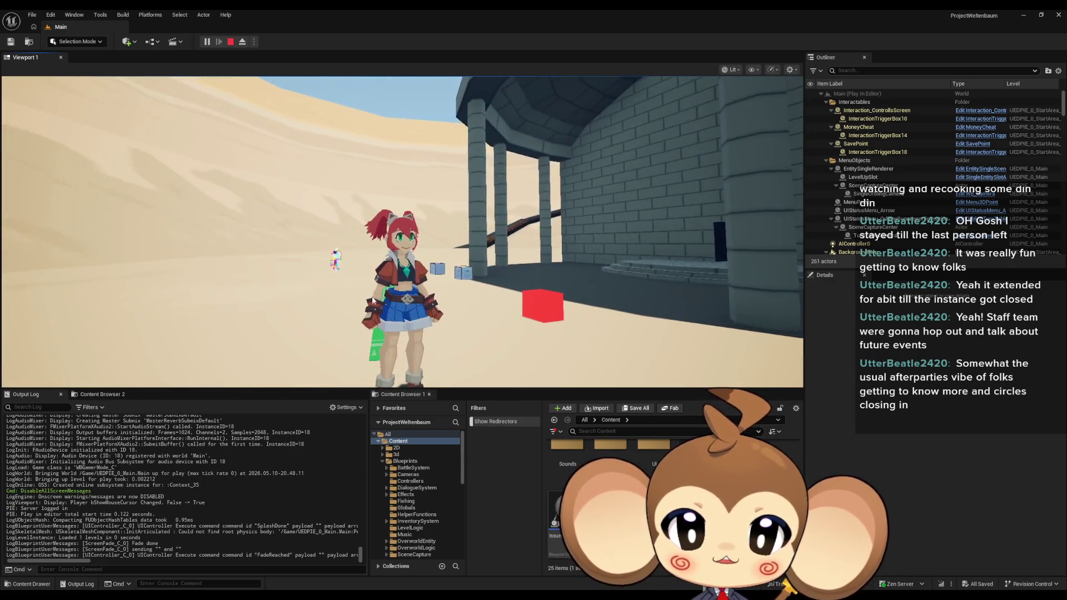
Play-test the level to check the artefact's position, then stop the session.
click(349, 274)
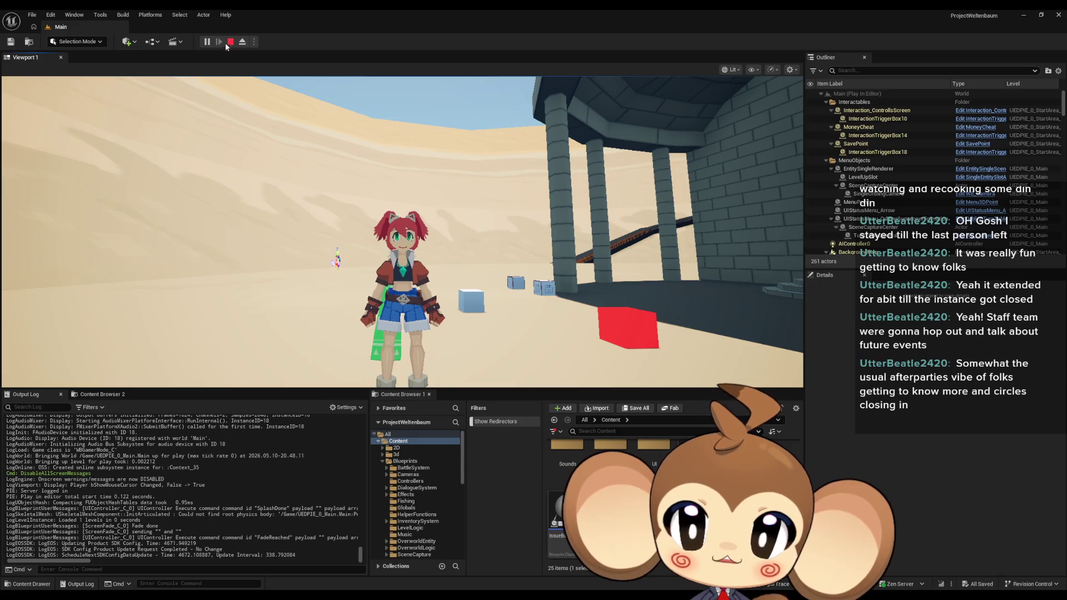
key(Escape)
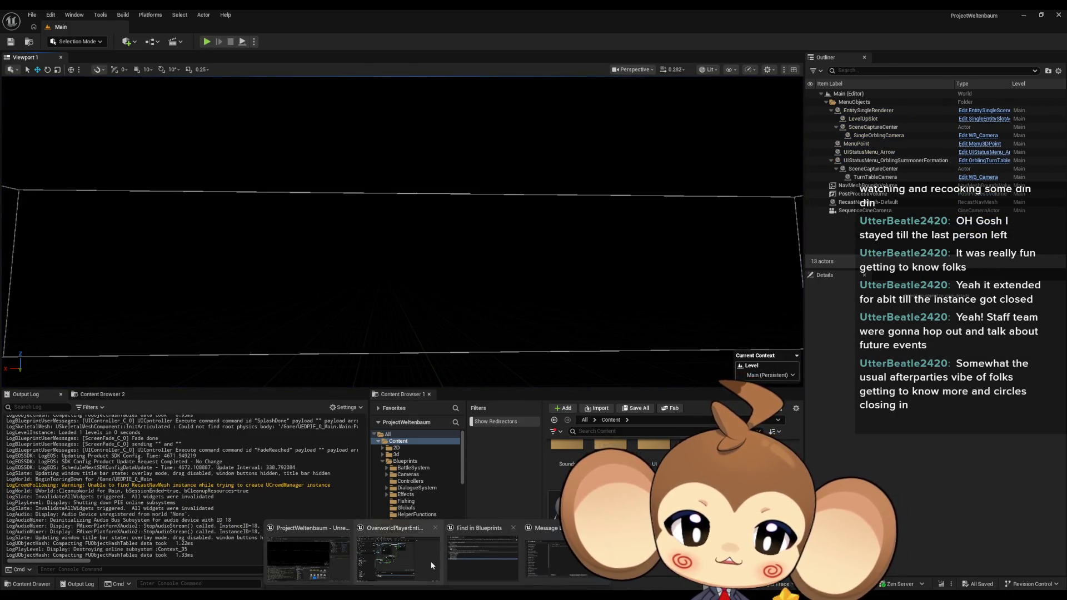
click(435, 562)
Check the VEFloor Offset variable, then browse the intro graph's Delay, Find First Actor and Cast nodes.
drag(419, 383, 506, 396)
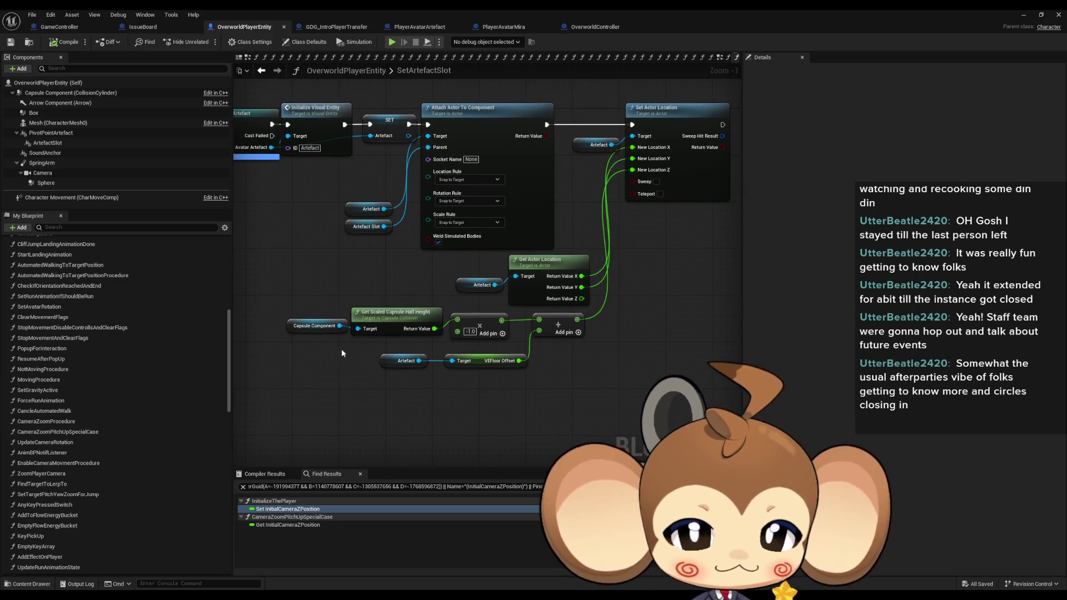
click(483, 361)
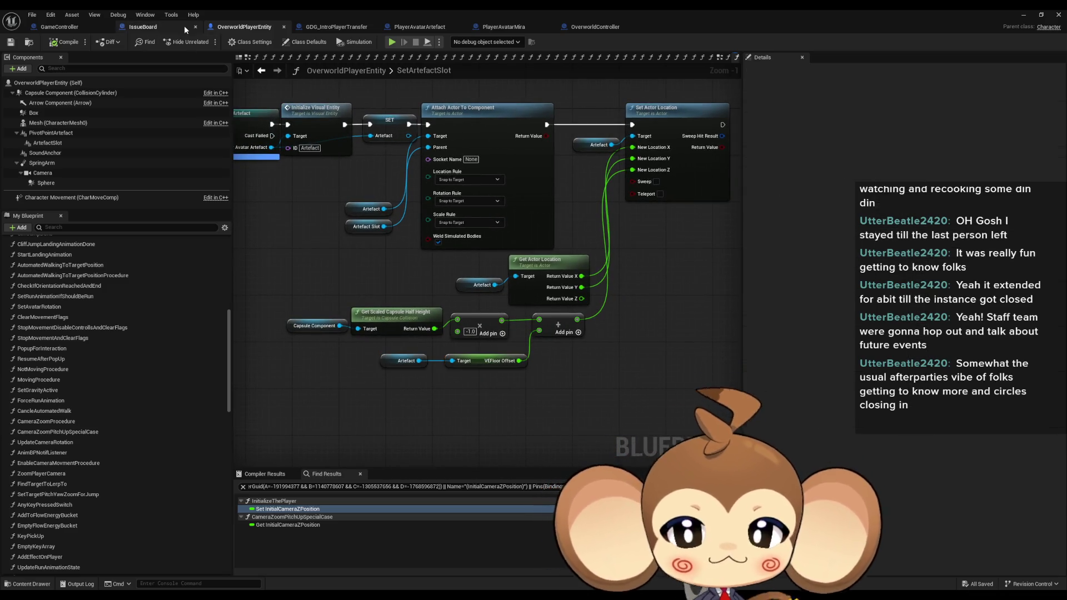
click(333, 26)
drag(463, 332, 668, 312)
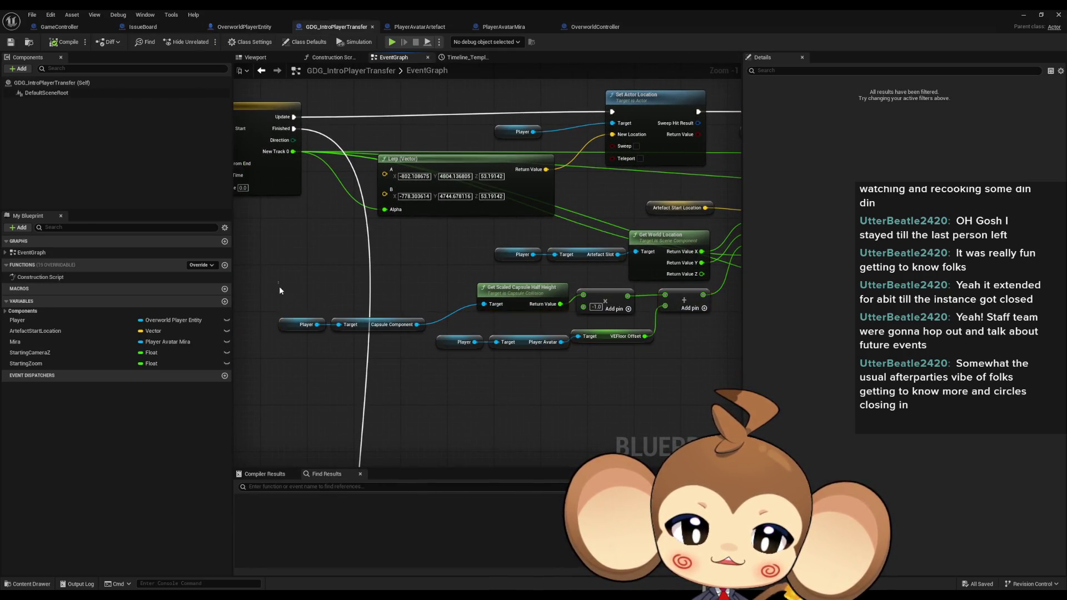
click(530, 341)
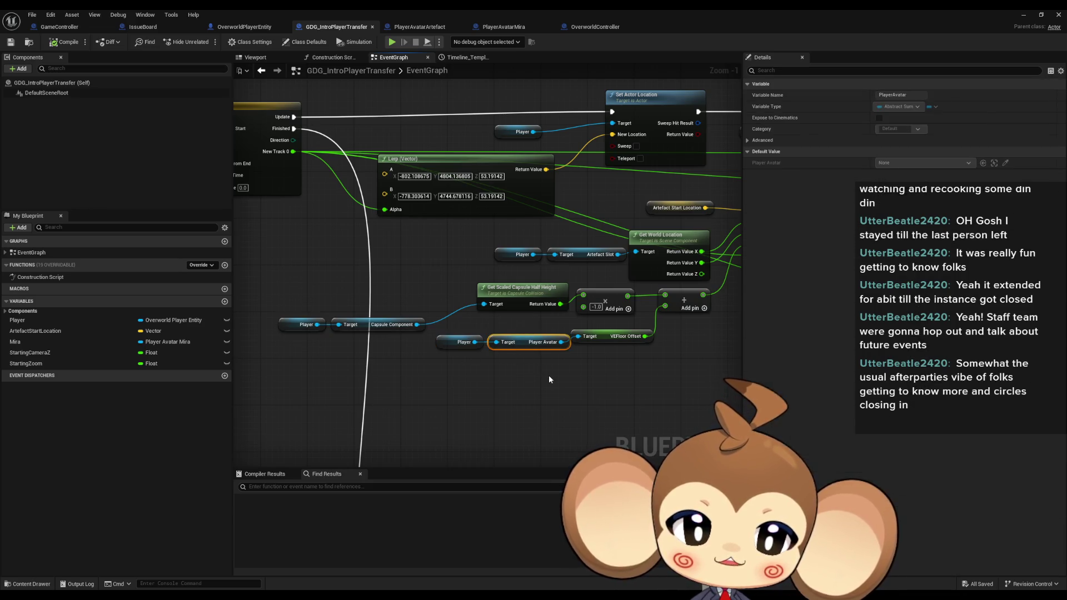
drag(550, 356, 546, 294)
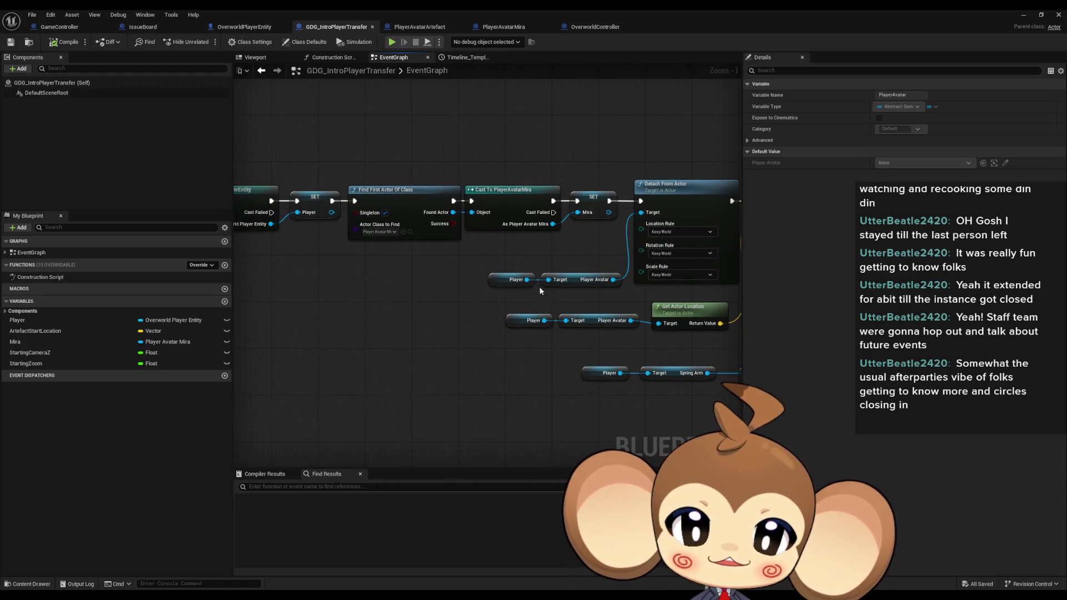
mouse_move(383, 237)
mouse_down()
mouse_move(441, 239)
mouse_move(655, 303)
mouse_move(726, 303)
mouse_move(505, 299)
mouse_up()
scroll(607, 294, up, 2)
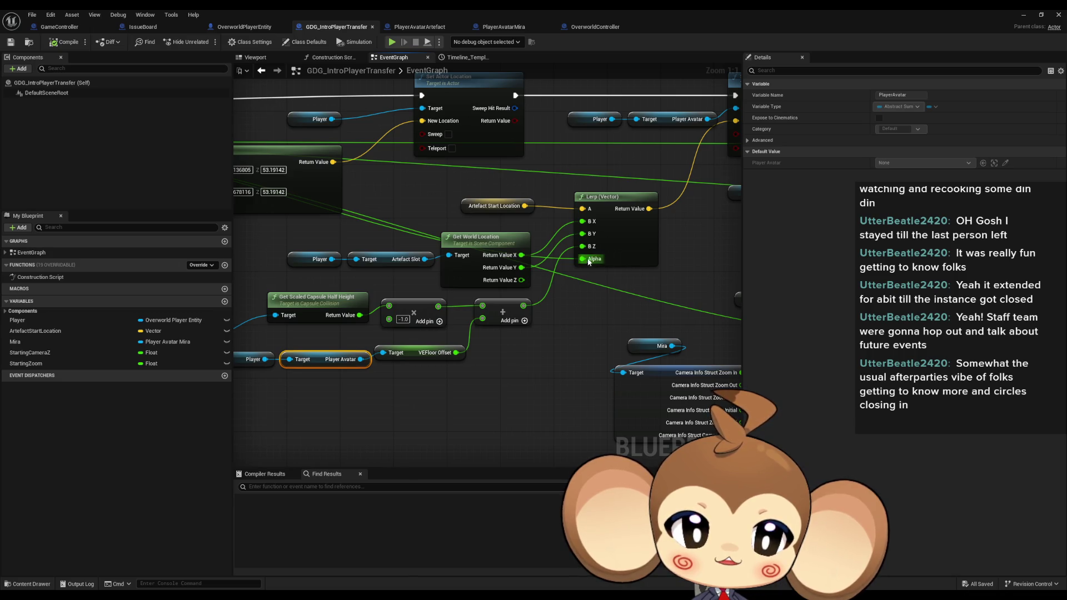
scroll(583, 260, down, 2)
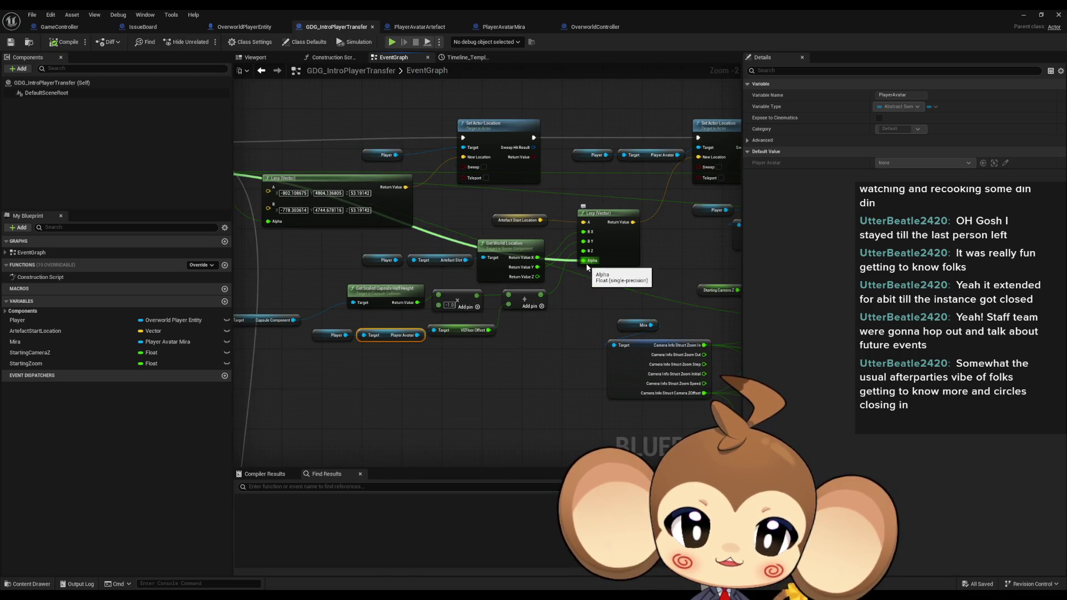
drag(588, 268, 643, 301)
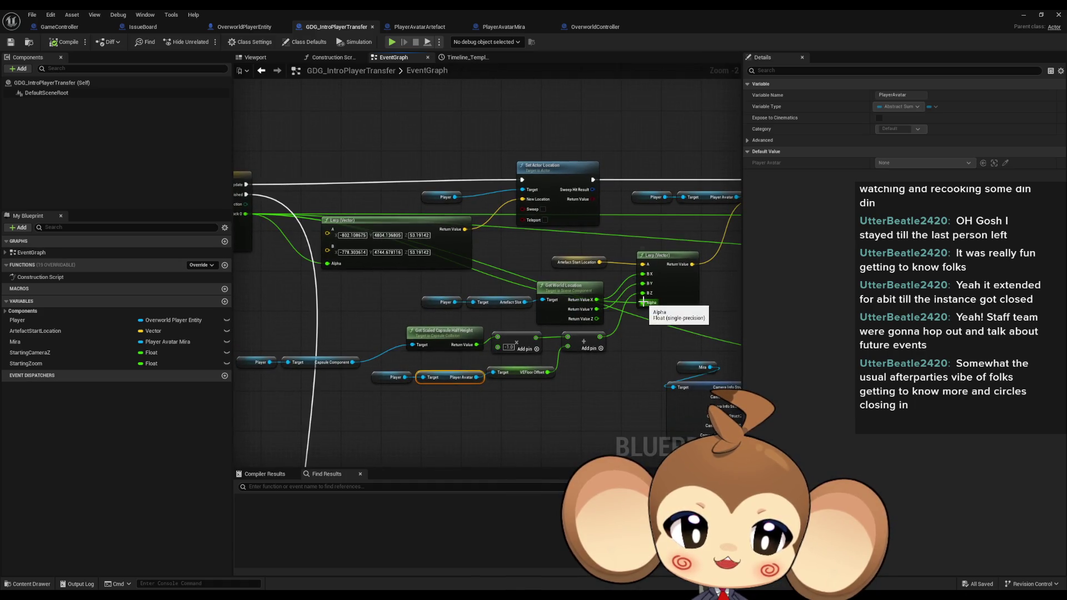
Inspect the floor offset, Spring Arm, Set Actor Location and Artefact Start Location nodes.
mouse_move(609, 396)
mouse_down()
mouse_move(522, 356)
mouse_move(257, 325)
mouse_up()
drag(623, 326, 436, 332)
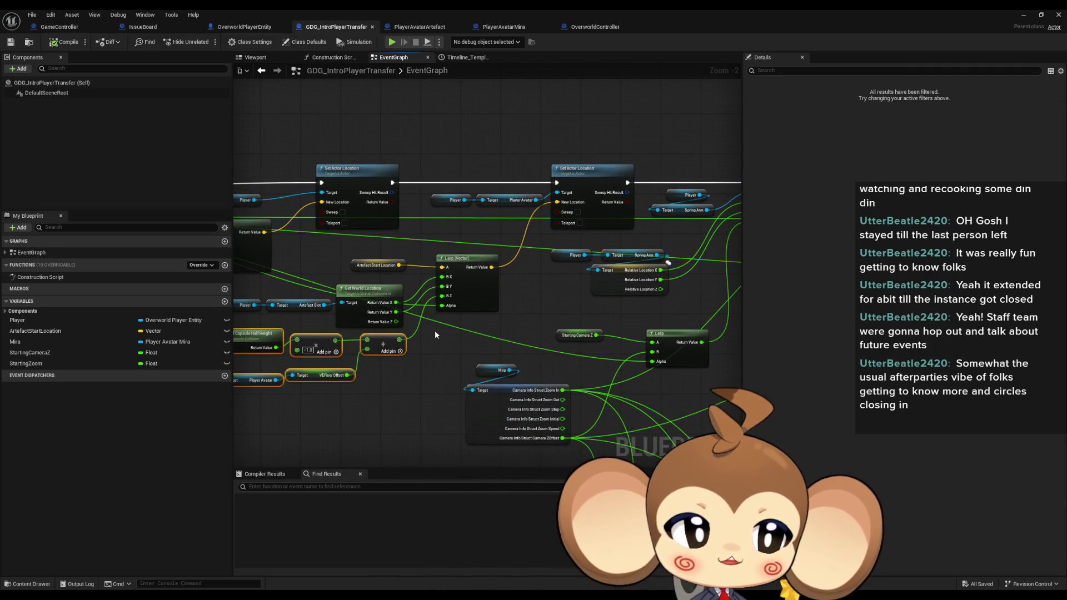
drag(532, 304, 426, 292)
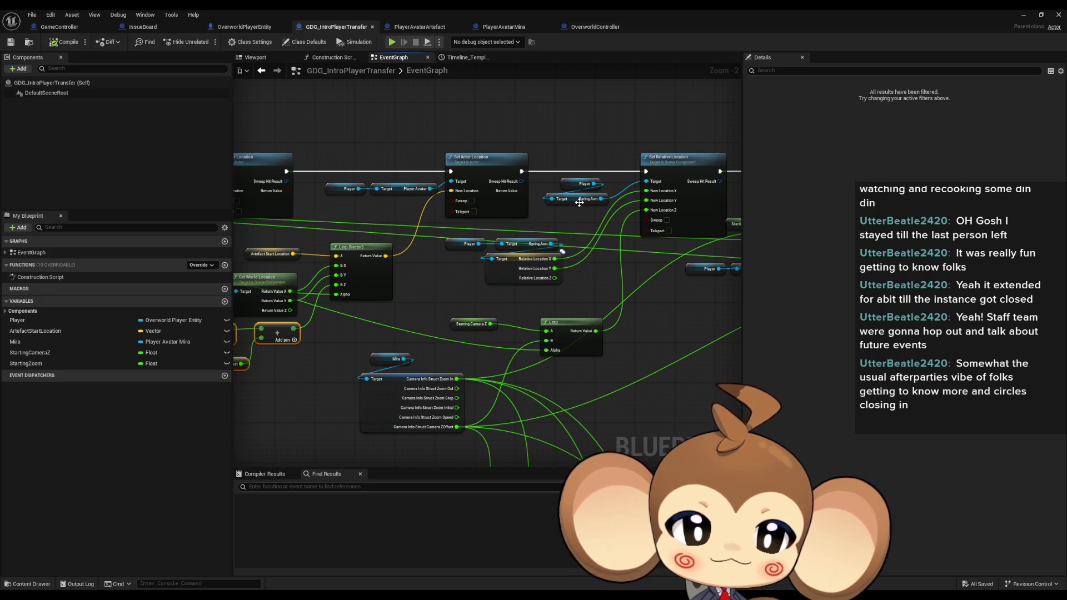
drag(601, 216, 602, 178)
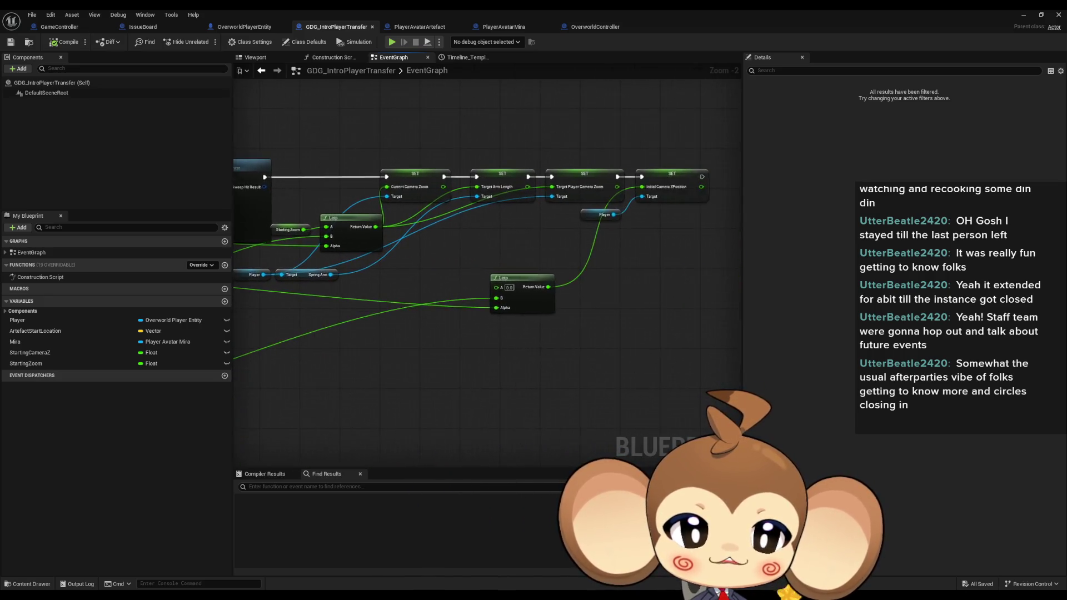
mouse_move(533, 233)
mouse_down()
mouse_move(433, 217)
mouse_move(361, 220)
mouse_move(430, 191)
mouse_up()
click(430, 190)
drag(240, 263, 329, 252)
click(367, 273)
scroll(371, 281, up, 2)
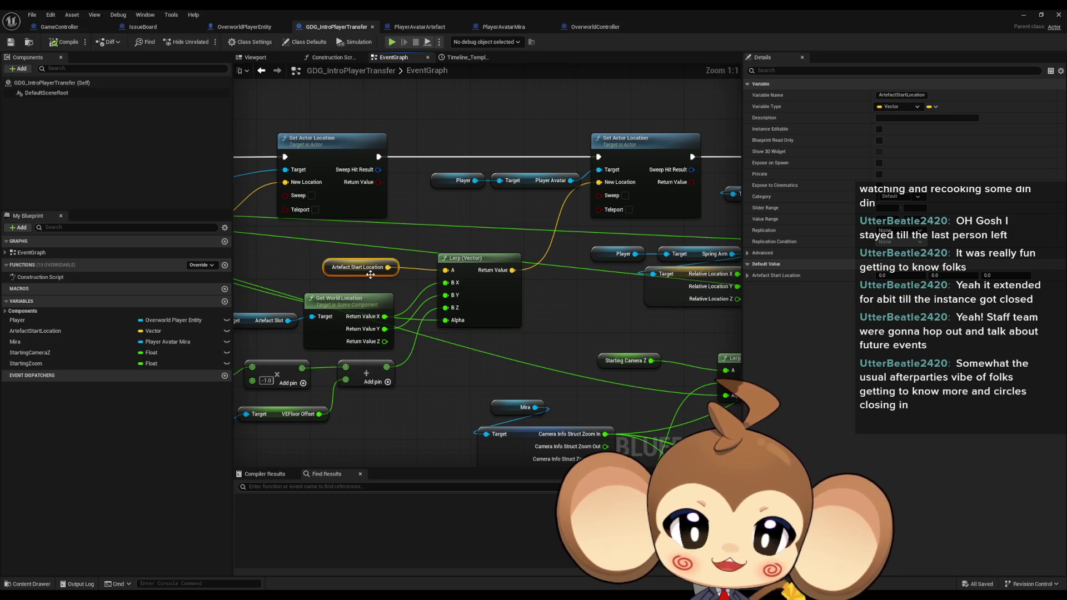
drag(404, 294, 461, 279)
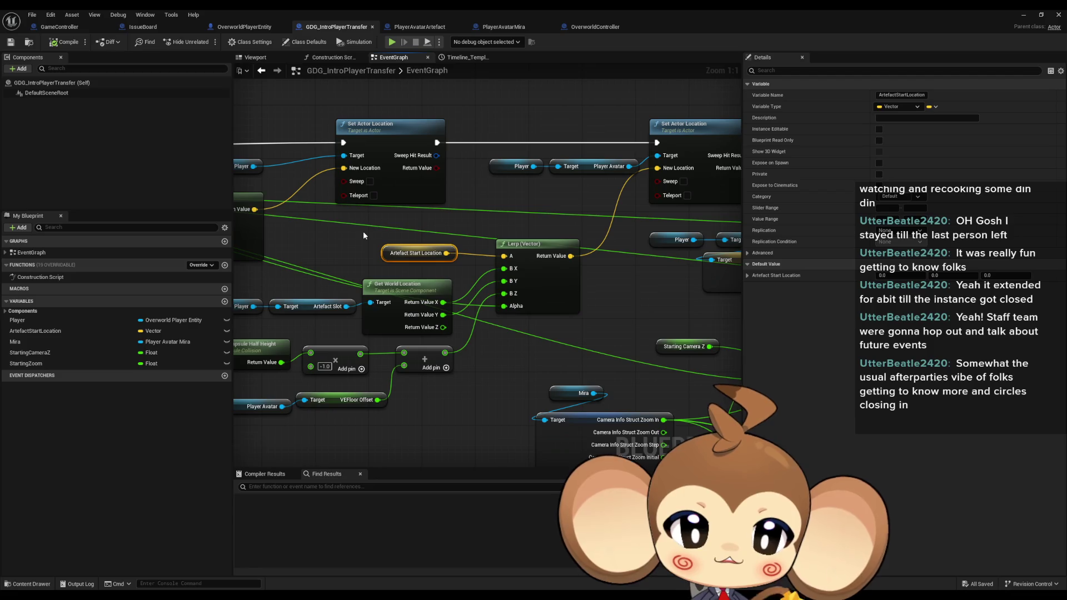
drag(366, 230, 413, 253)
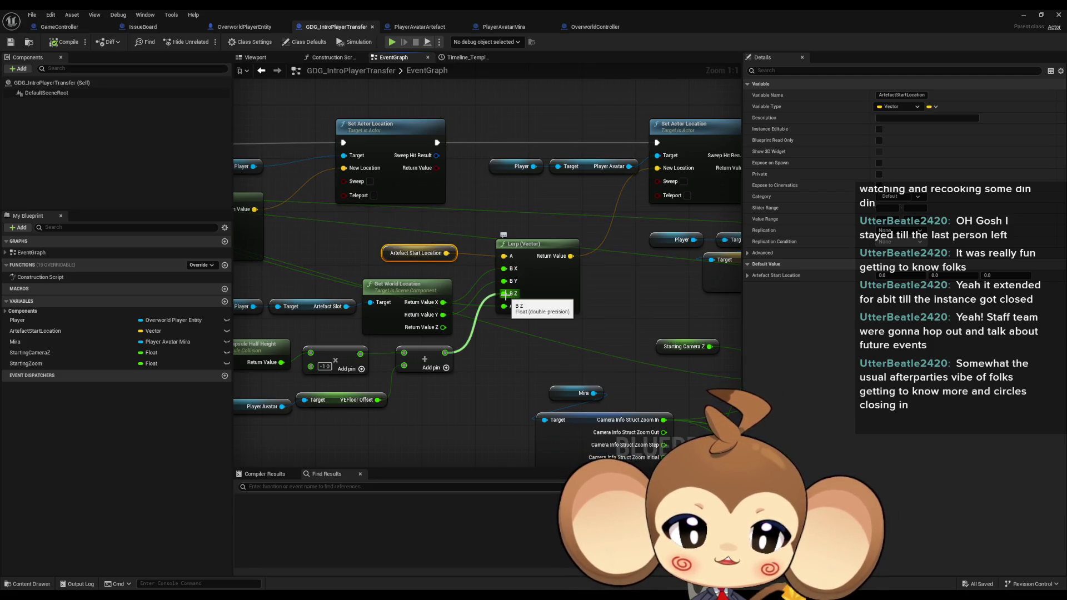
Reselect the floor offset calculation nodes and frame them beside Set Actor Location.
drag(502, 281, 567, 258)
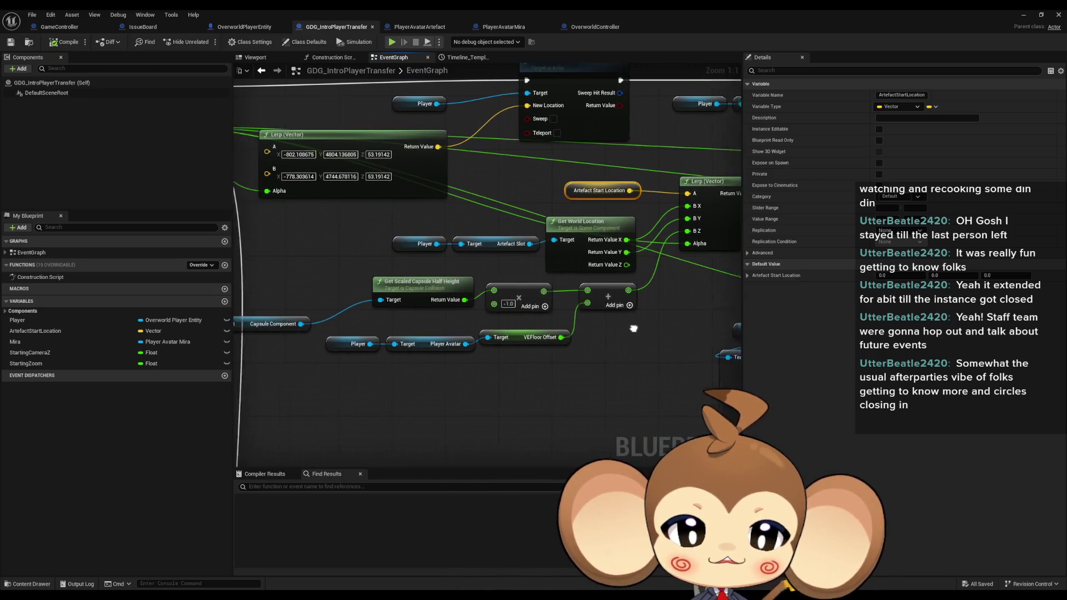
drag(731, 377, 305, 297)
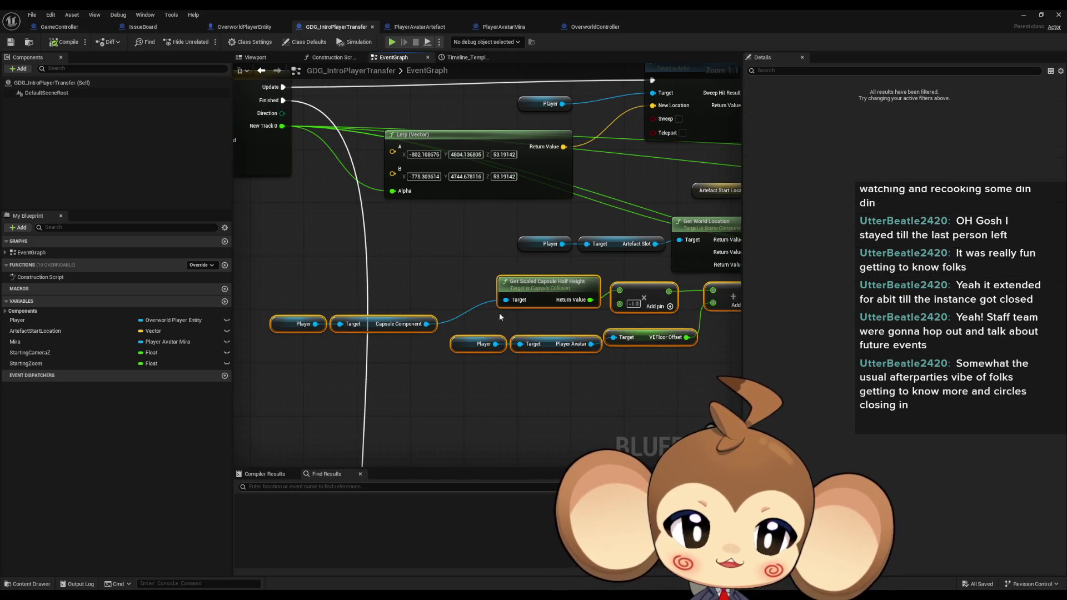
drag(498, 312, 395, 298)
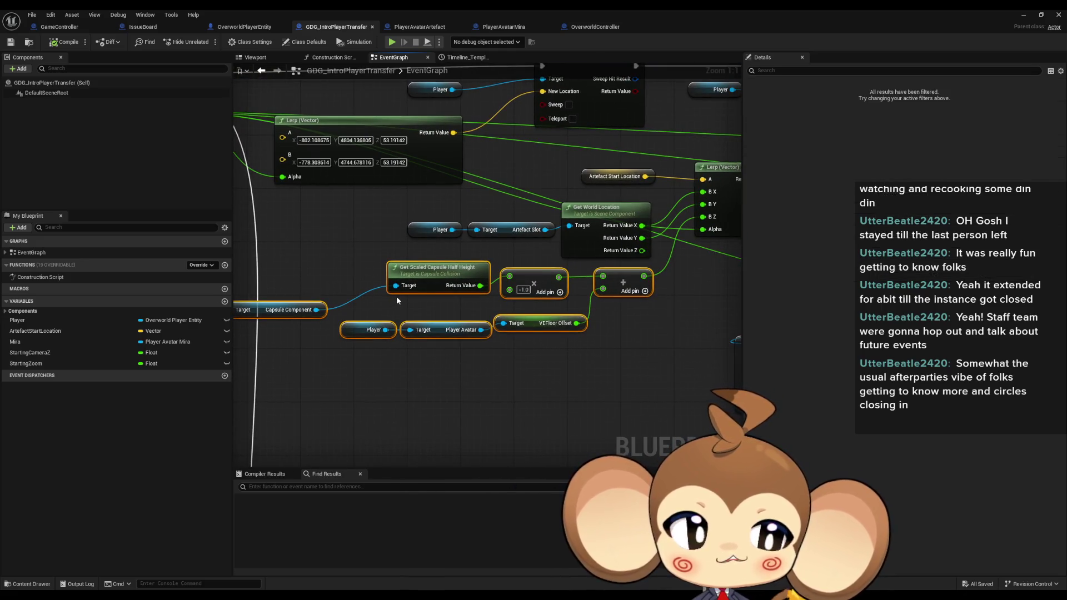
click(528, 362)
scroll(493, 369, down, 5)
scroll(489, 294, up, 5)
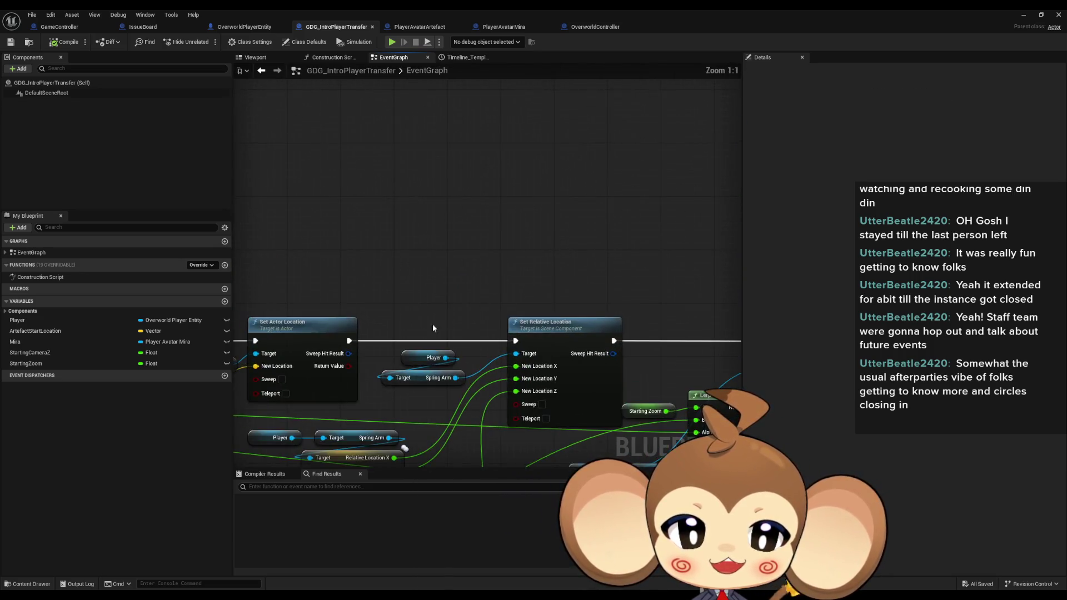
Print the Add node's result after Set Actor Location and compile GDG_IntroPlayerTransfer.
mouse_move(574, 279)
mouse_down()
mouse_move(581, 285)
mouse_move(594, 176)
mouse_up()
text(pr)
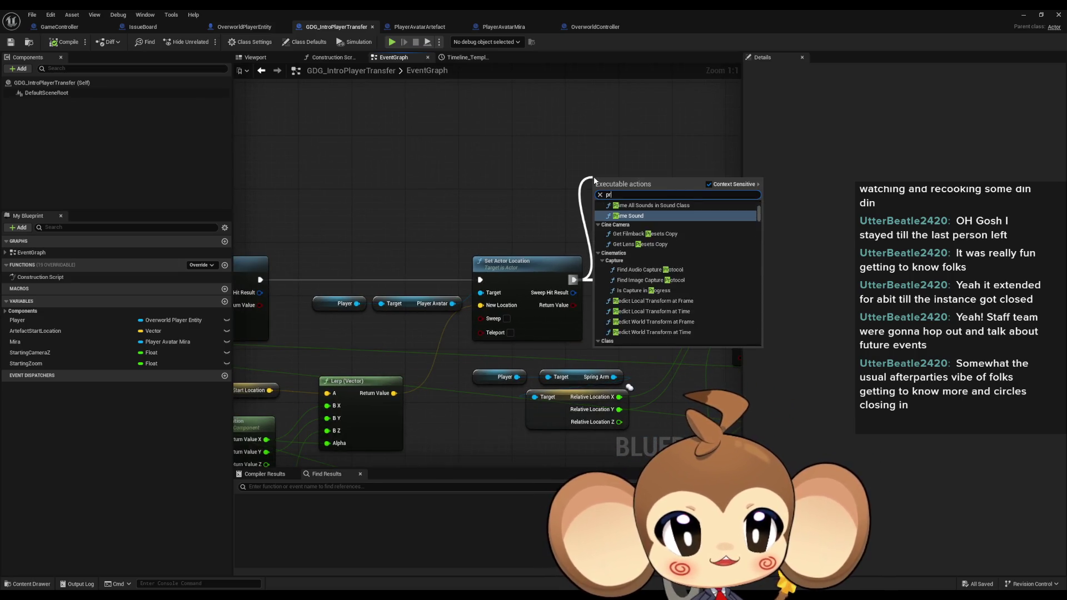
text(int)
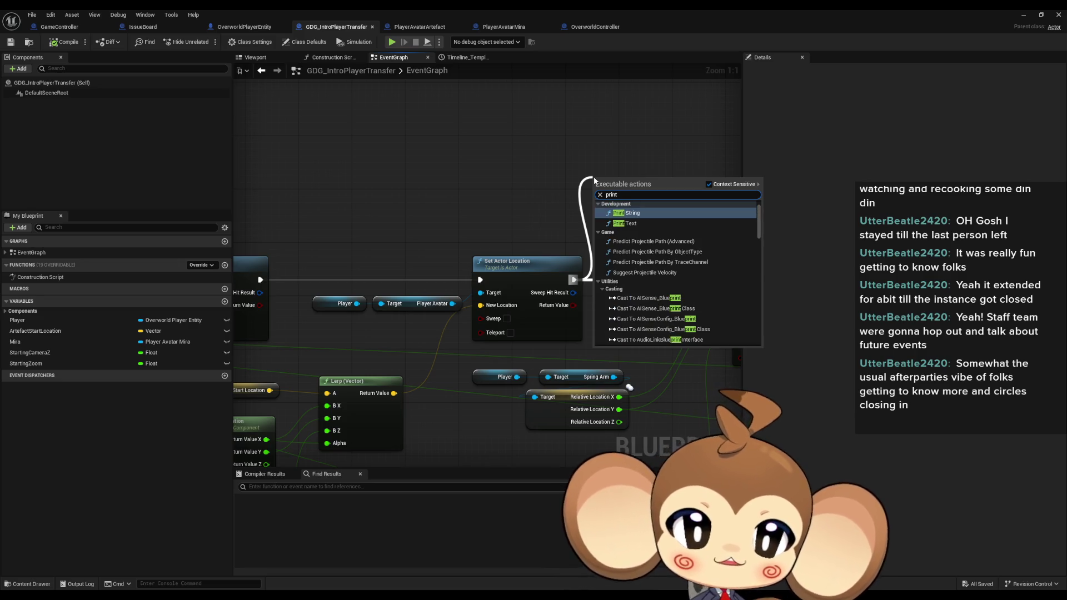
key(Return)
drag(344, 399, 658, 120)
mouse_move(493, 249)
mouse_down()
mouse_move(581, 118)
mouse_move(611, 122)
mouse_up()
click(66, 42)
click(245, 27)
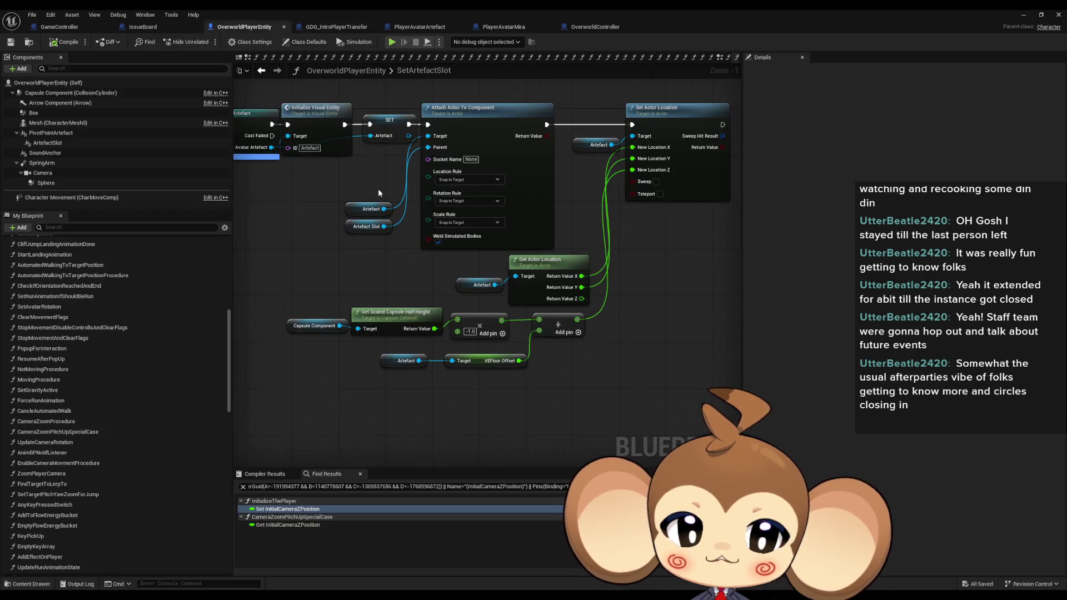
In GameController's ExecuteCommand graph, wire the Parent: ExecuteCommand exec pin to Get UIController.
scroll(378, 191, down, 5)
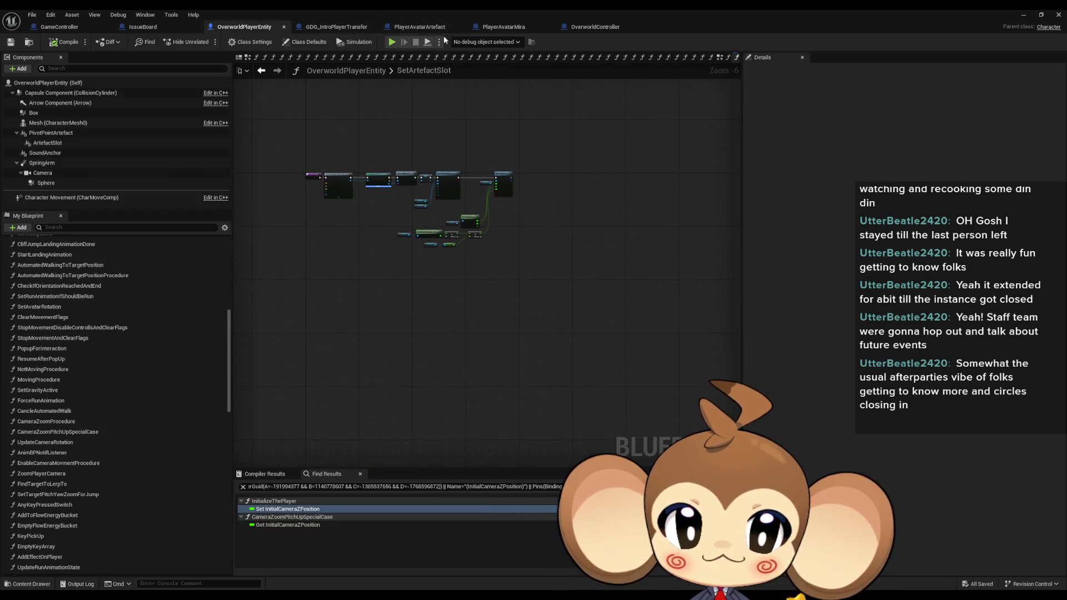
click(60, 27)
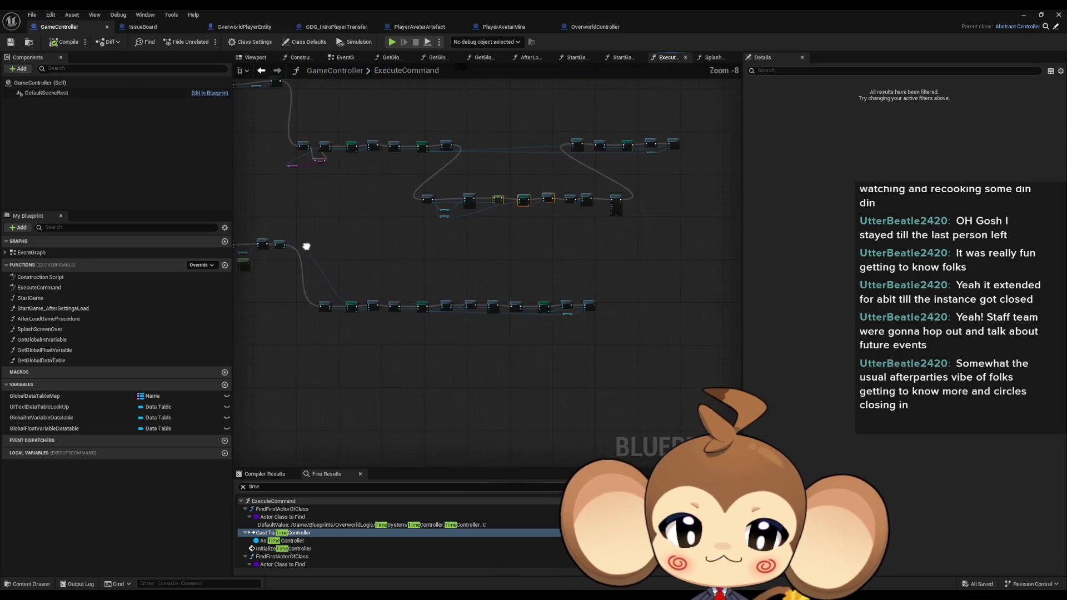
scroll(448, 188, up, 5)
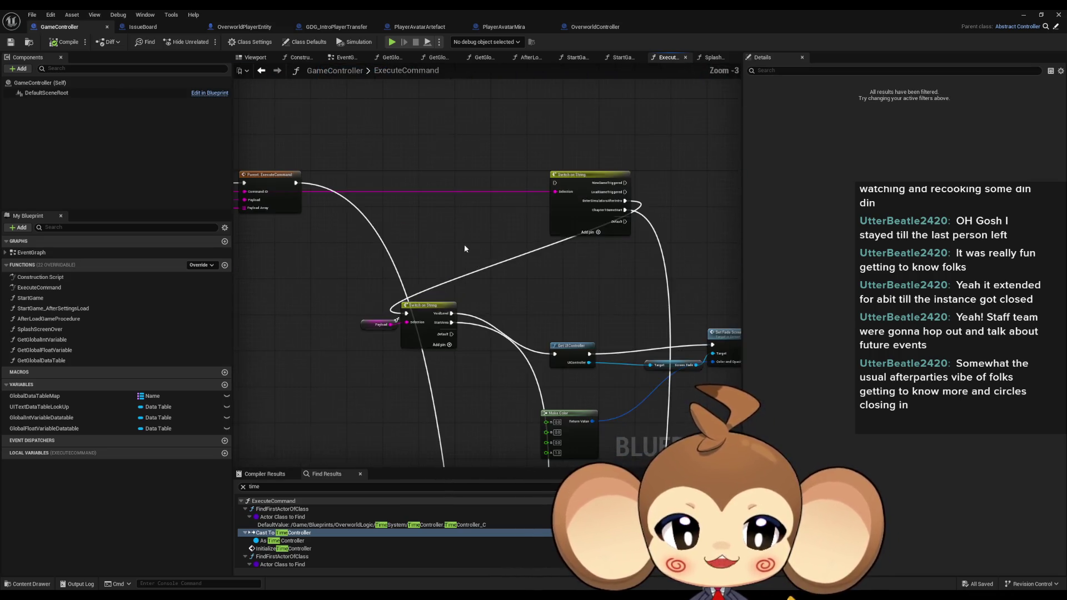
mouse_move(295, 182)
mouse_down()
mouse_move(417, 453)
mouse_move(524, 345)
mouse_move(520, 329)
mouse_move(505, 421)
mouse_move(452, 297)
mouse_move(358, 209)
mouse_move(447, 163)
mouse_up()
Minimize the Blueprint editor and launch a Play In Editor session of the level.
scroll(417, 453, down, 6)
scroll(357, 209, up, 8)
scroll(487, 353, down, 7)
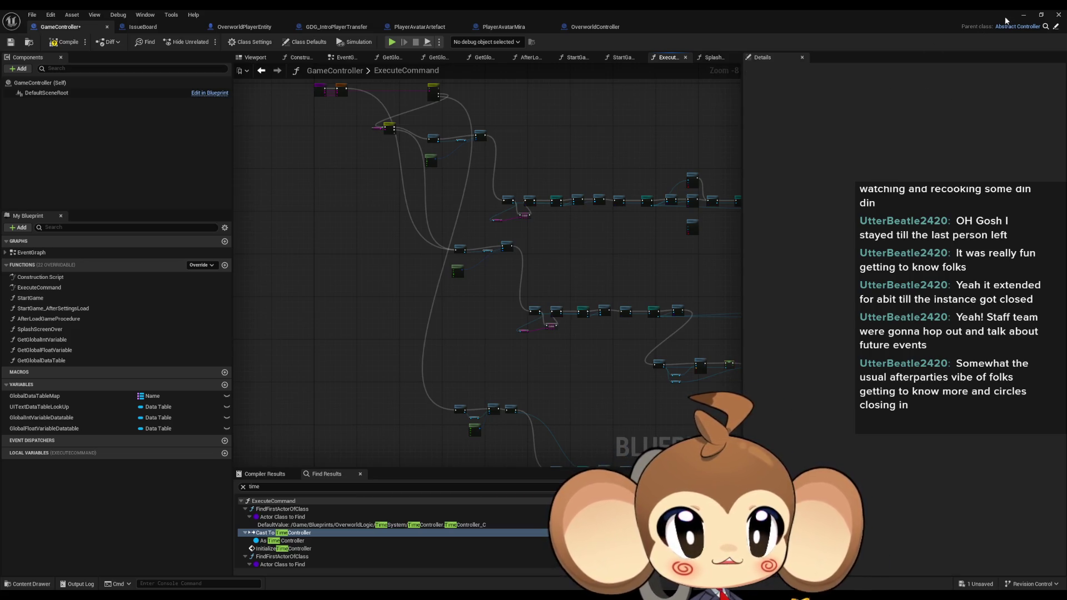
click(1023, 16)
click(210, 40)
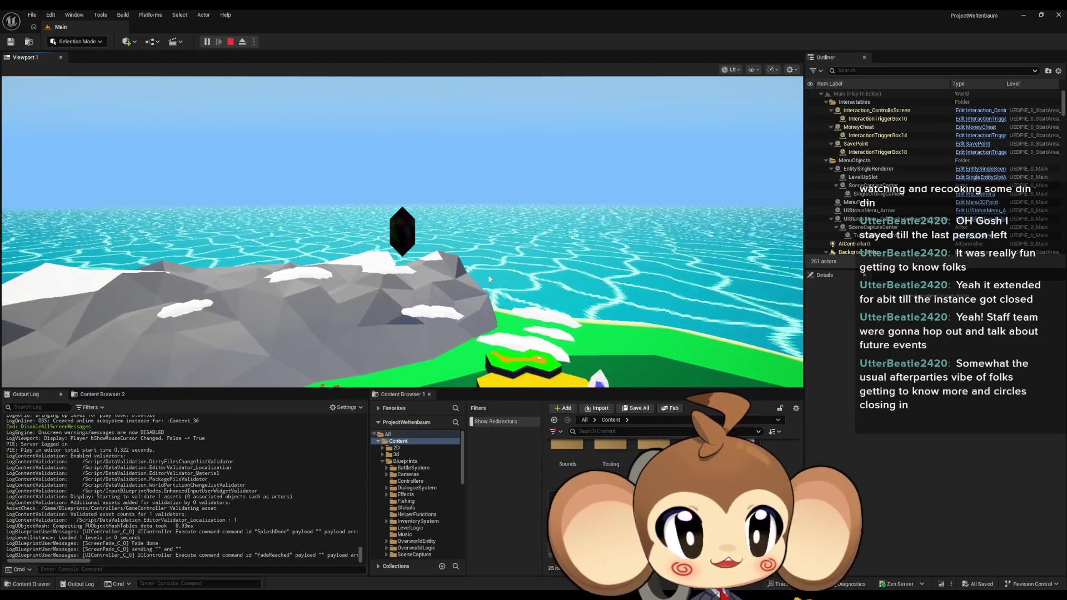
Play the level in full-screen immersive mode, watching the dark artefact float beside the character.
key(F11)
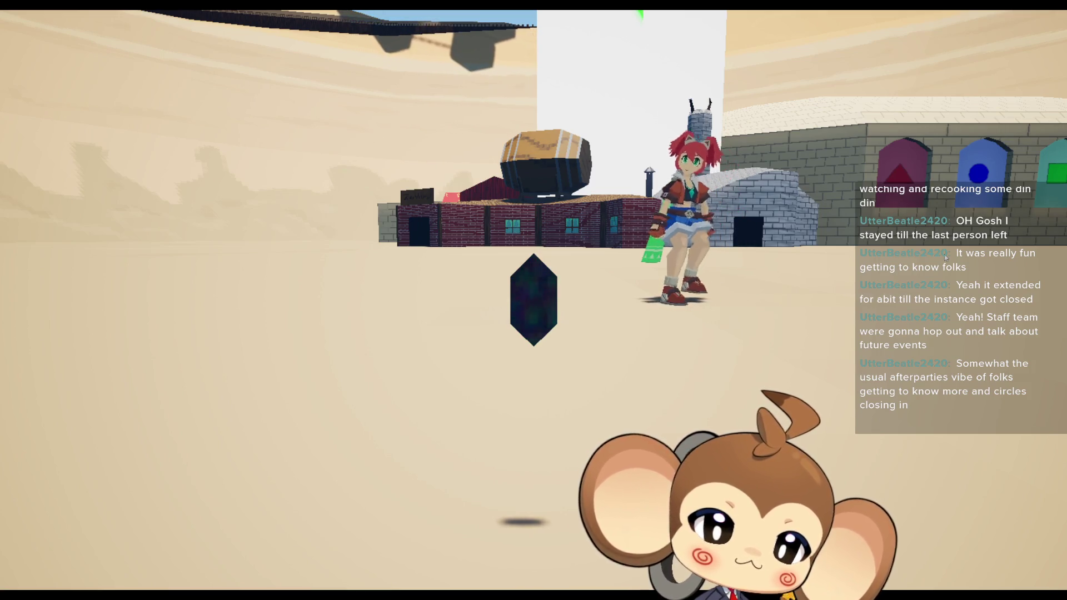
key(F11)
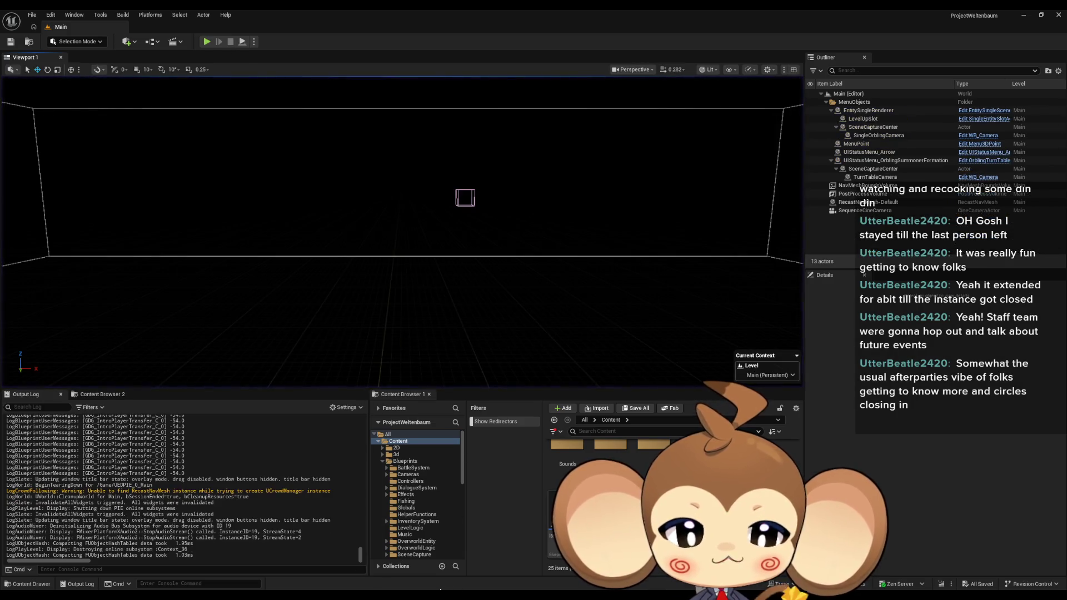
In GDG_IntroPlayerTransfer, connect Set Actor Location directly to Set Relative Location and delete the debug Print String.
click(398, 559)
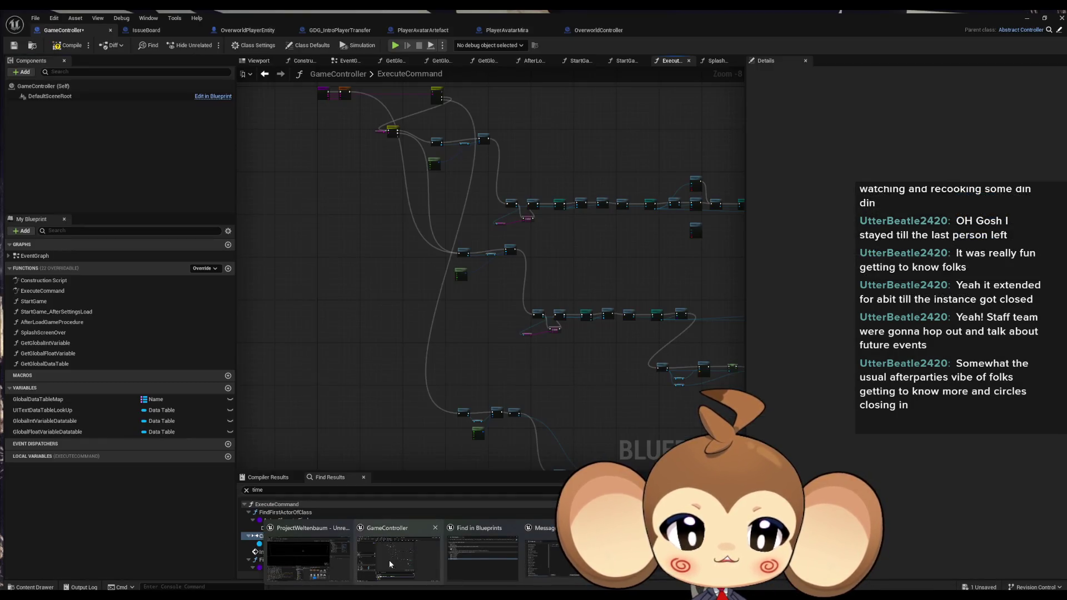
click(318, 28)
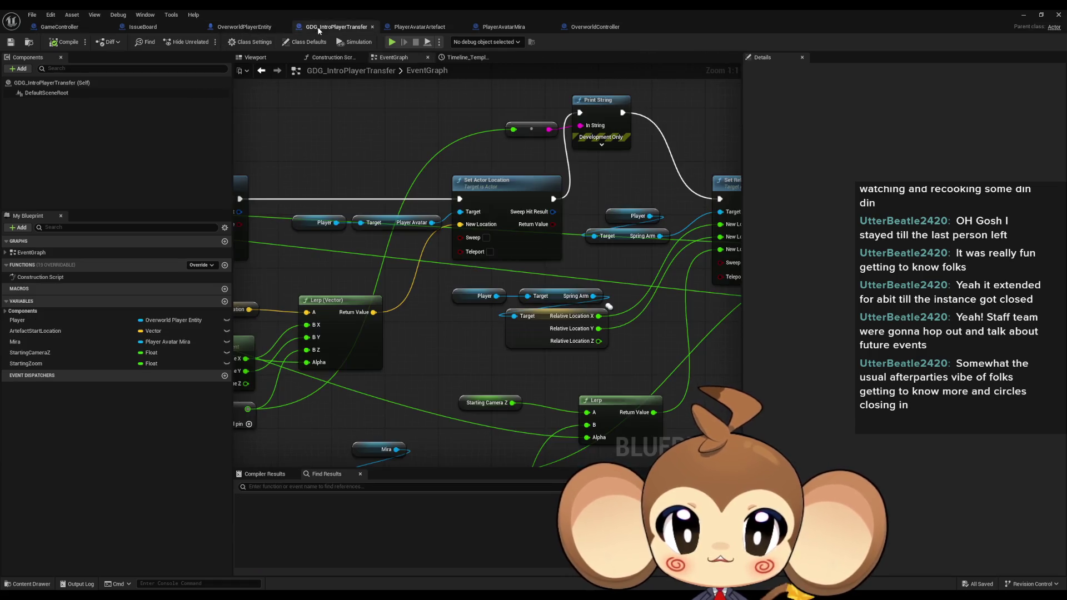
drag(554, 199, 720, 199)
drag(500, 110, 608, 140)
key(Delete)
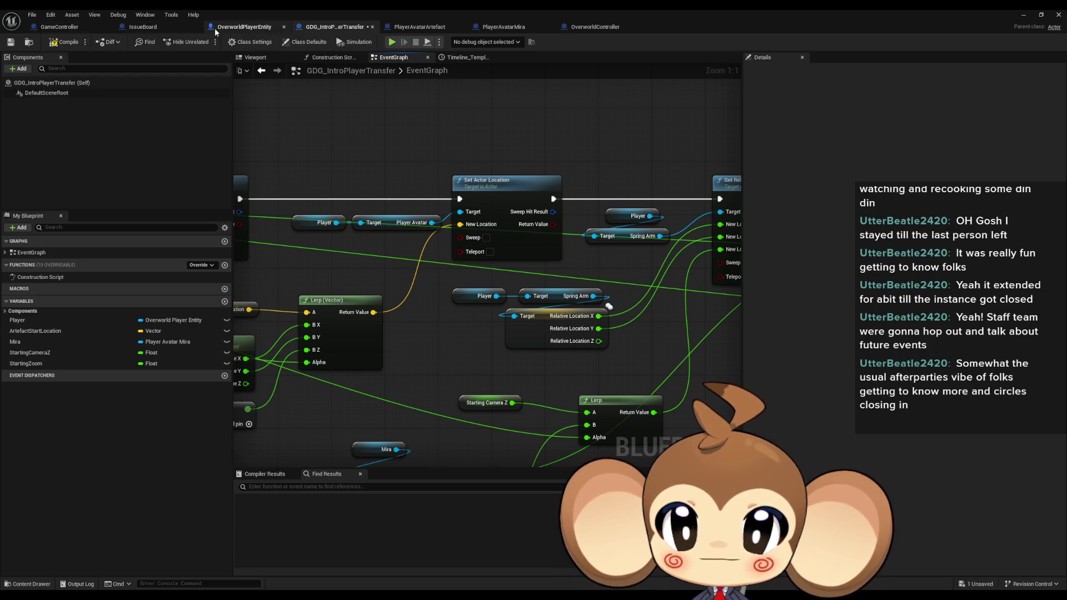
Open the SetArtefactSlot function from its call in GameController.
click(85, 27)
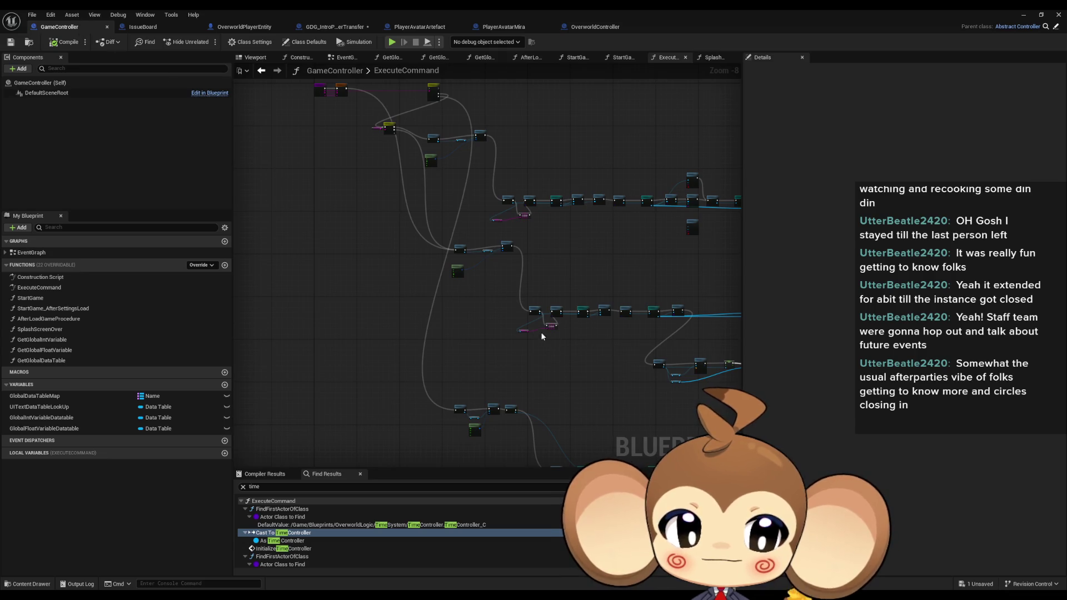
scroll(535, 332, up, 6)
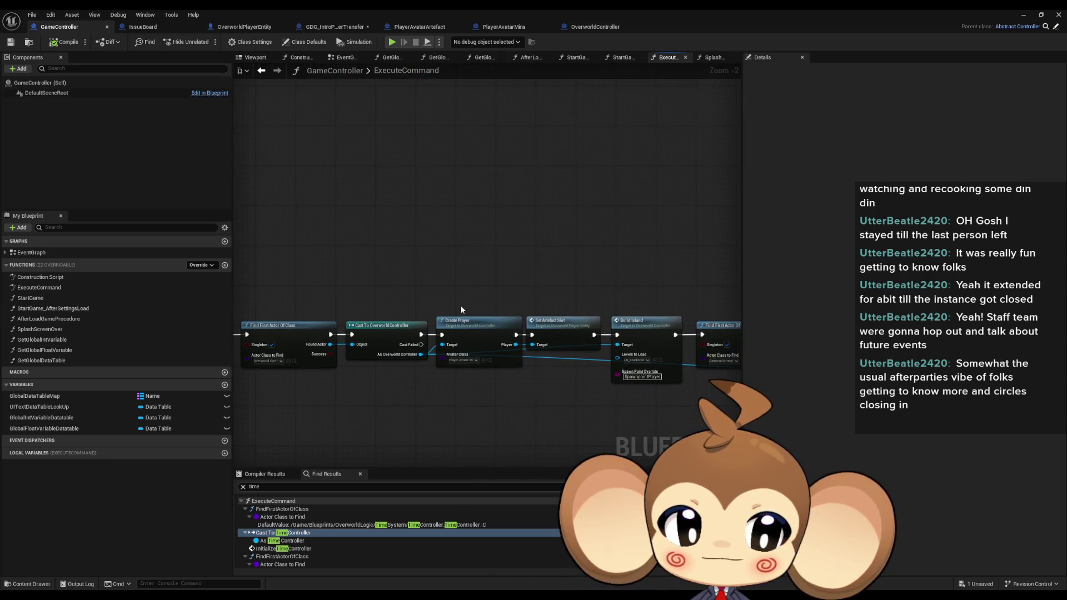
double_click(567, 320)
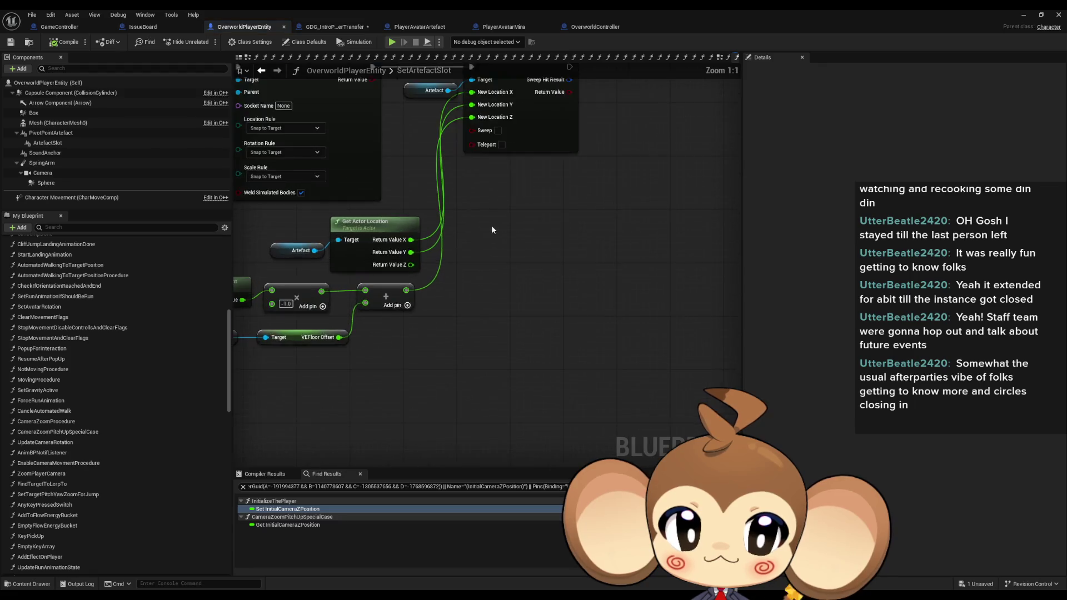
Add a Print String after Set Actor Location in SetArtefactSlot to print the computed Z offset.
drag(570, 134, 613, 136)
text(pr)
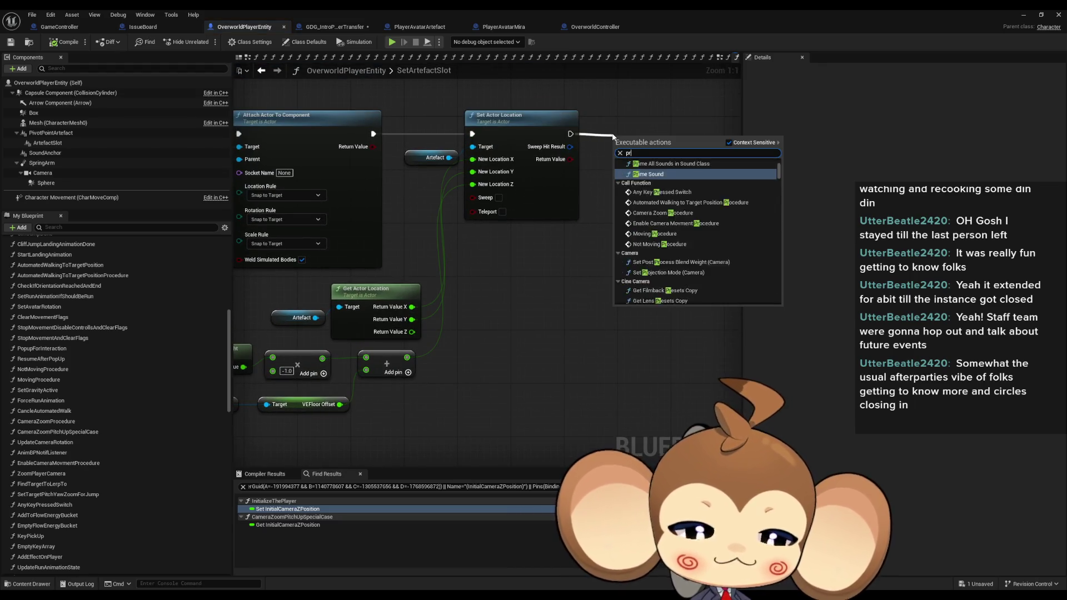
text(int)
key(Return)
mouse_move(584, 225)
mouse_down()
mouse_move(467, 341)
mouse_move(687, 193)
mouse_move(417, 328)
mouse_move(414, 358)
mouse_up()
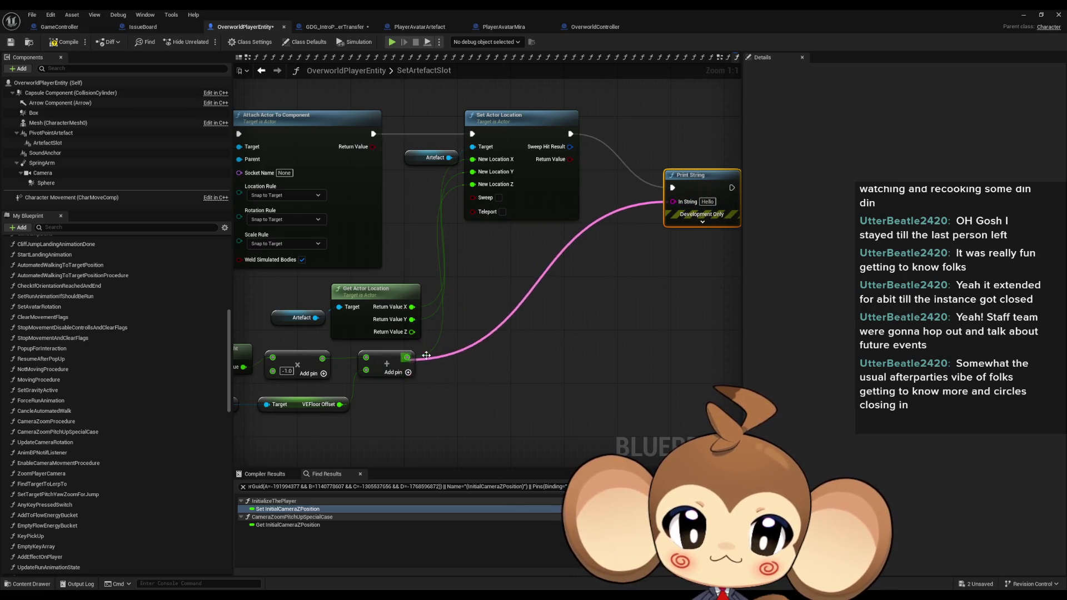
Chain a second Print String reading 'Error: hello', then save all and start a play-test.
mouse_move(604, 179)
mouse_down()
mouse_move(576, 264)
mouse_move(560, 279)
mouse_up()
text(po)
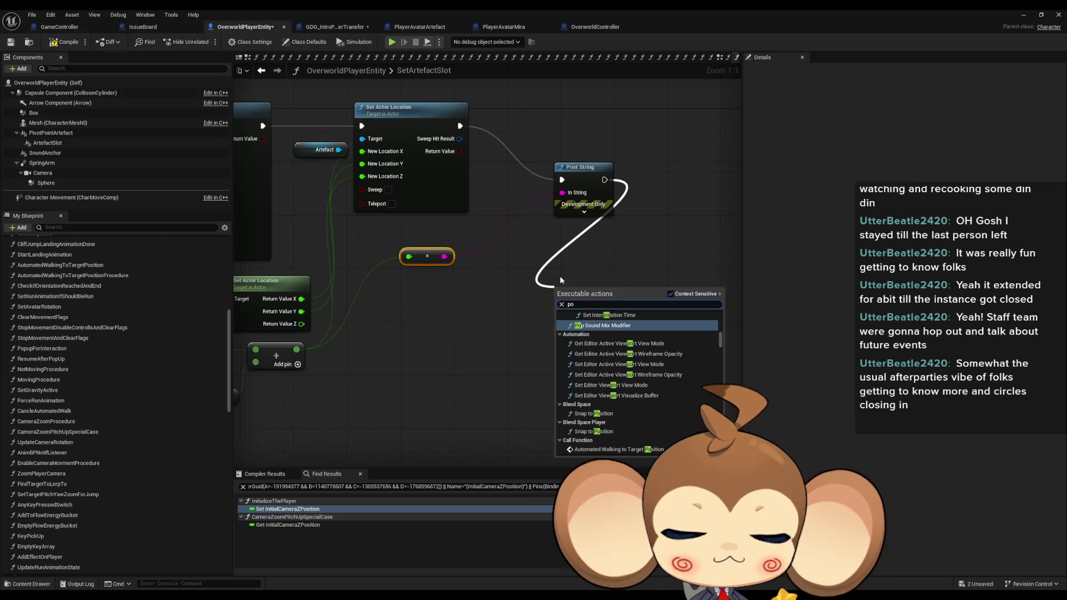
key(BackSpace)
text(rint)
key(Return)
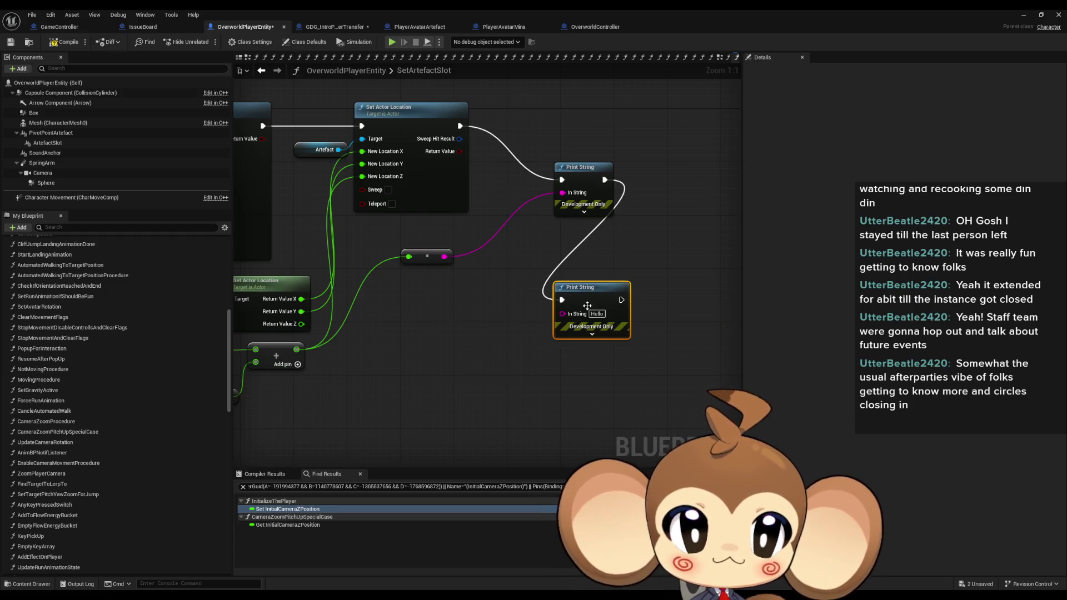
text(Error)
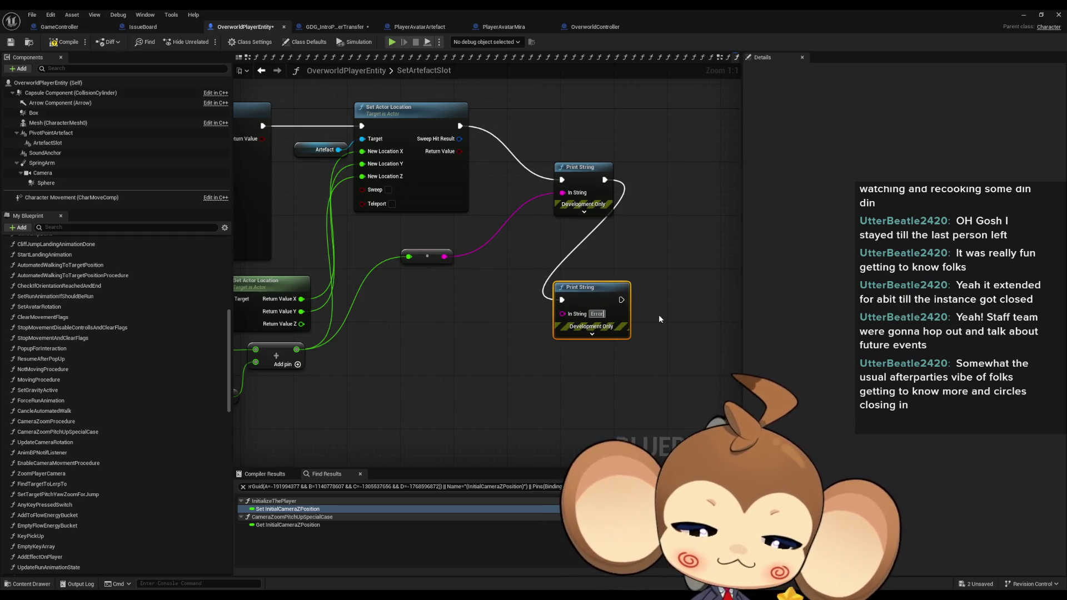
text(: hello)
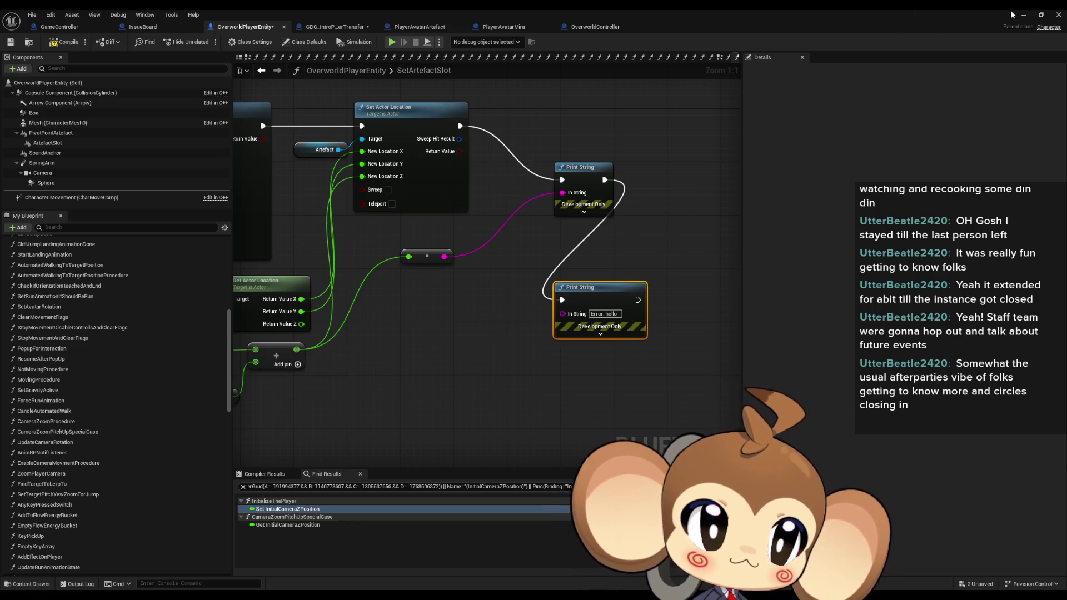
key(alt+Tab)
key(alt+p)
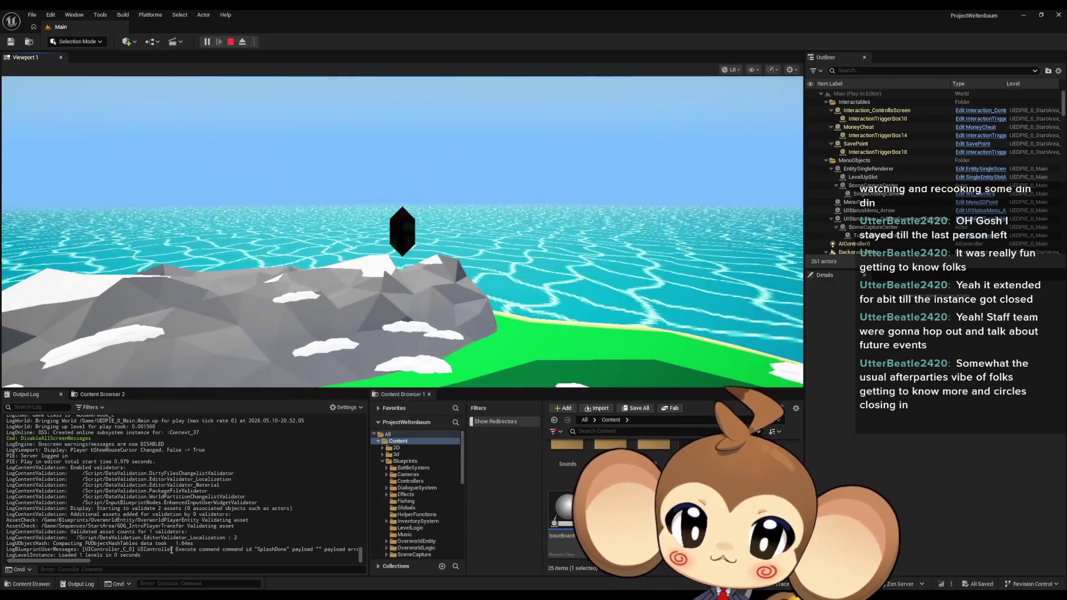
Stop the session, rewire the parent ExecuteCommand call in GameController, and relaunch Play.
click(230, 42)
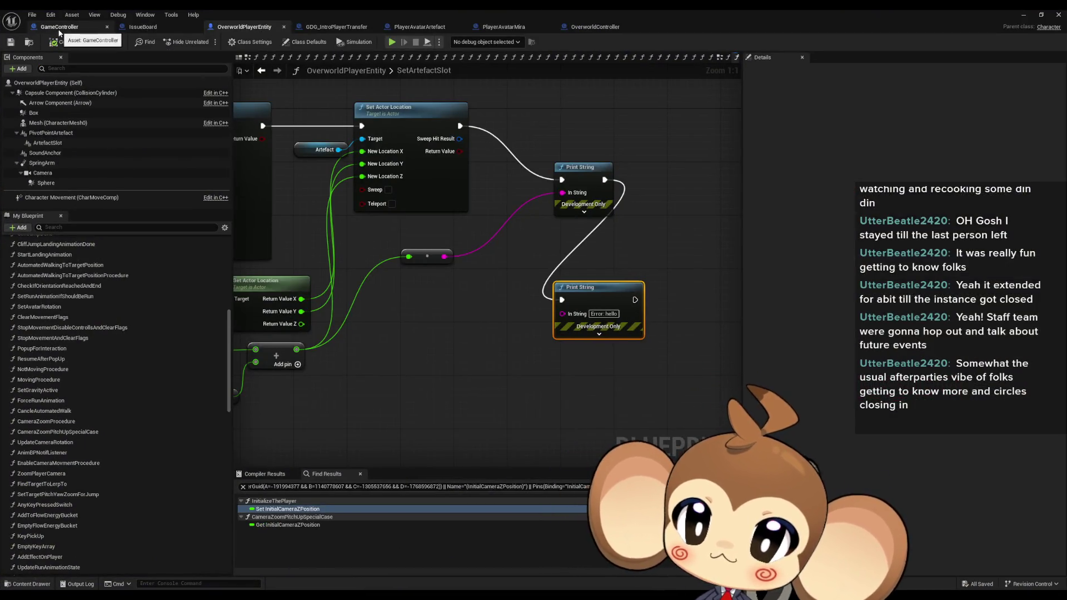
click(58, 26)
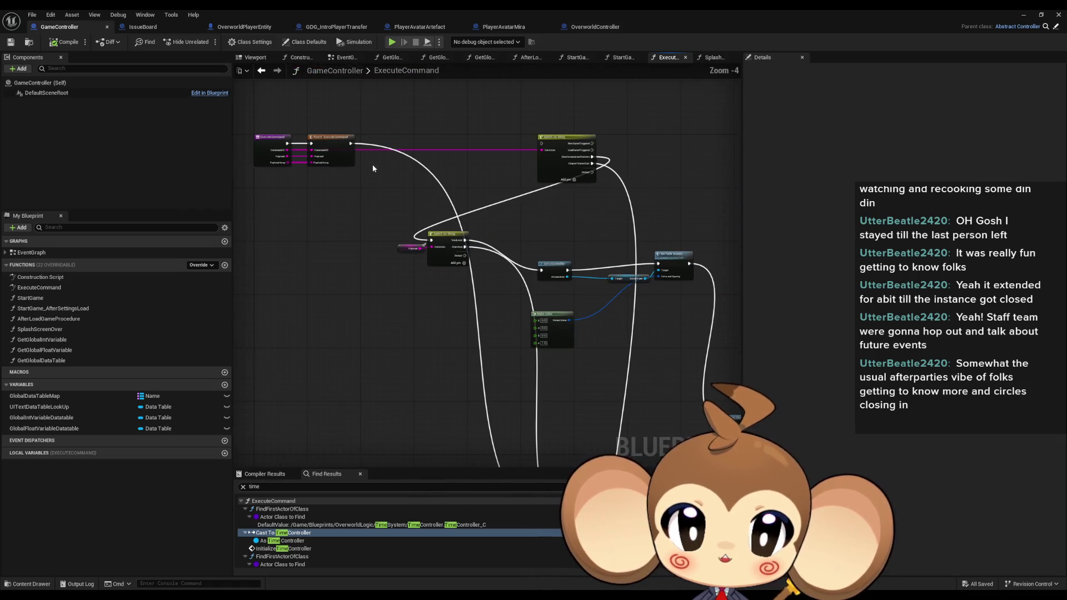
mouse_move(350, 144)
mouse_down()
mouse_move(476, 445)
mouse_move(526, 381)
mouse_move(429, 326)
mouse_move(489, 323)
mouse_move(430, 316)
mouse_up()
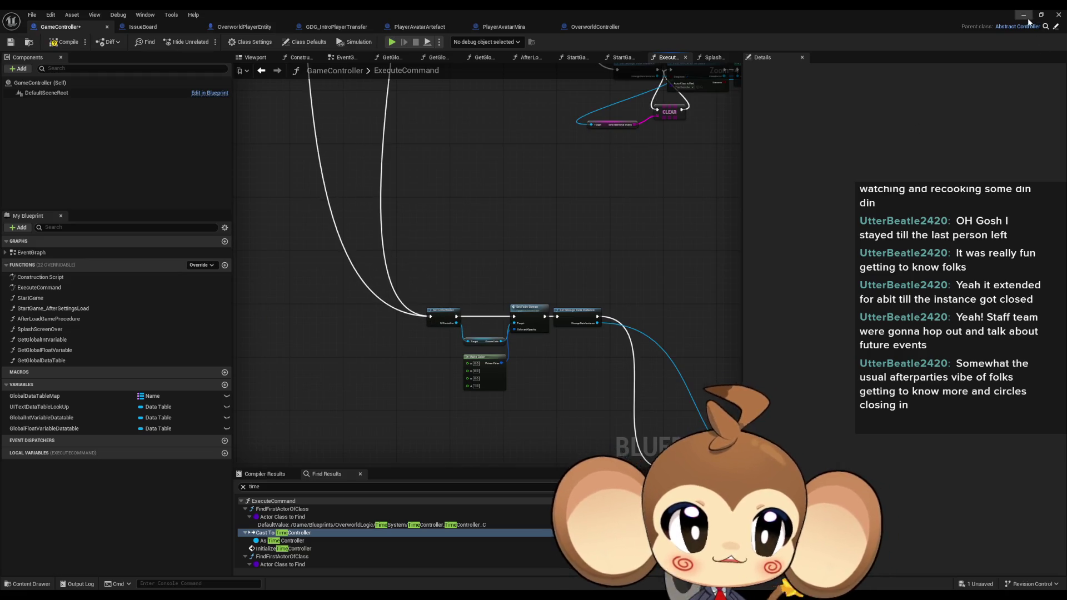
click(1023, 15)
click(206, 42)
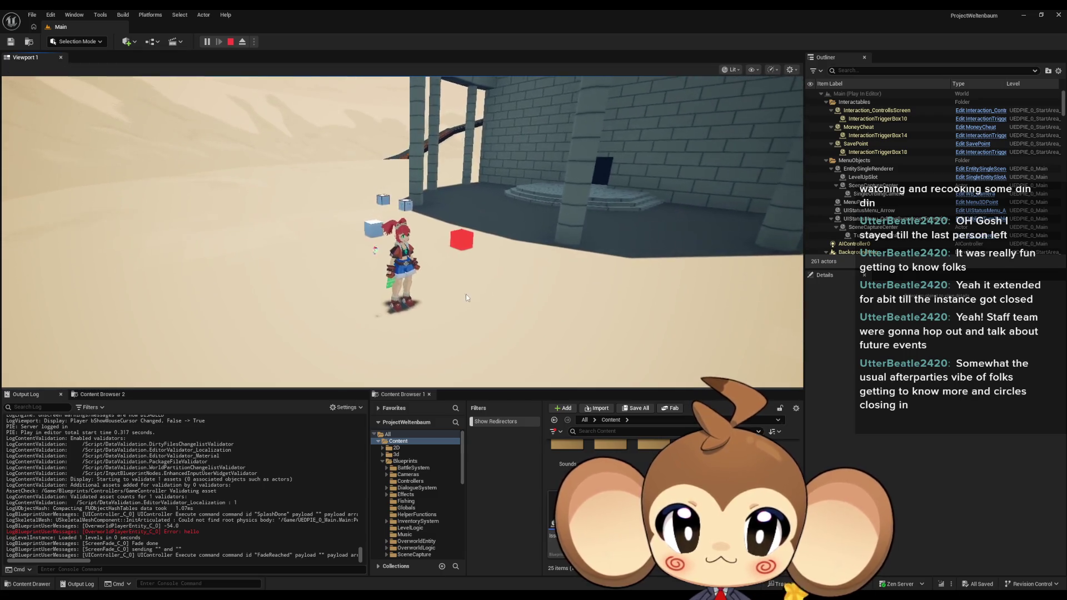
Highlight the printed -54.0 entry in the Output Log, then snip a screenshot of the game view.
double_click(174, 526)
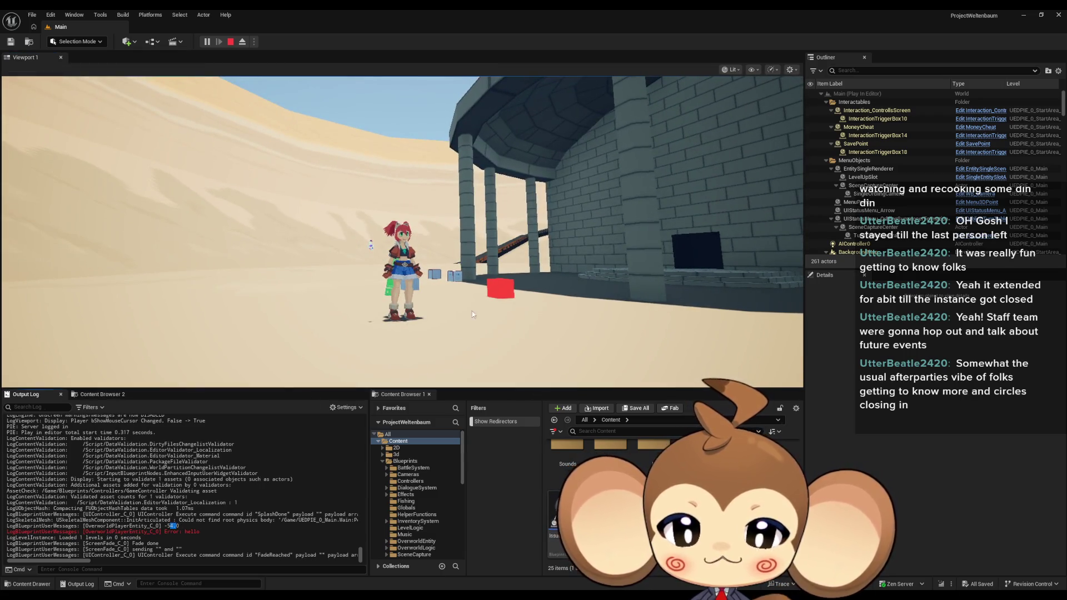
click(473, 317)
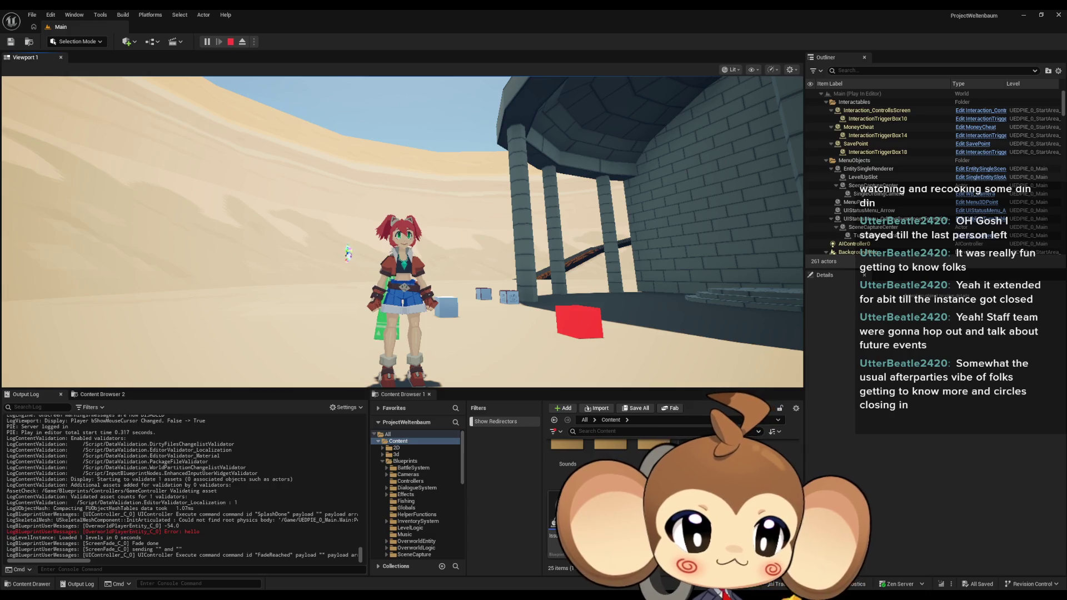
key(super+shift+s)
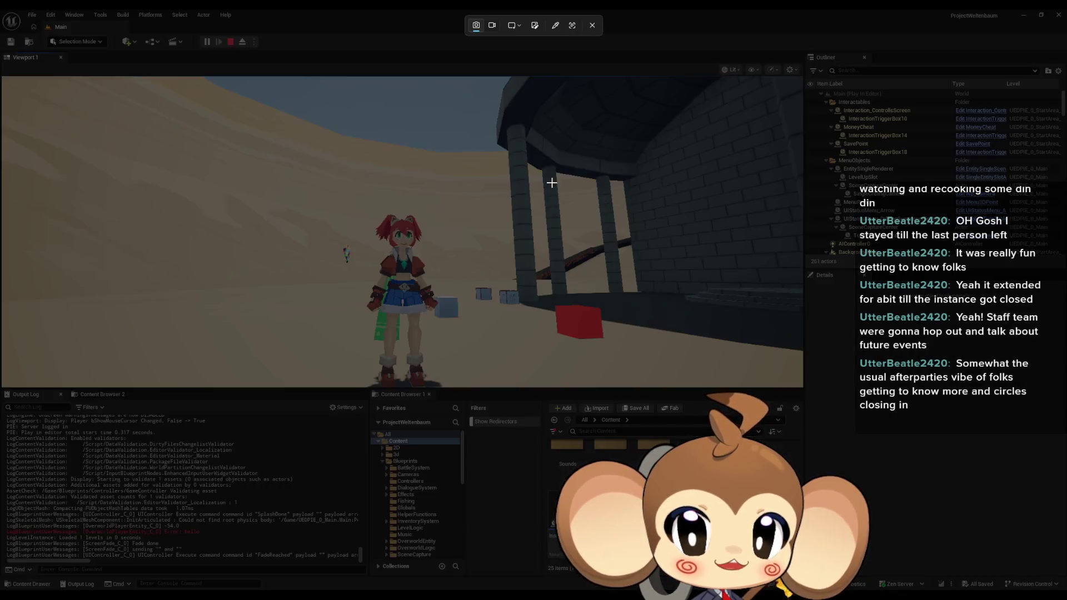
drag(220, 145, 467, 301)
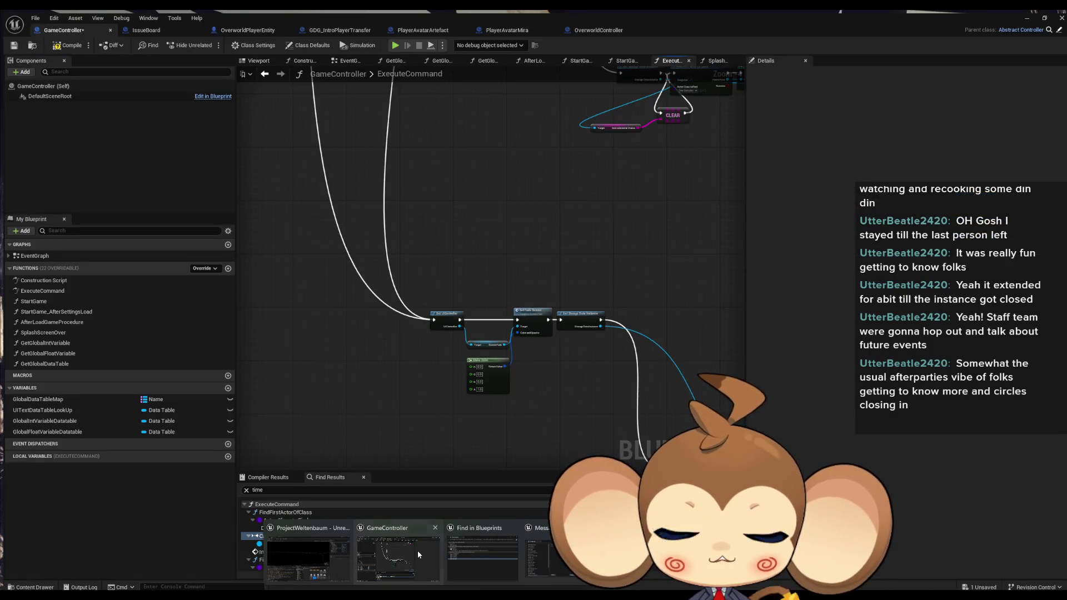
Wire GameController's ExecuteCommand exec pin to the next node and launch Play In Editor.
click(418, 552)
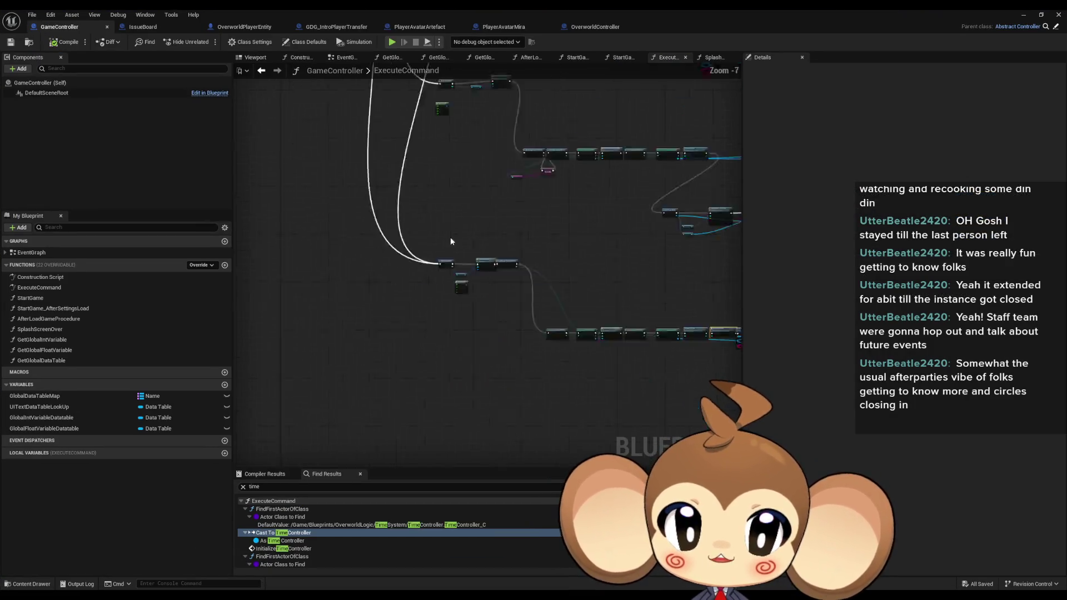
mouse_move(425, 182)
mouse_down()
mouse_move(544, 308)
mouse_move(614, 278)
mouse_up()
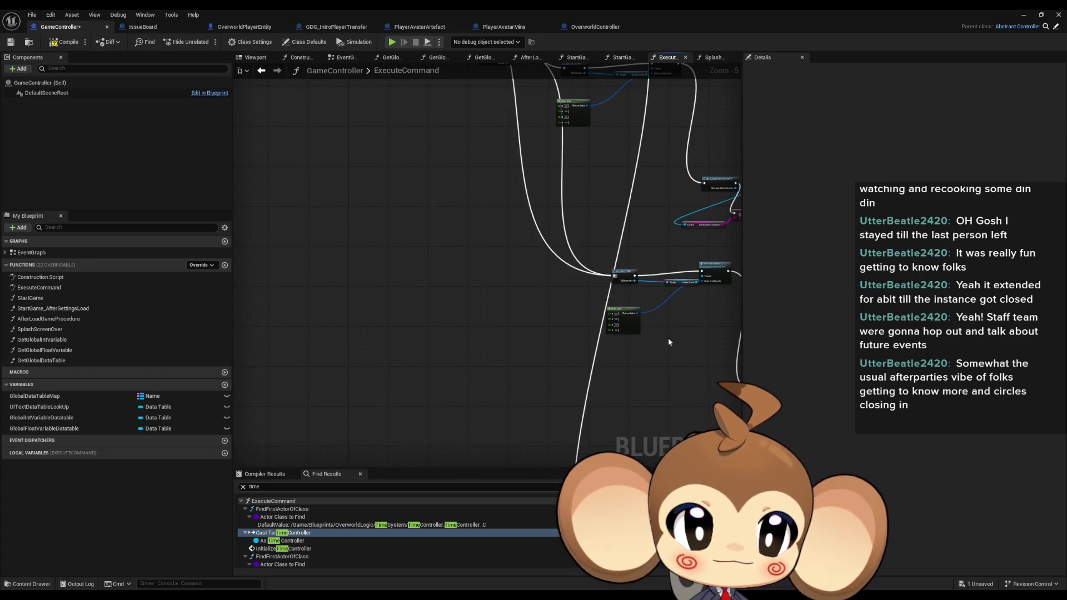
scroll(471, 341, down, 4)
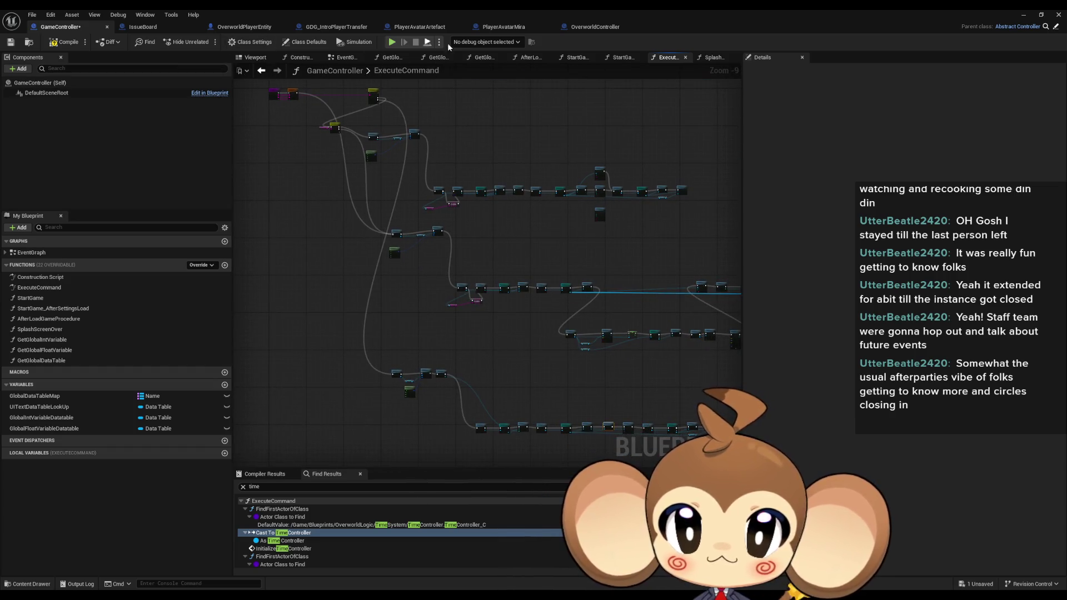
click(392, 42)
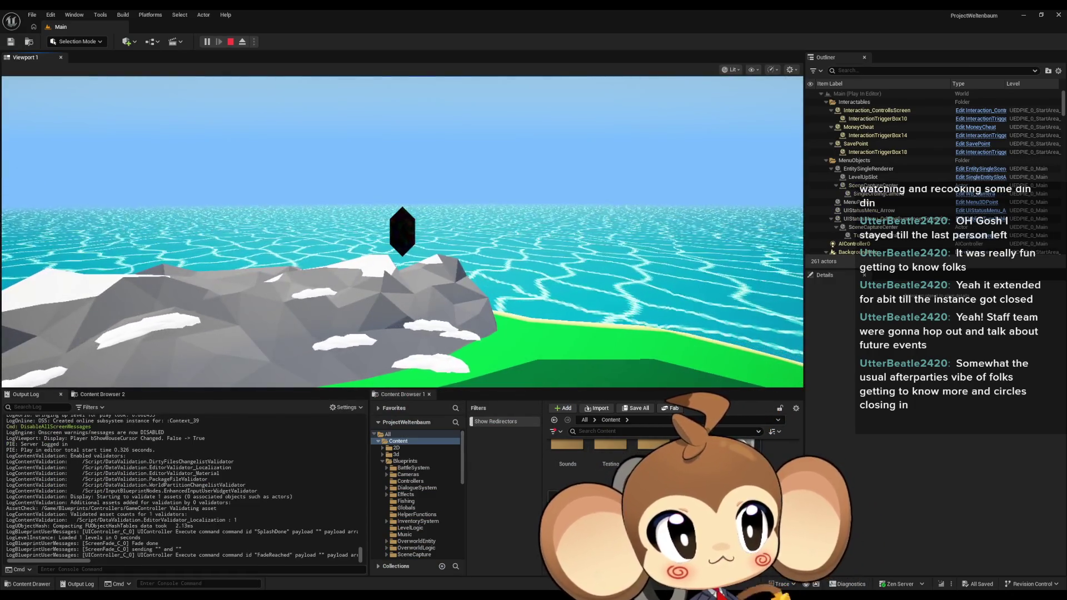
Move the Snipping Tool capture of the character in the desert slightly aside.
drag(730, 94, 719, 97)
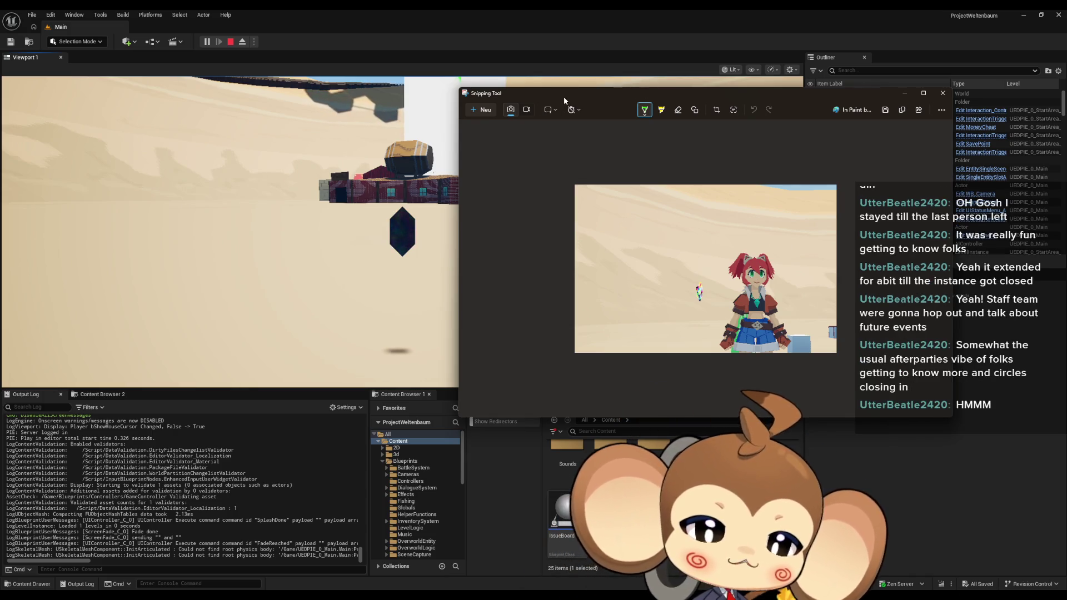
Bring the running game forward and pause it with the character and artefact in view.
click(553, 269)
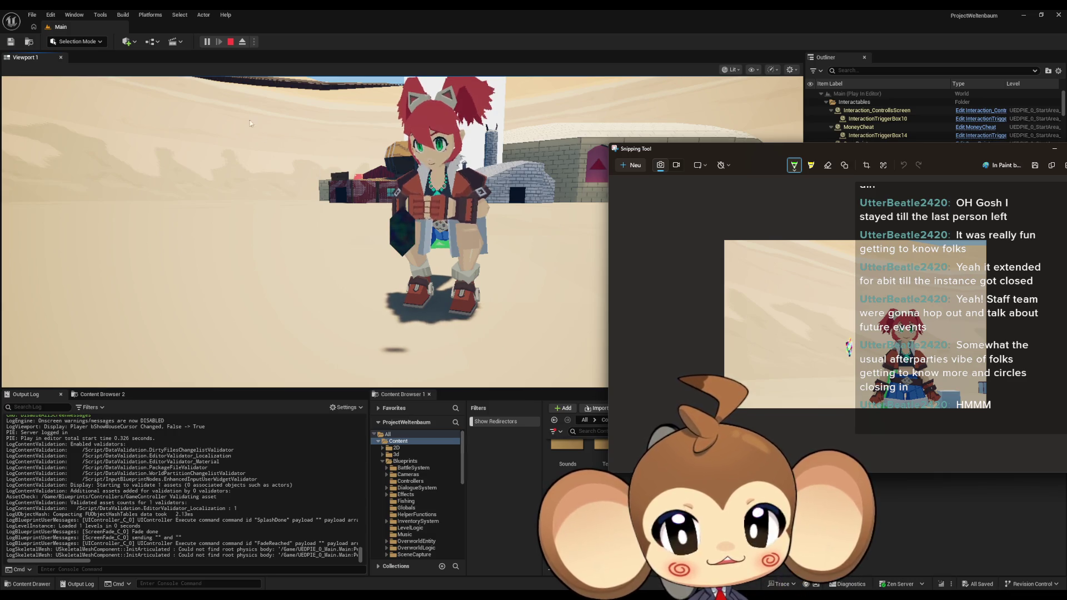
click(202, 43)
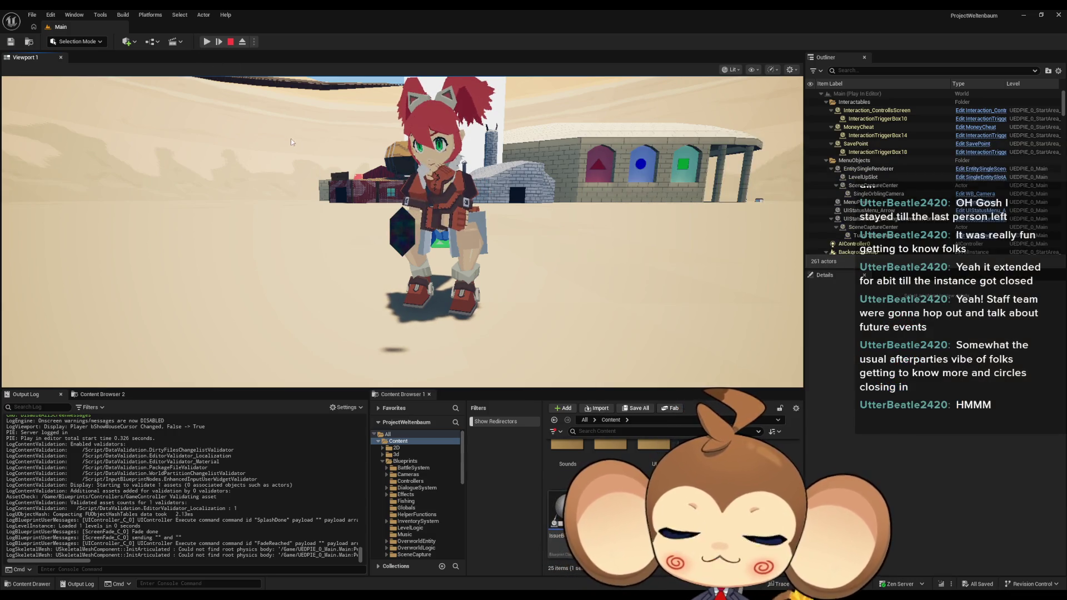
click(103, 15)
Open the Blueprint Debugger from Tools > Debug.
mouse_move(70, 17)
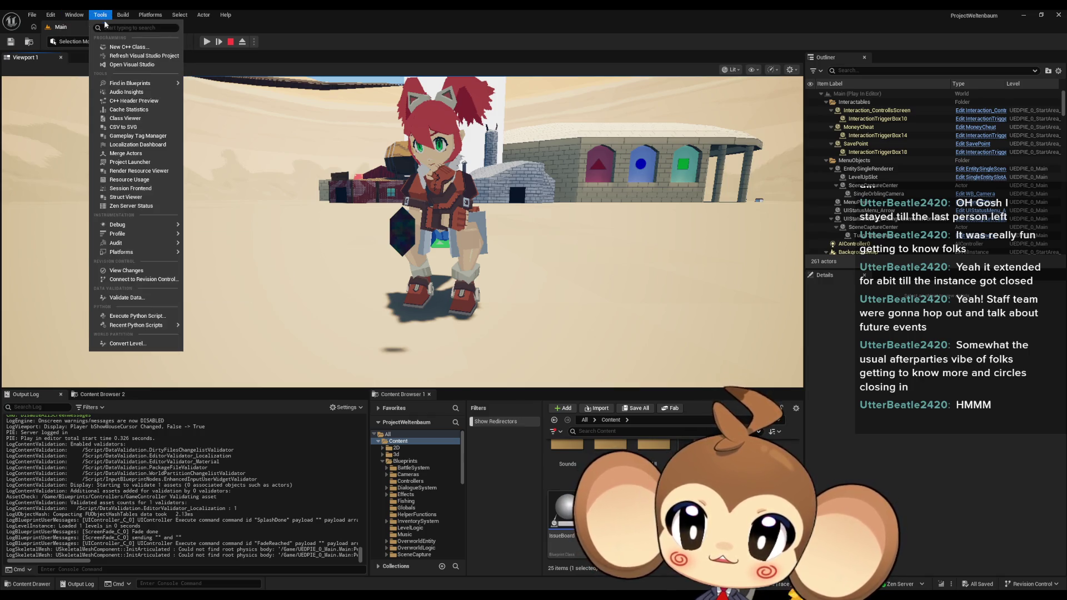
mouse_move(123, 224)
click(232, 248)
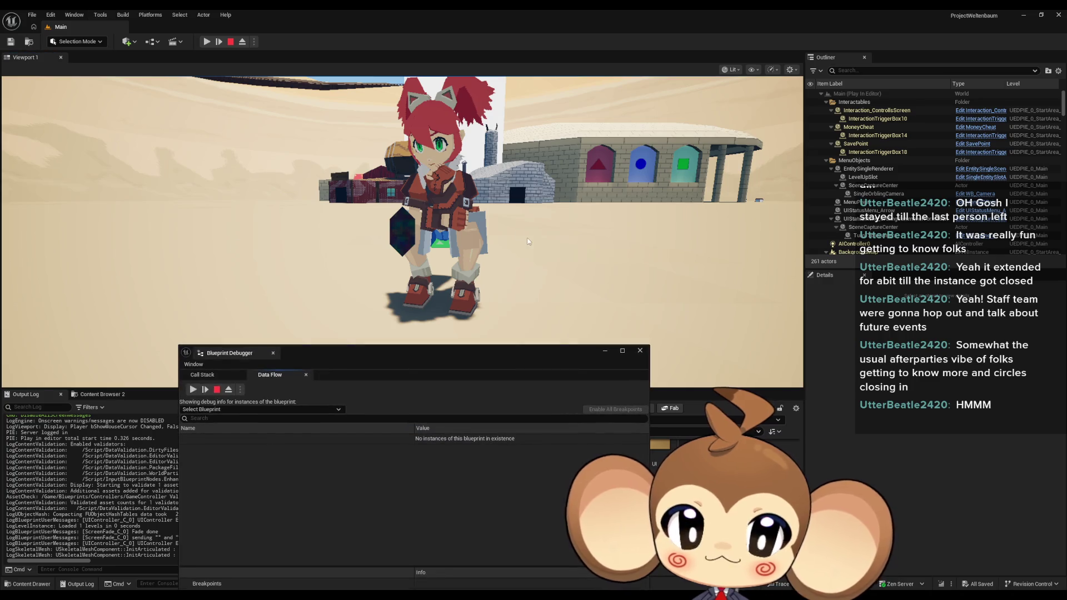
Select OverworldPlayerEntity to debug and expand OverworldPlayerEntity0's components and variables.
click(227, 409)
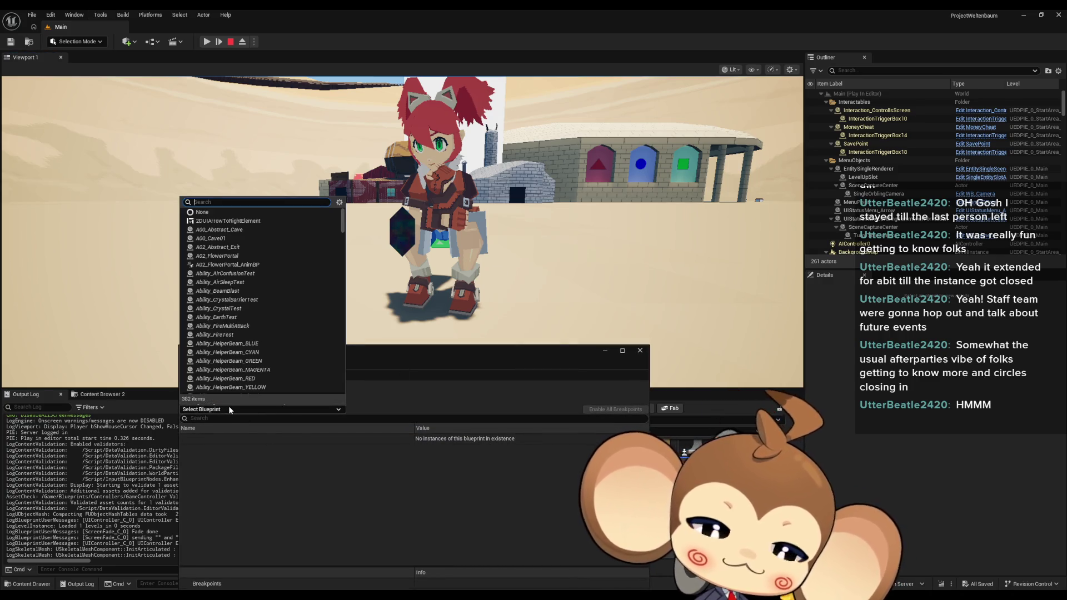
text(player)
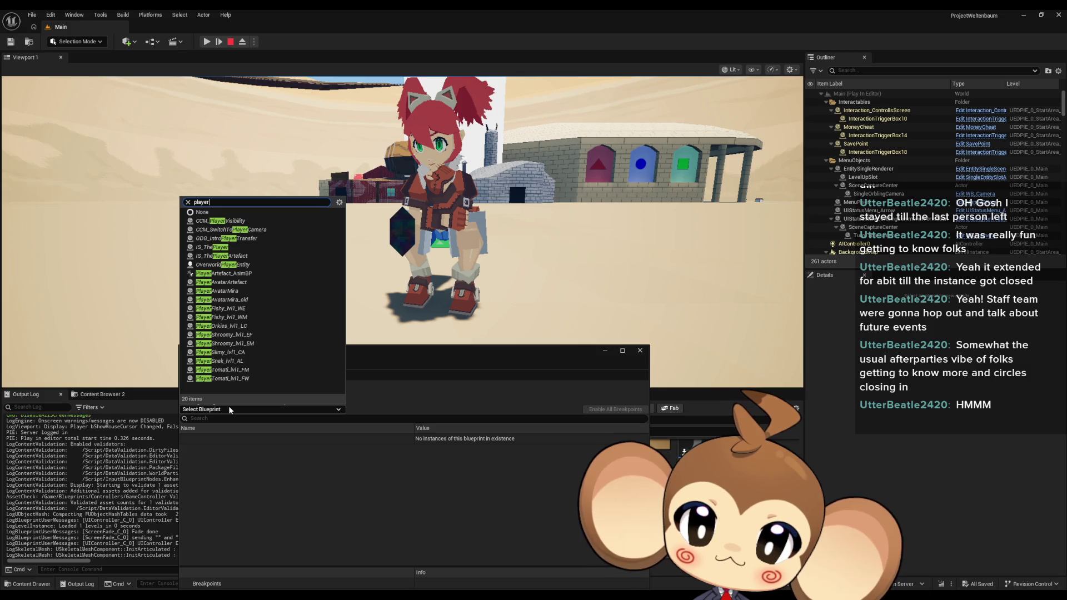
text( iv)
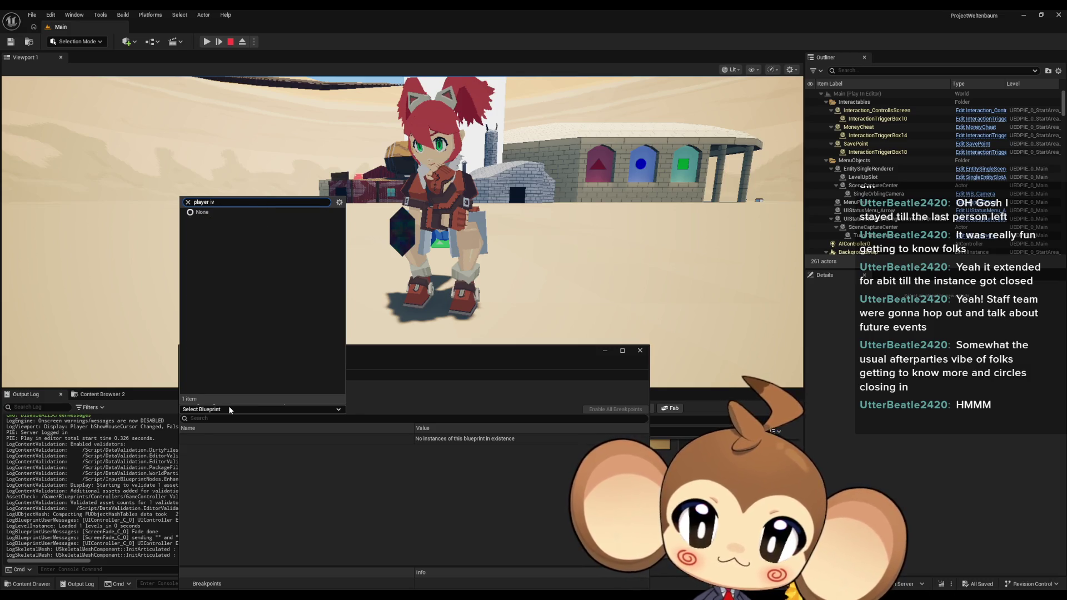
key(BackSpace)
text(ent)
key(Down)
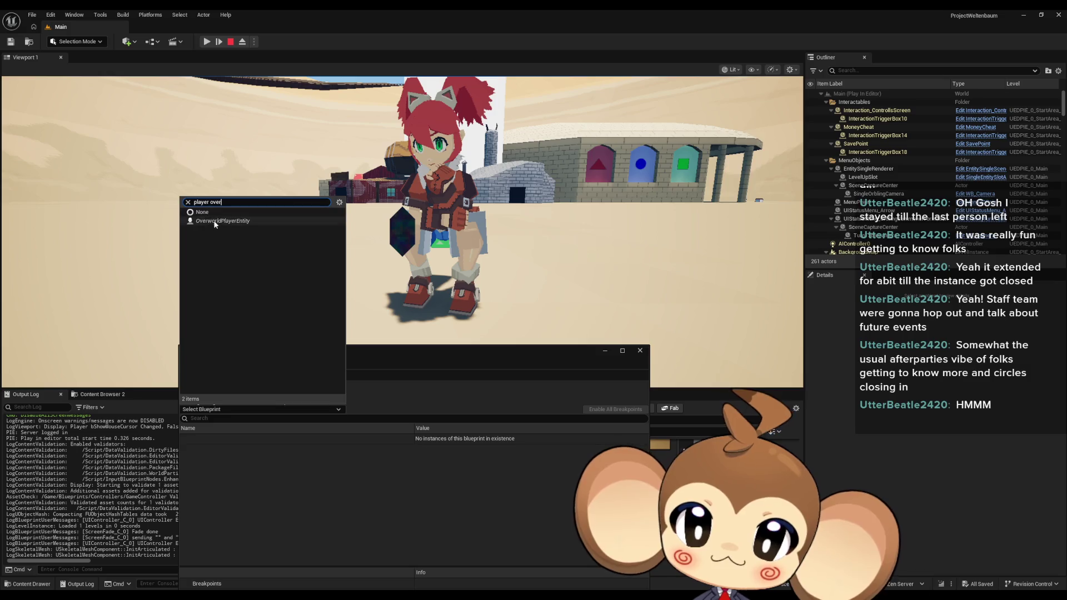
key(Return)
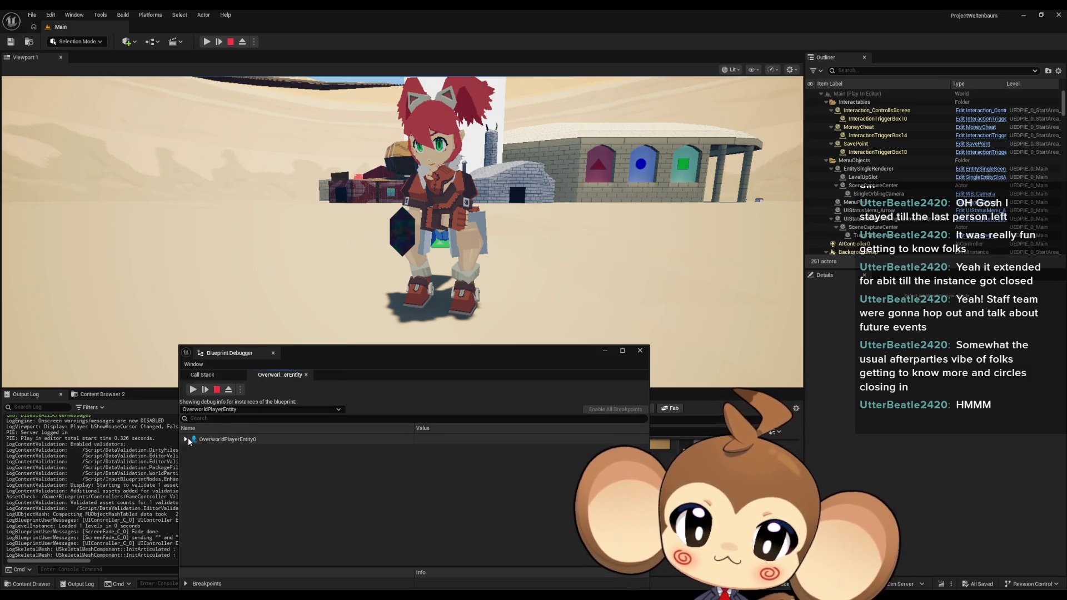
click(192, 449)
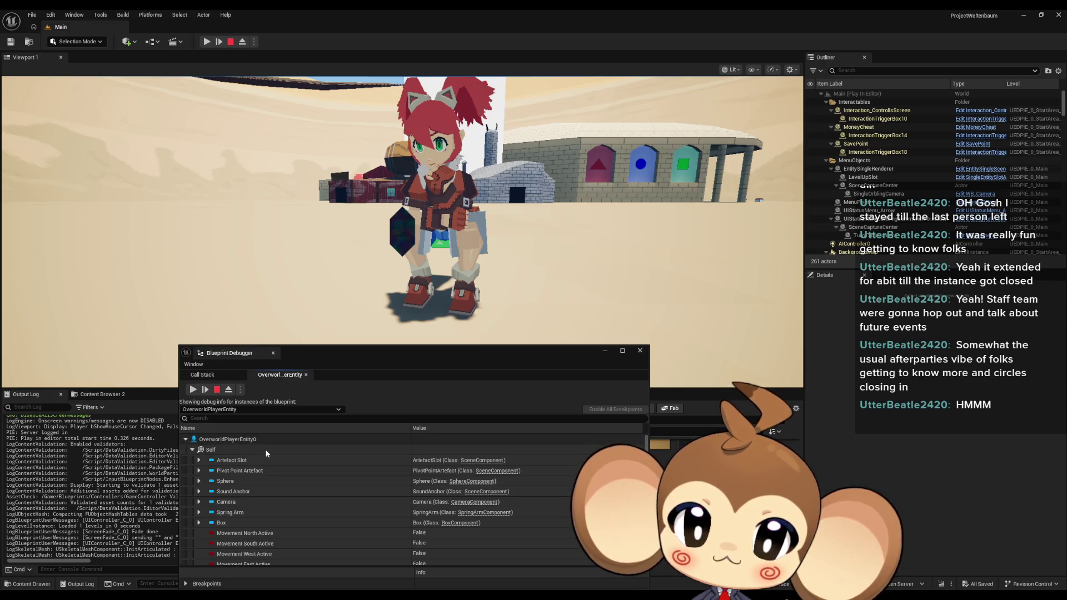
scroll(218, 467, down, 1)
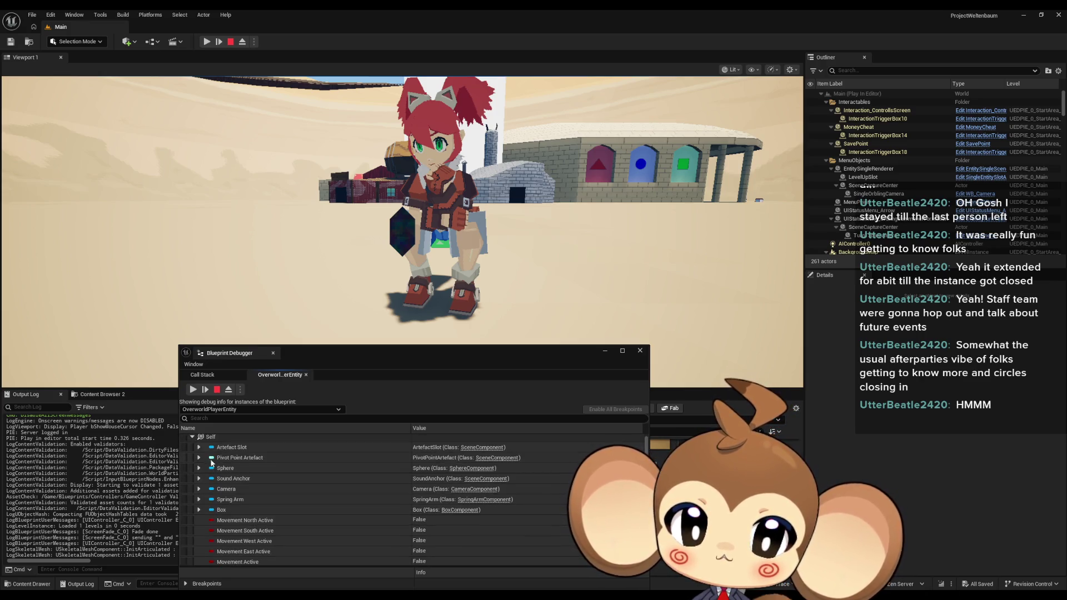
click(199, 447)
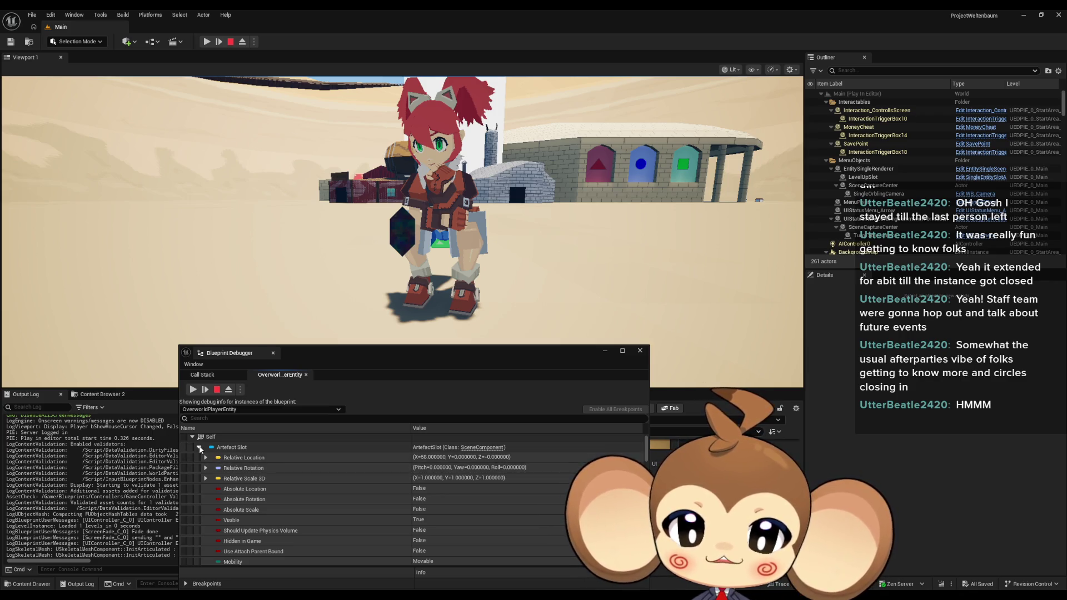
click(199, 448)
scroll(206, 467, down, 2)
scroll(211, 487, down, 10)
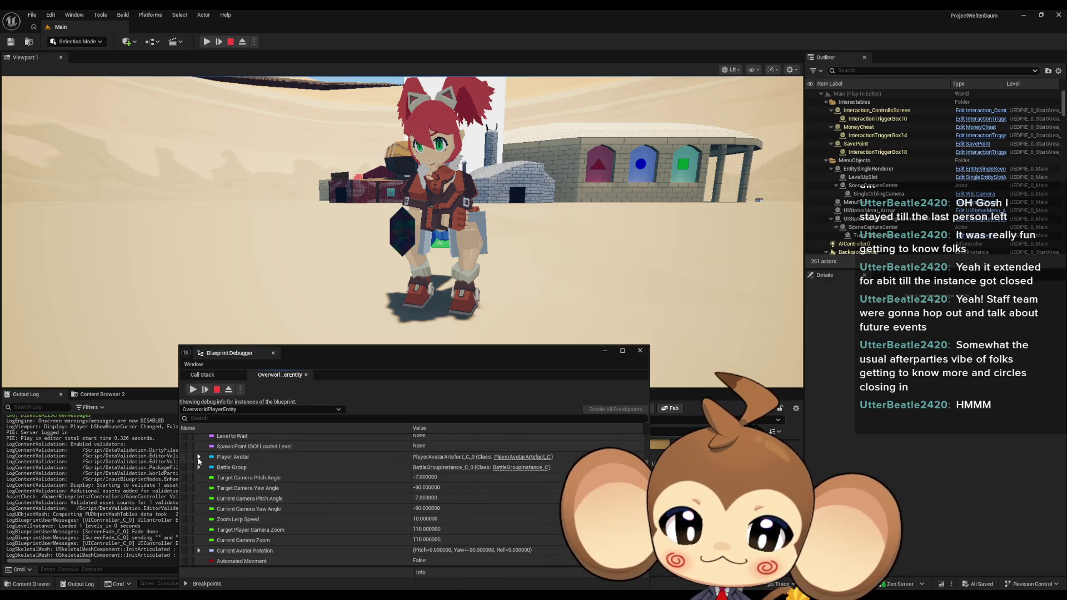
click(199, 457)
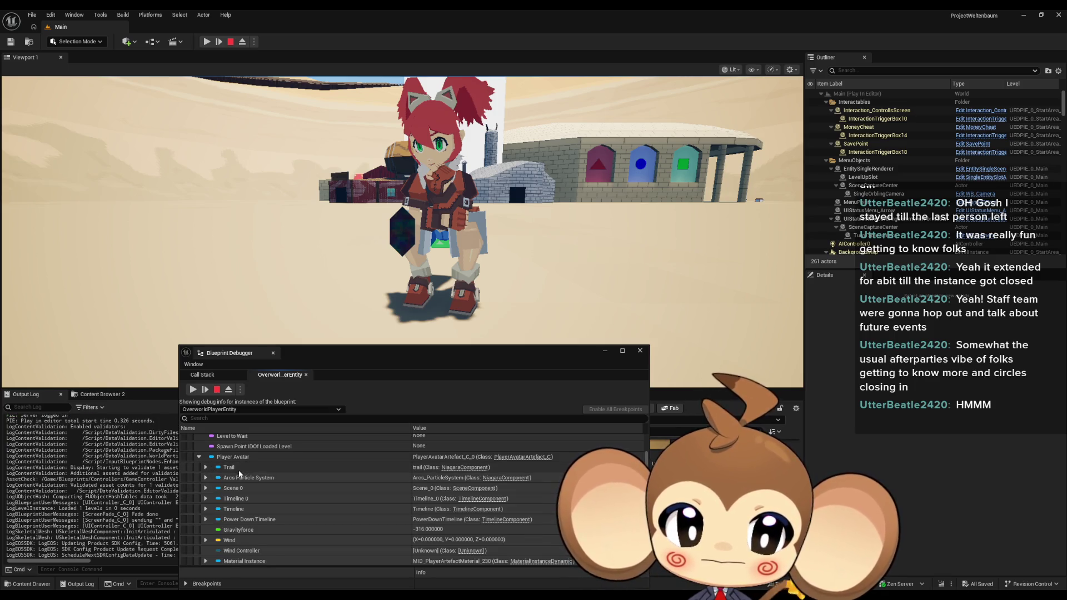
scroll(265, 476, down, 5)
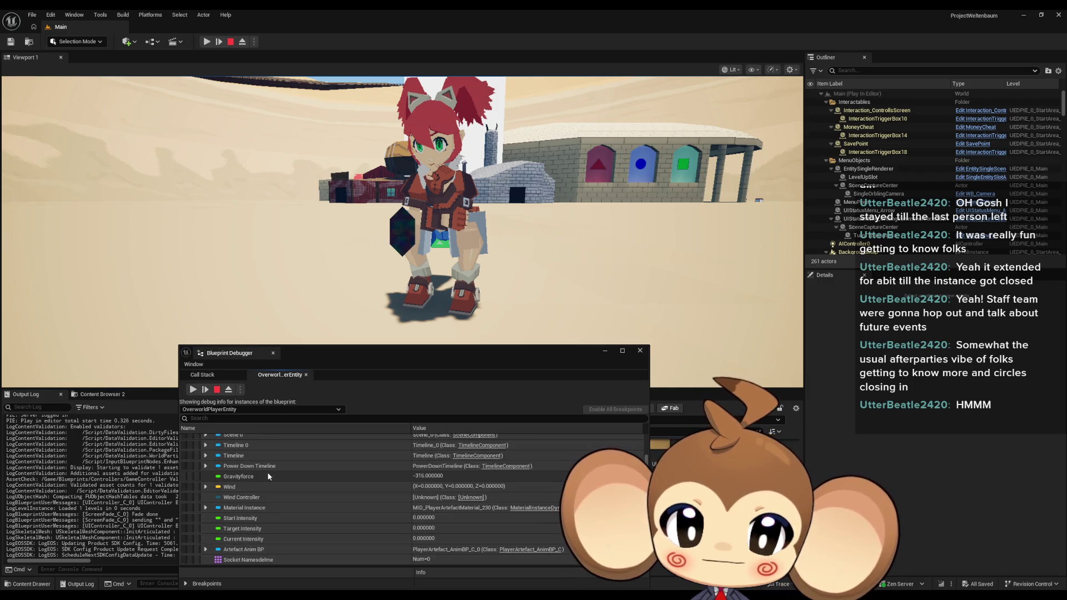
scroll(268, 476, down, 2)
scroll(269, 477, down, 4)
scroll(267, 477, down, 2)
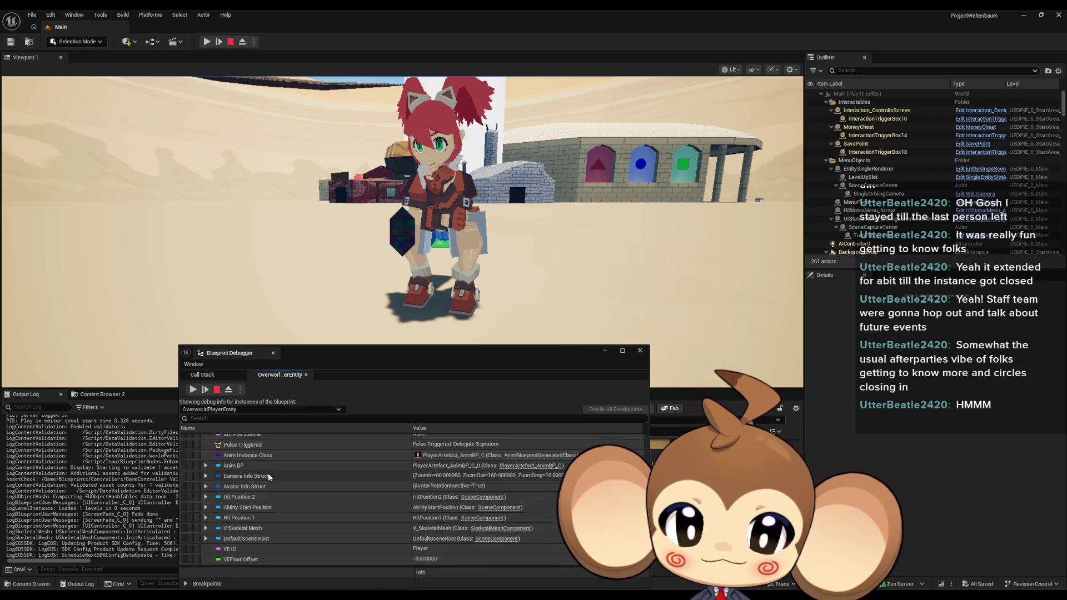
scroll(268, 476, down, 2)
scroll(266, 474, down, 10)
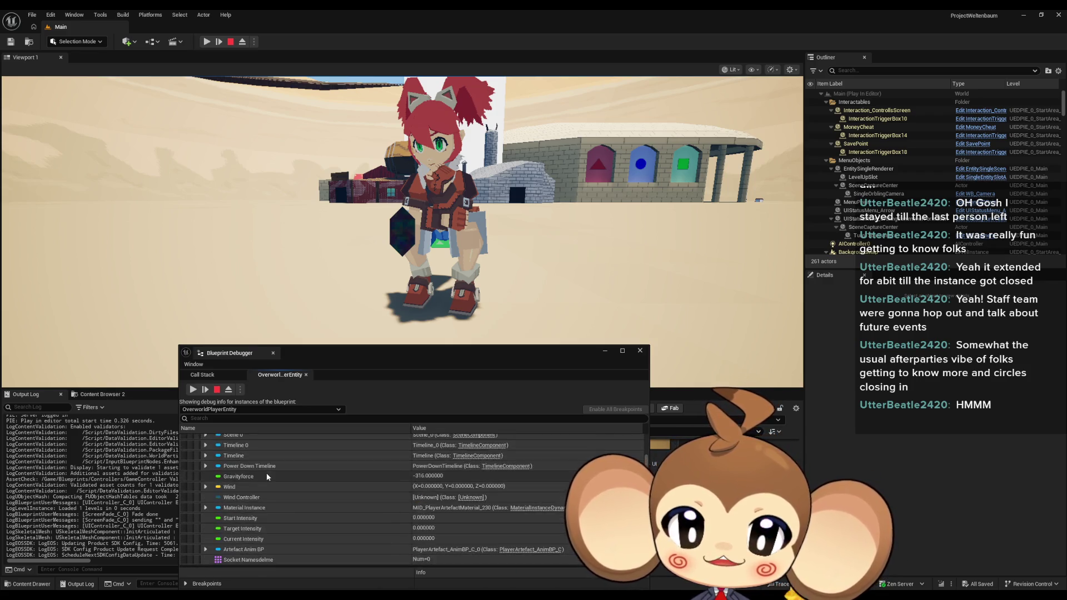
click(199, 537)
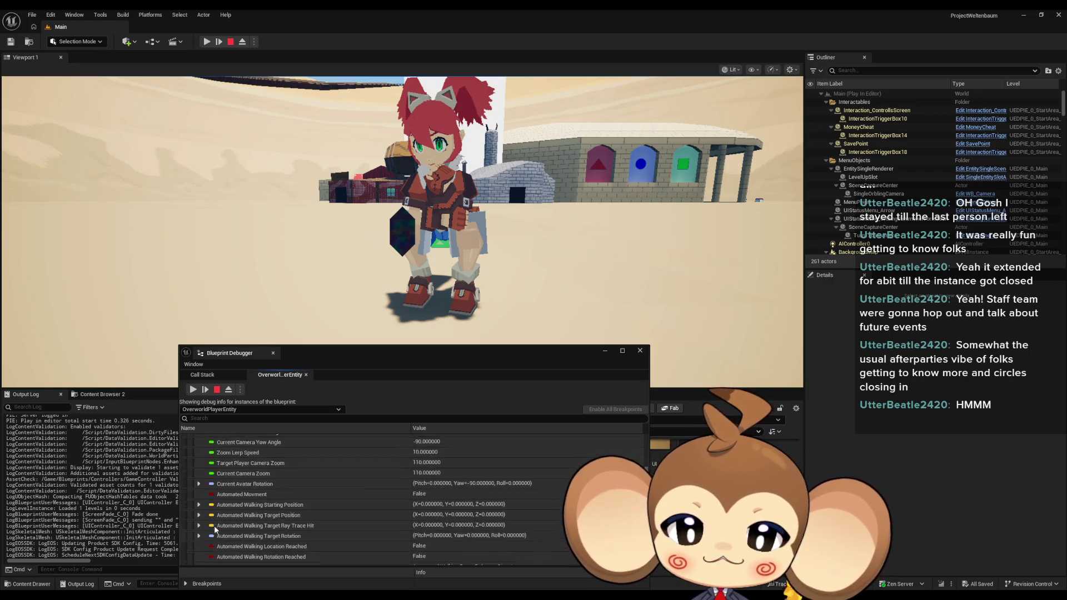
scroll(215, 532, up, 10)
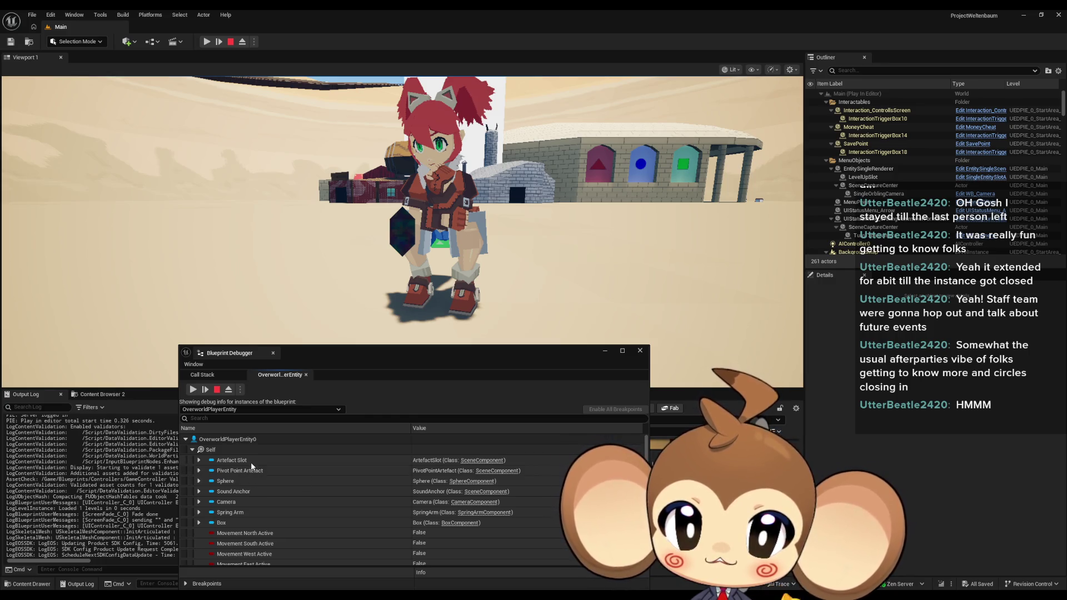
scroll(251, 462, down, 5)
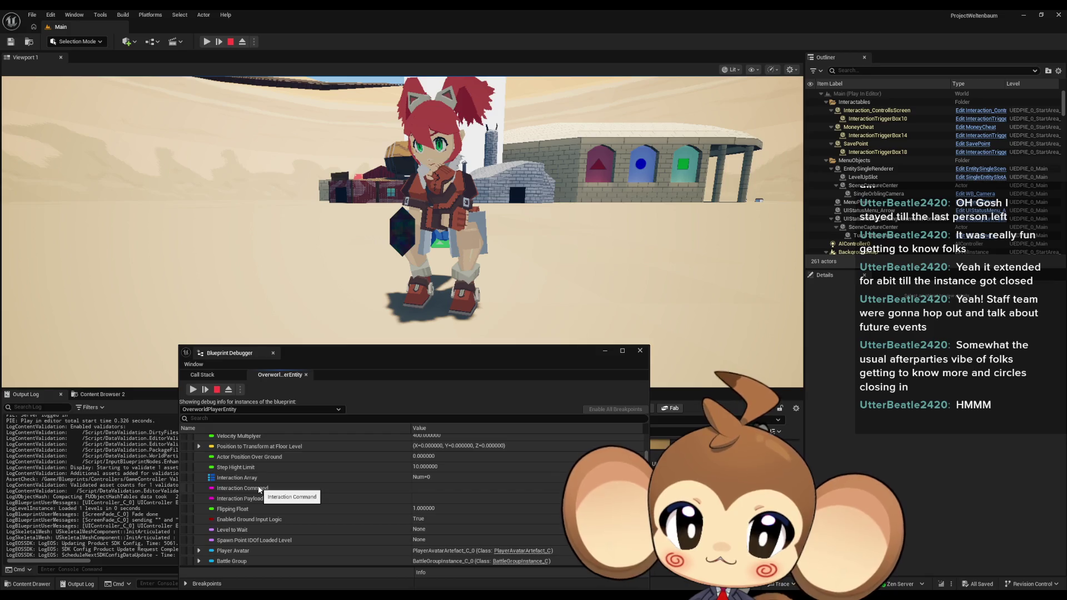
scroll(260, 489, down, 3)
scroll(258, 485, down, 5)
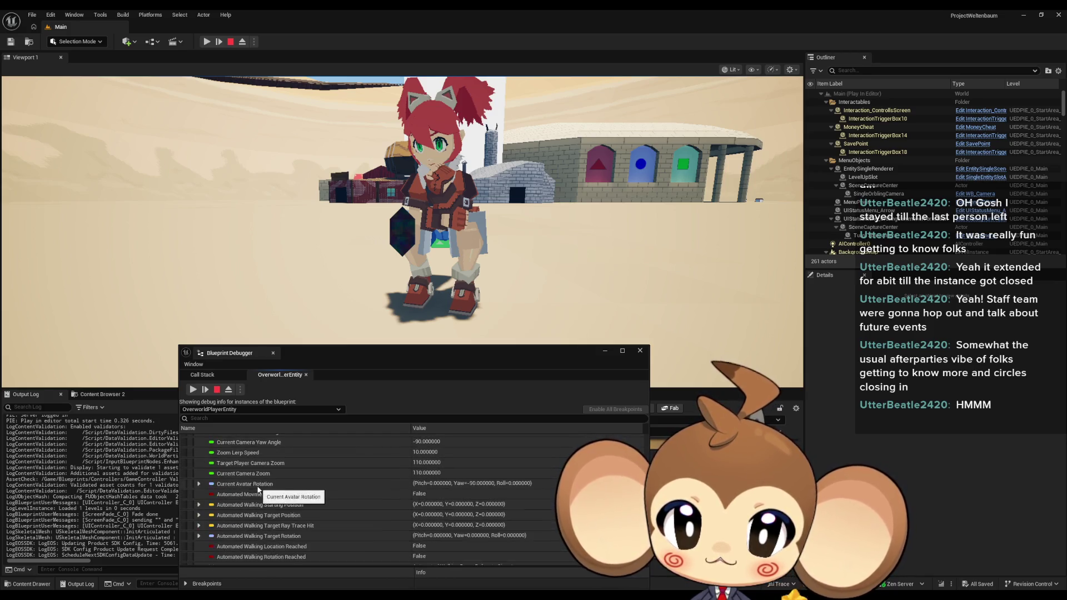
scroll(257, 491, down, 3)
scroll(256, 492, down, 2)
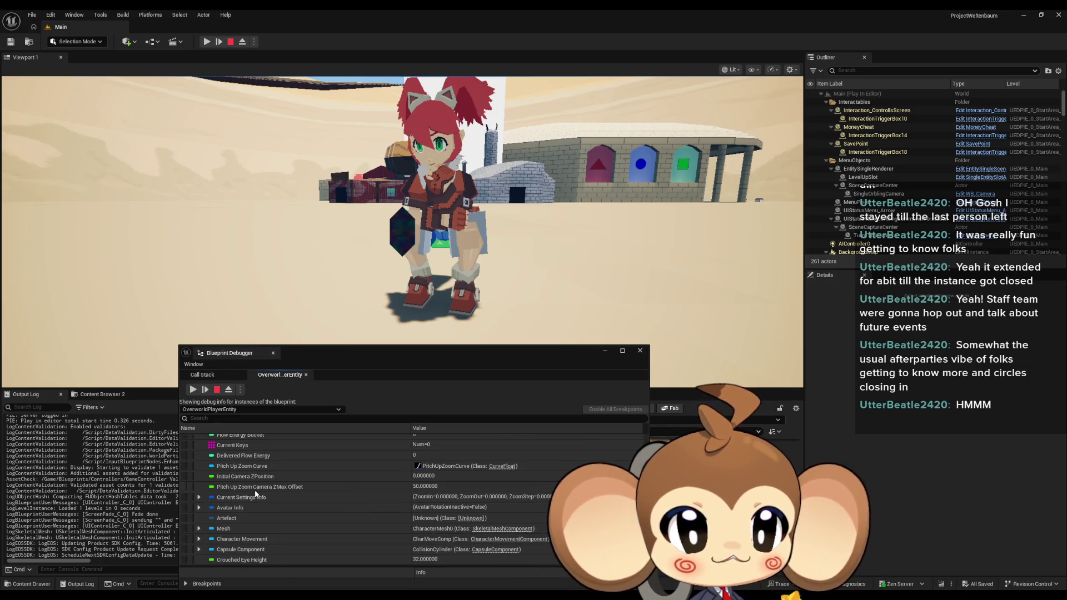
scroll(249, 505, down, 1)
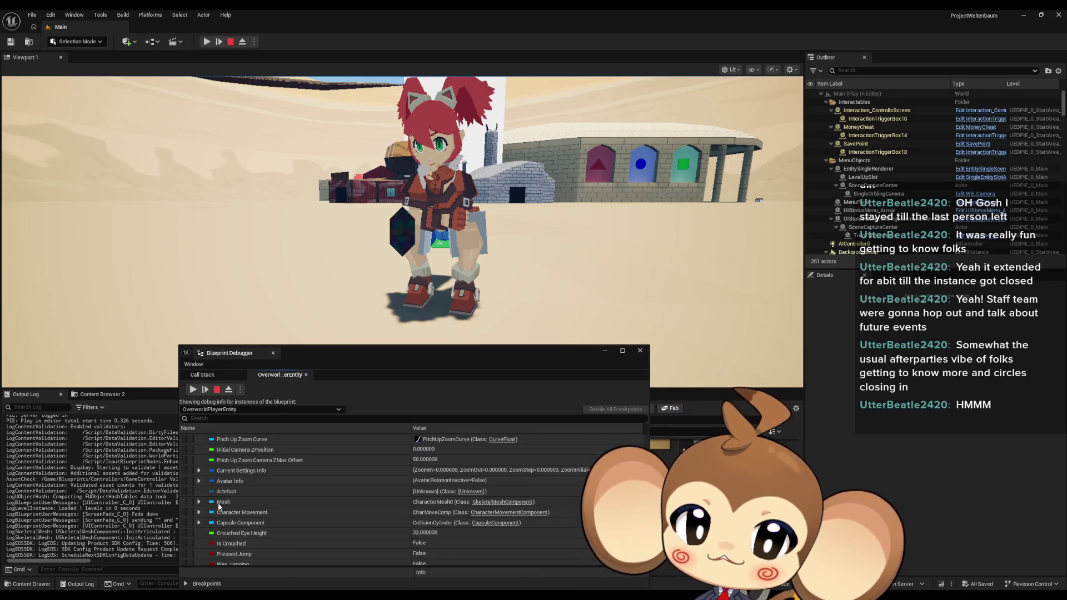
scroll(238, 498, down, 1)
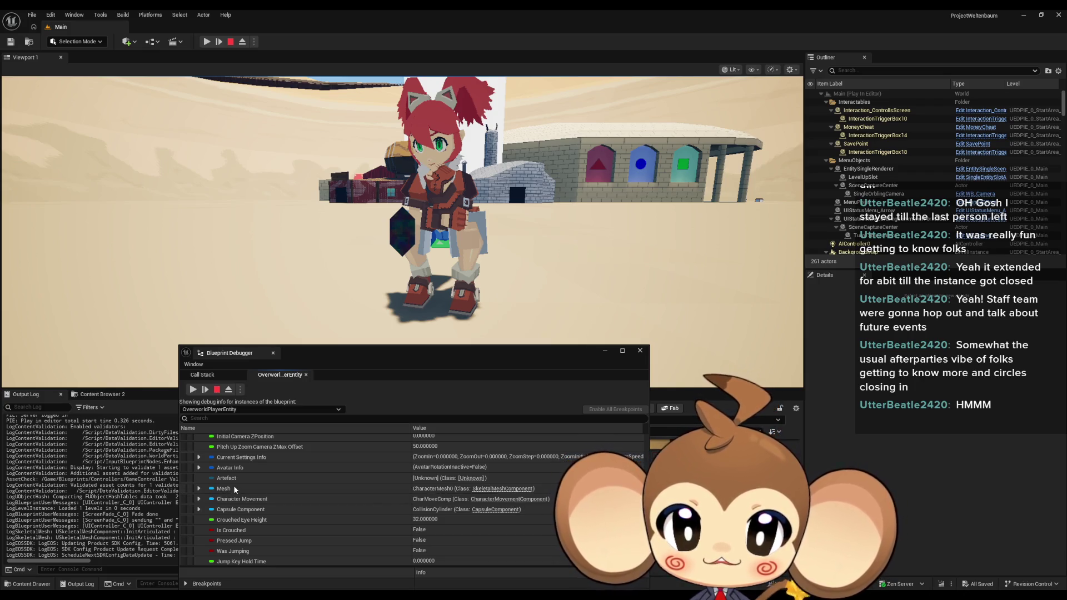
mouse_move(437, 584)
mouse_move(475, 558)
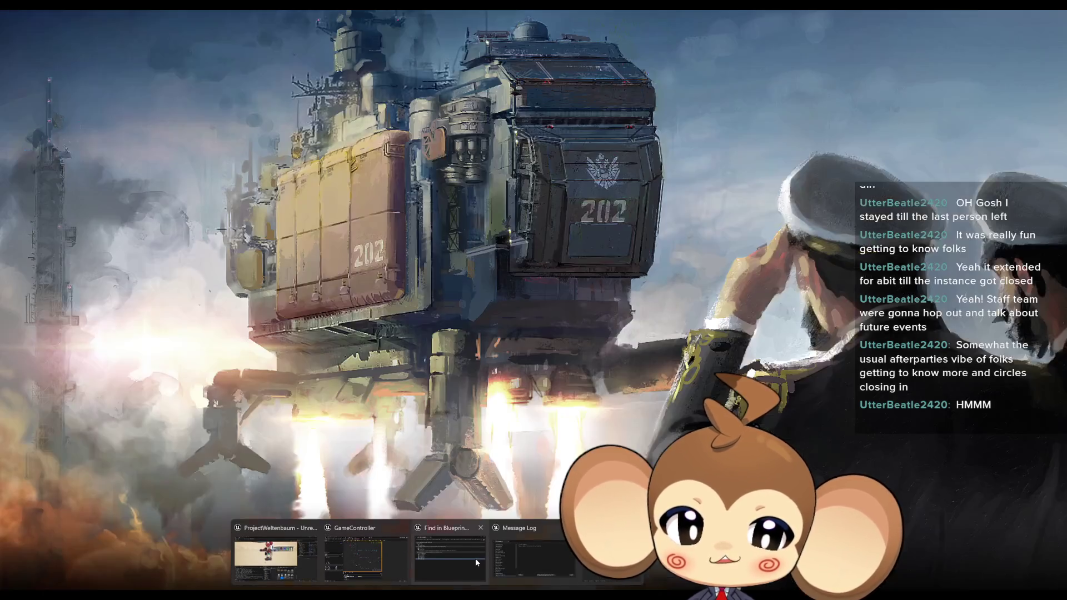
Select the OverworldPlayerEntity's Mesh component, then minimize the Blueprint editor to reveal the paused level.
mouse_move(384, 564)
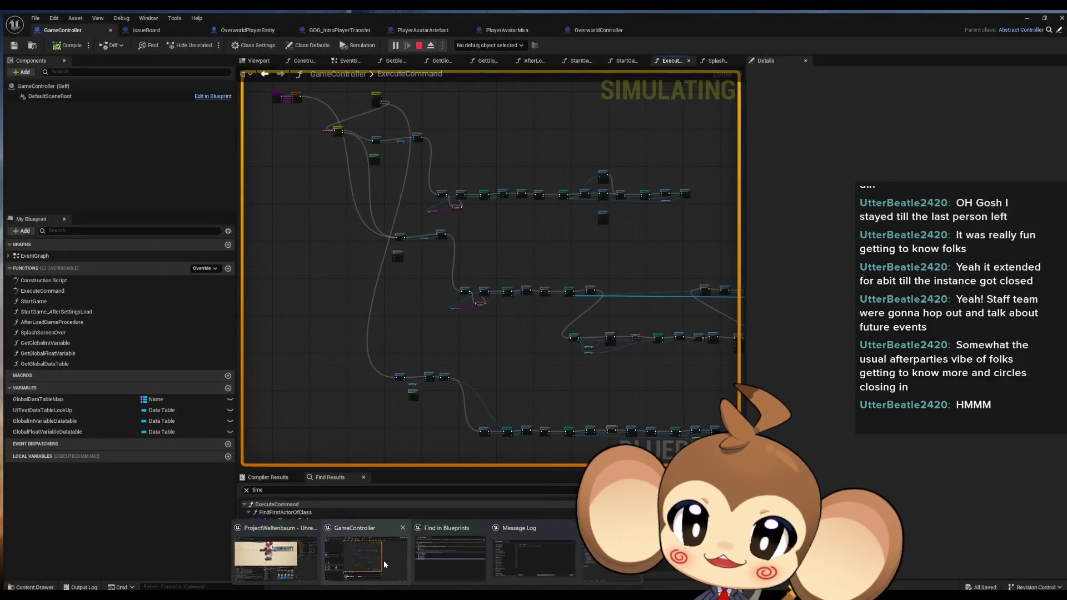
click(384, 564)
click(245, 27)
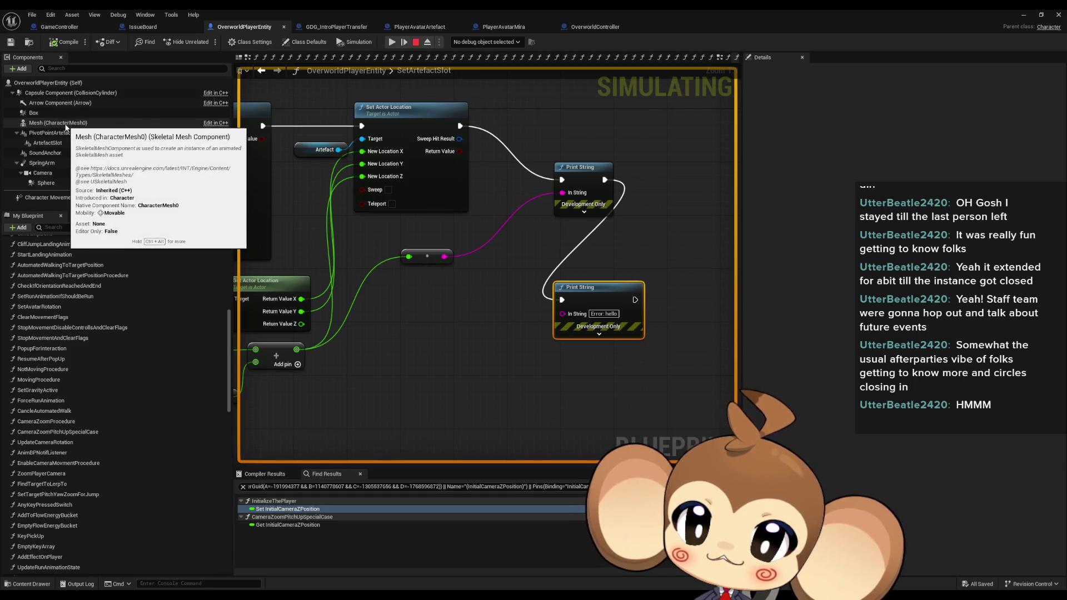
click(59, 123)
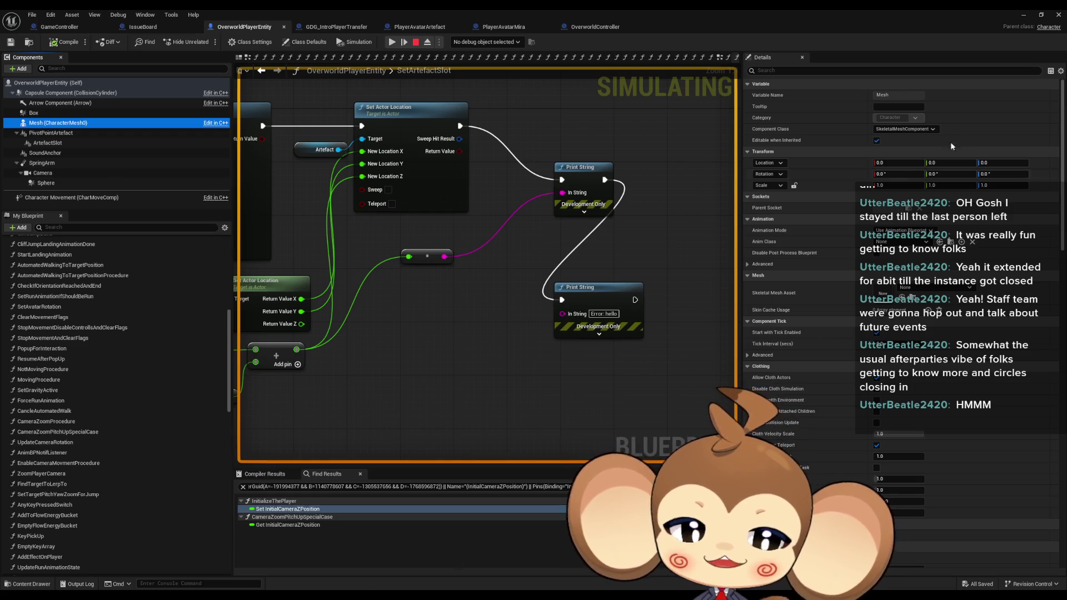
click(1025, 15)
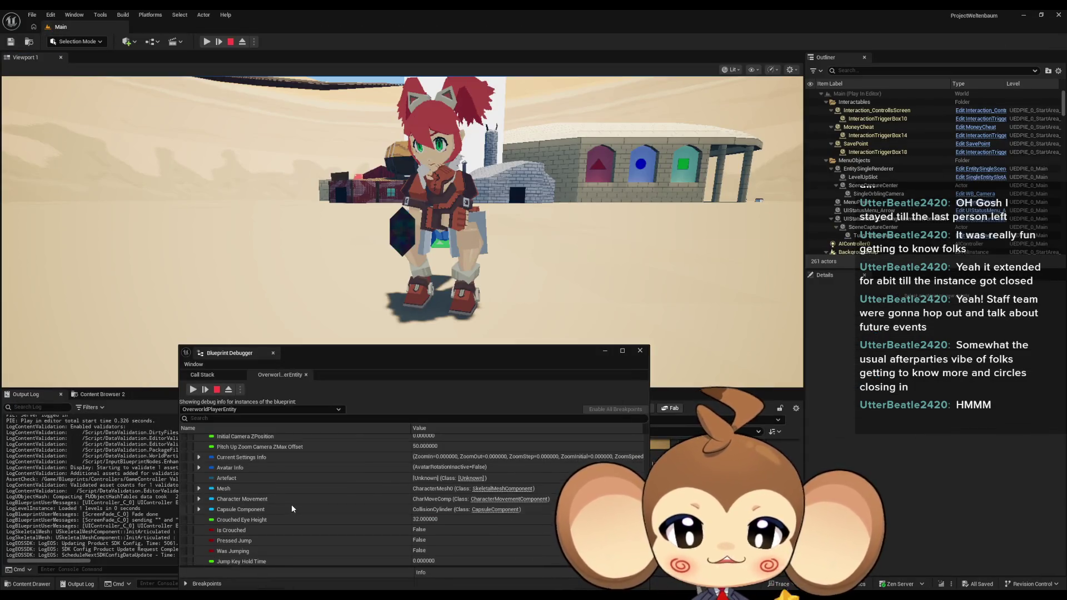
Expand the live player entity's Root Component in the Blueprint Debugger to show its transform.
scroll(292, 509, down, 5)
scroll(317, 505, up, 5)
scroll(326, 500, up, 5)
scroll(249, 522, up, 10)
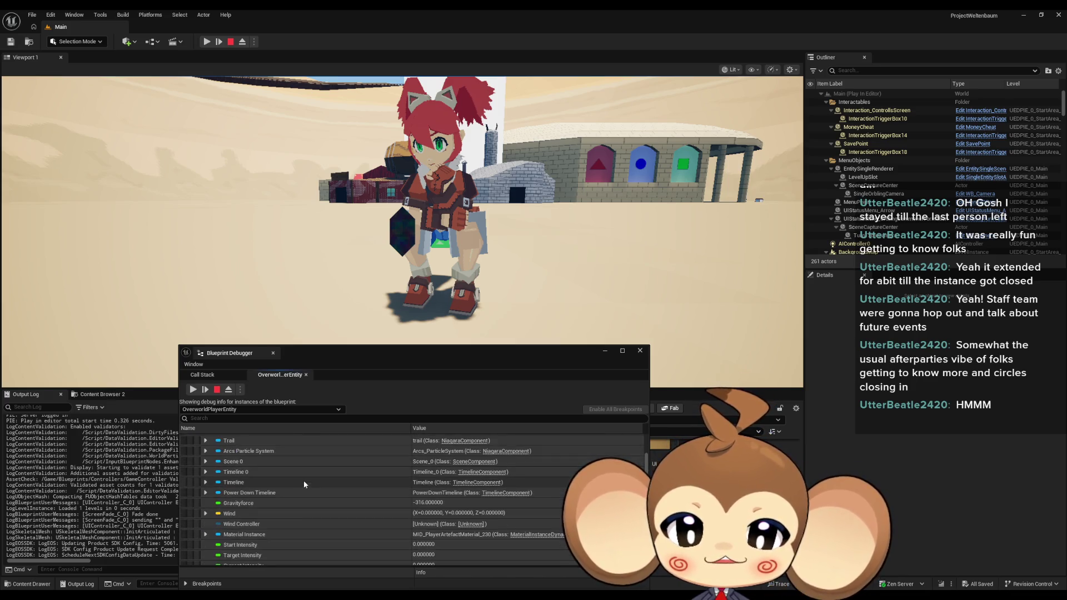
scroll(286, 485, up, 1)
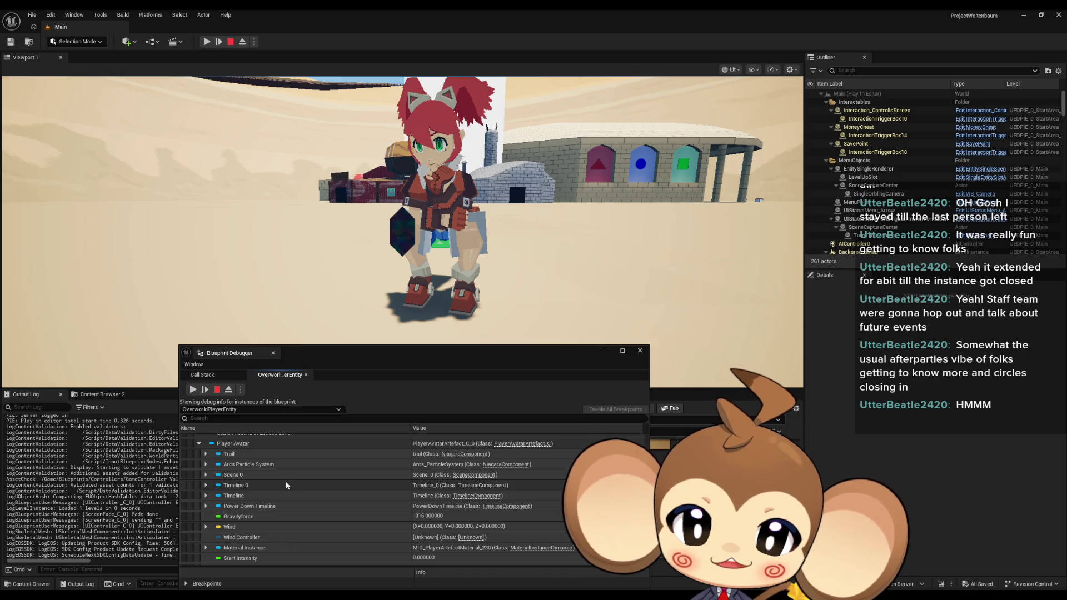
scroll(286, 482, up, 5)
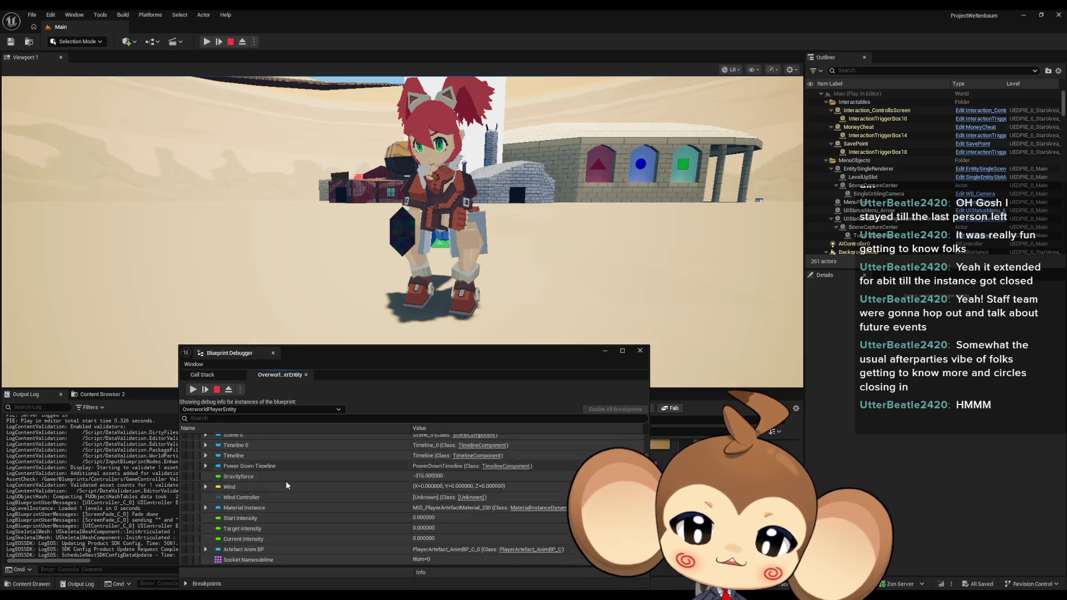
scroll(306, 480, down, 10)
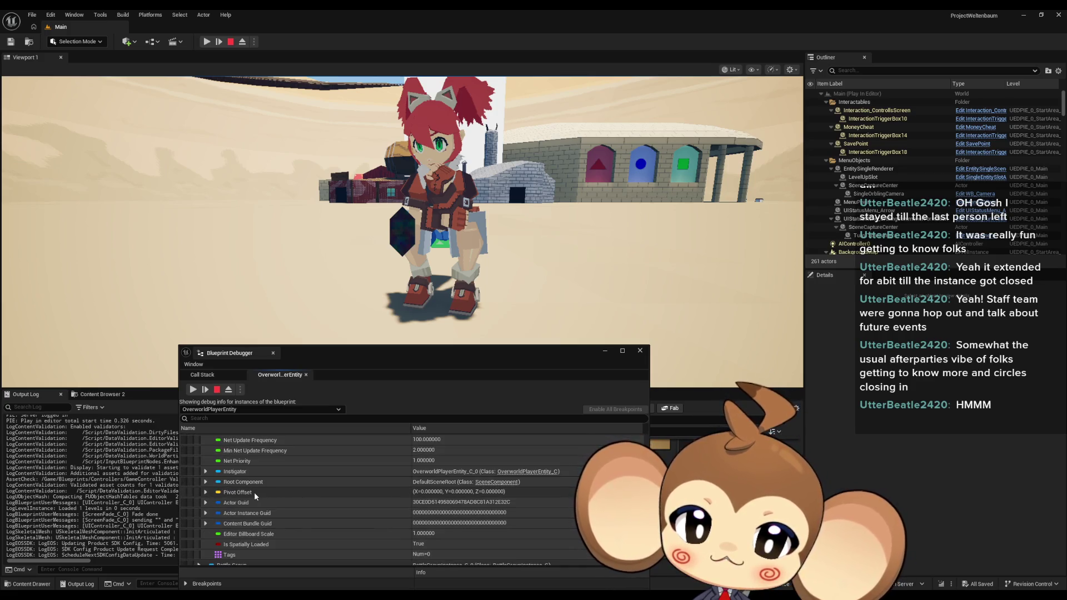
scroll(255, 493, down, 2)
scroll(255, 494, up, 3)
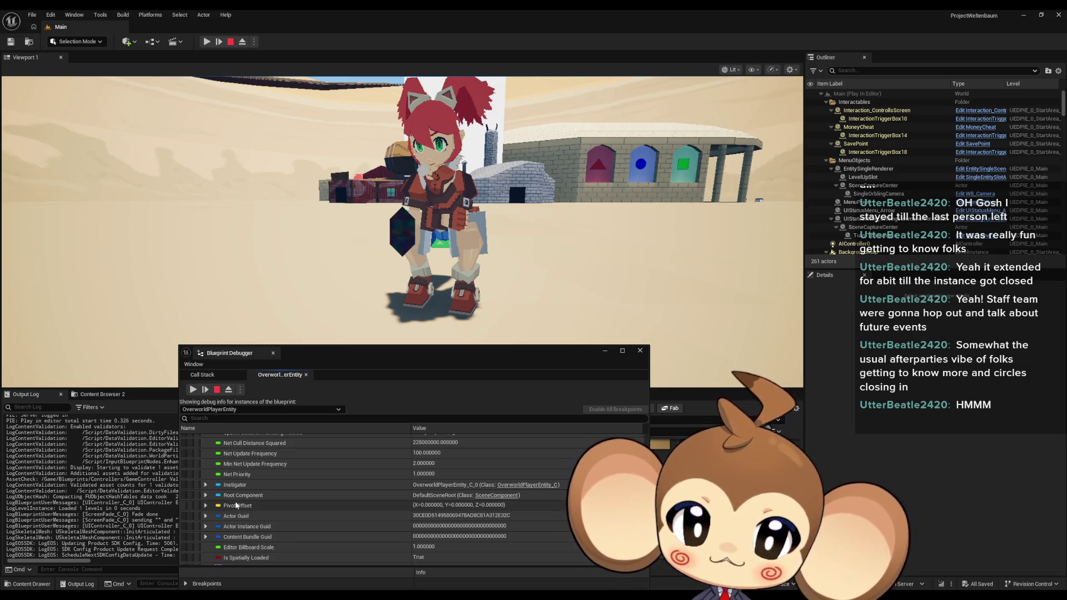
click(205, 495)
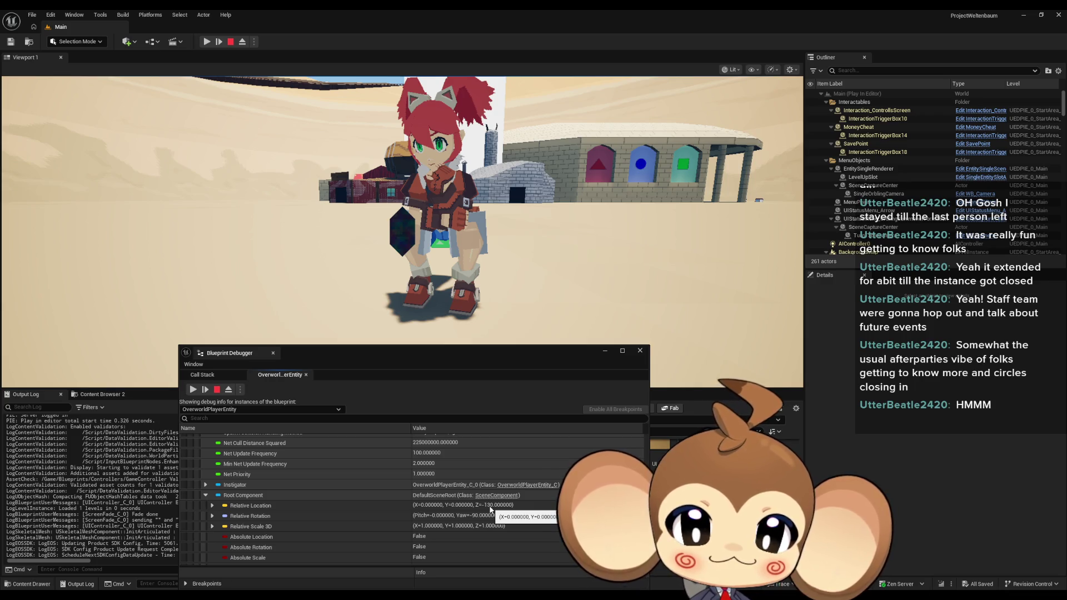
Expand V Skeletal Mesh and then its Skeletal Mesh asset details.
scroll(285, 494, down, 1)
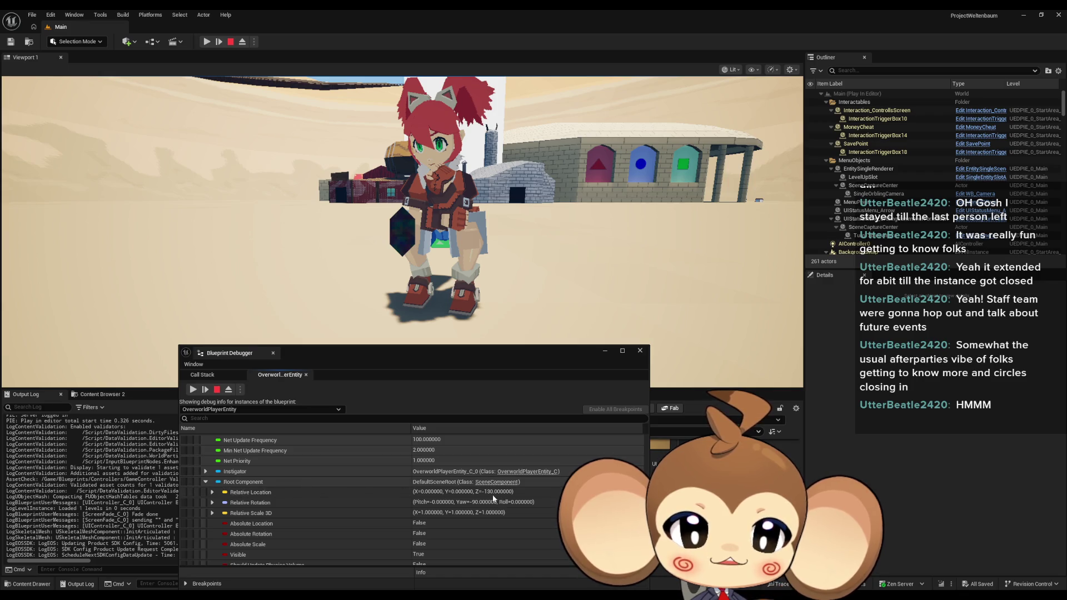
scroll(294, 495, up, 10)
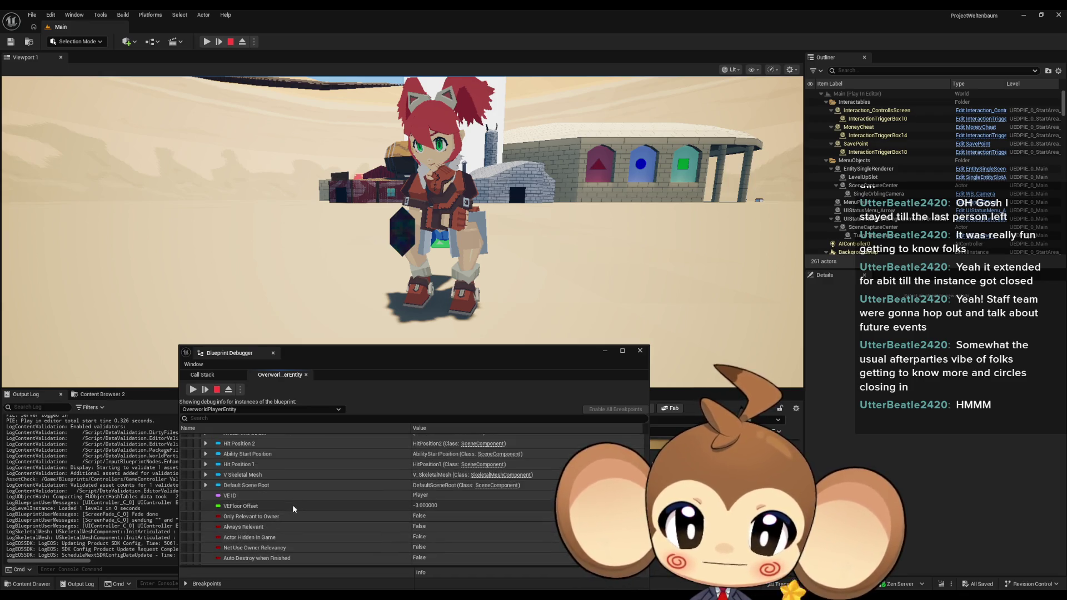
scroll(254, 501, up, 2)
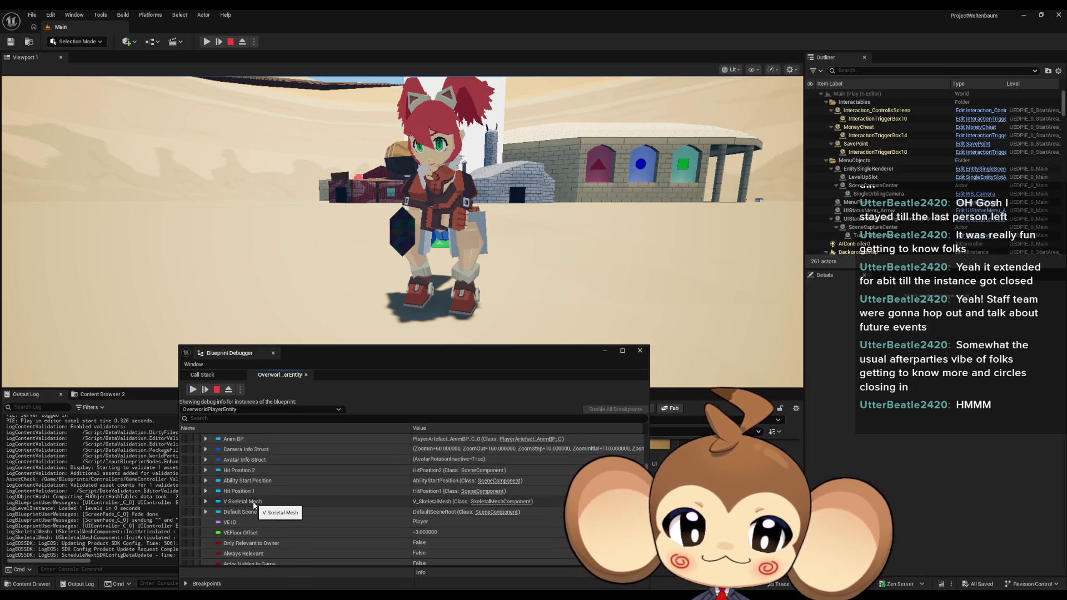
click(205, 501)
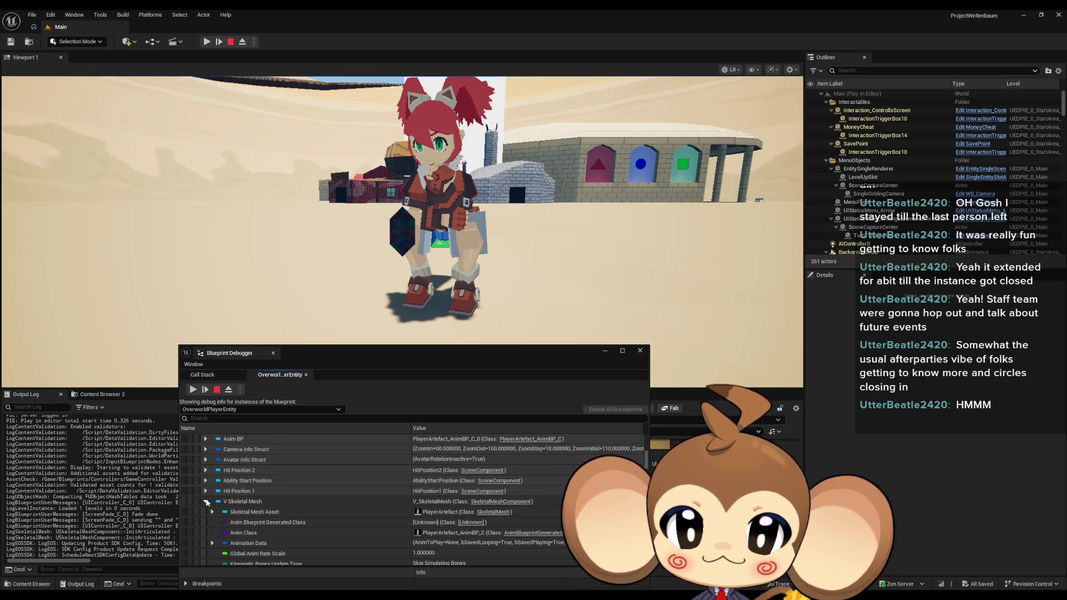
scroll(209, 499, down, 6)
scroll(218, 492, up, 2)
scroll(223, 495, down, 2)
scroll(218, 480, up, 1)
click(212, 461)
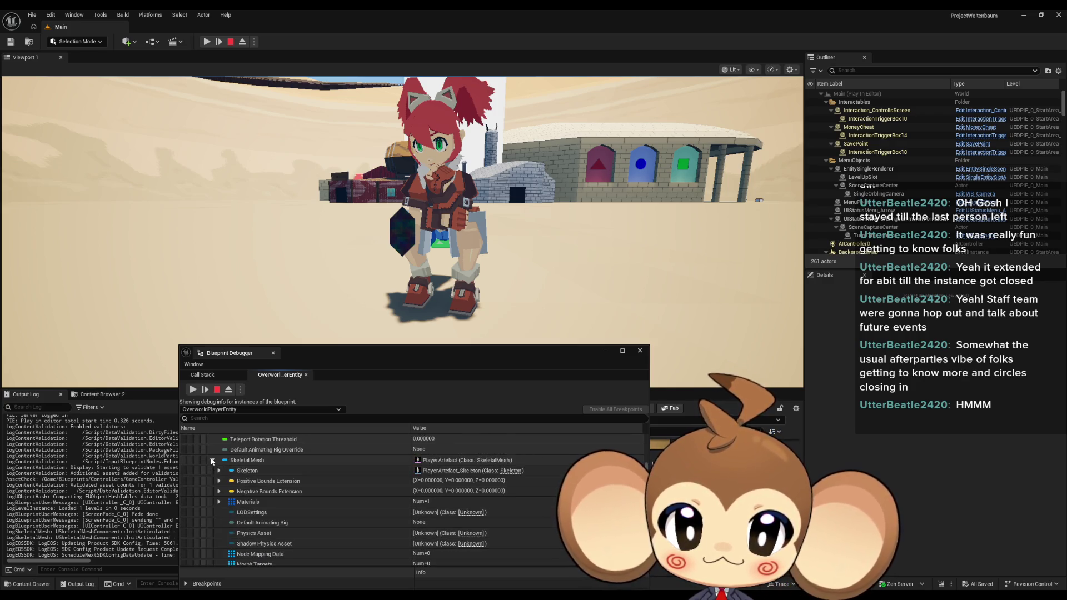
Check that the Relative Location Z reads -130, then resume the play session.
scroll(233, 465, down, 10)
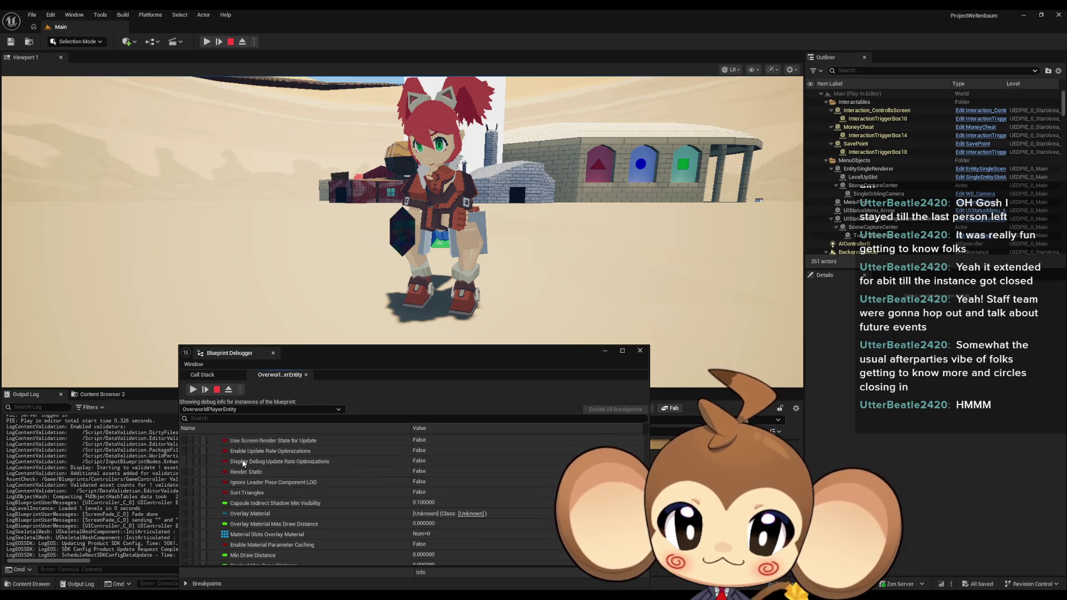
scroll(243, 467, down, 10)
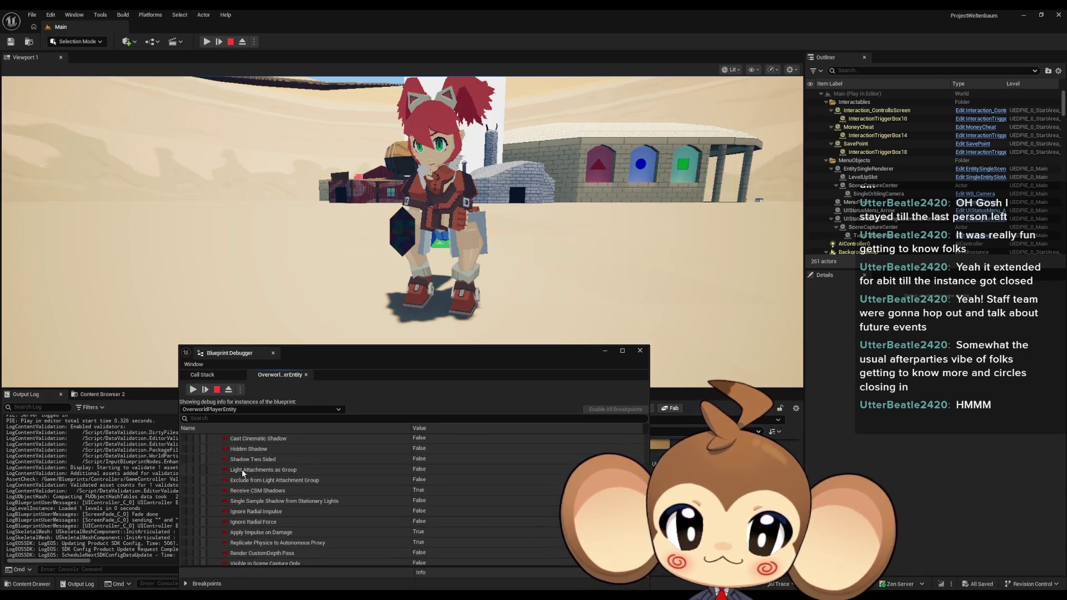
scroll(243, 472, down, 5)
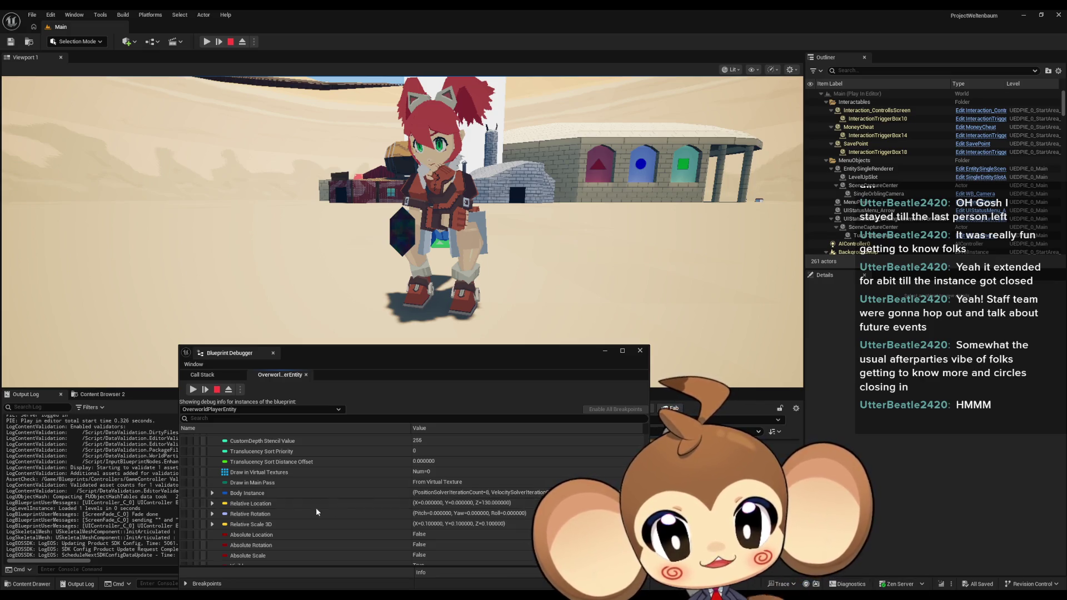
scroll(332, 519, down, 10)
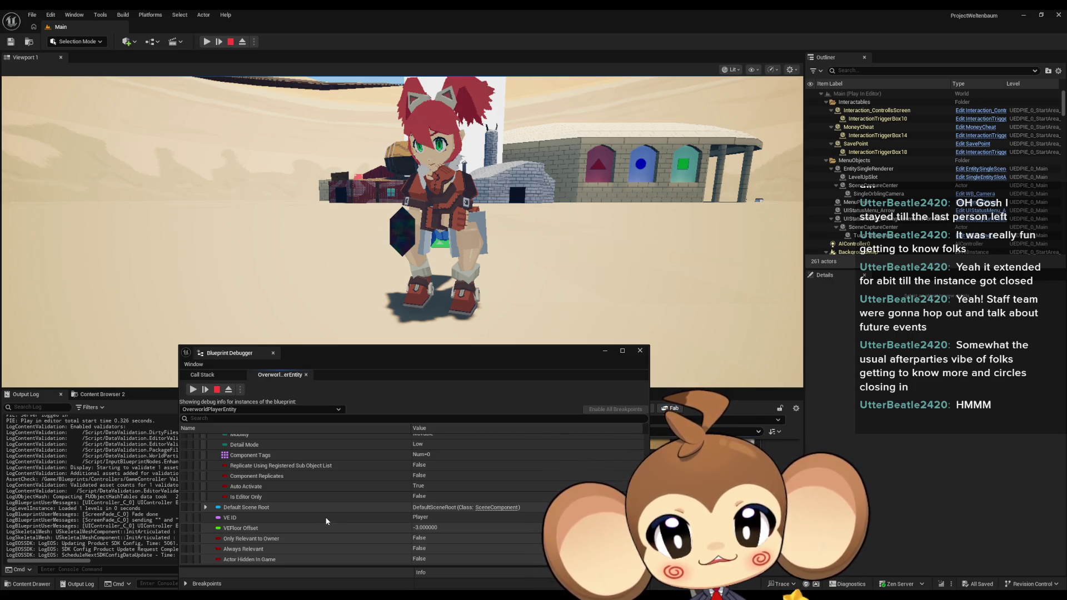
click(207, 42)
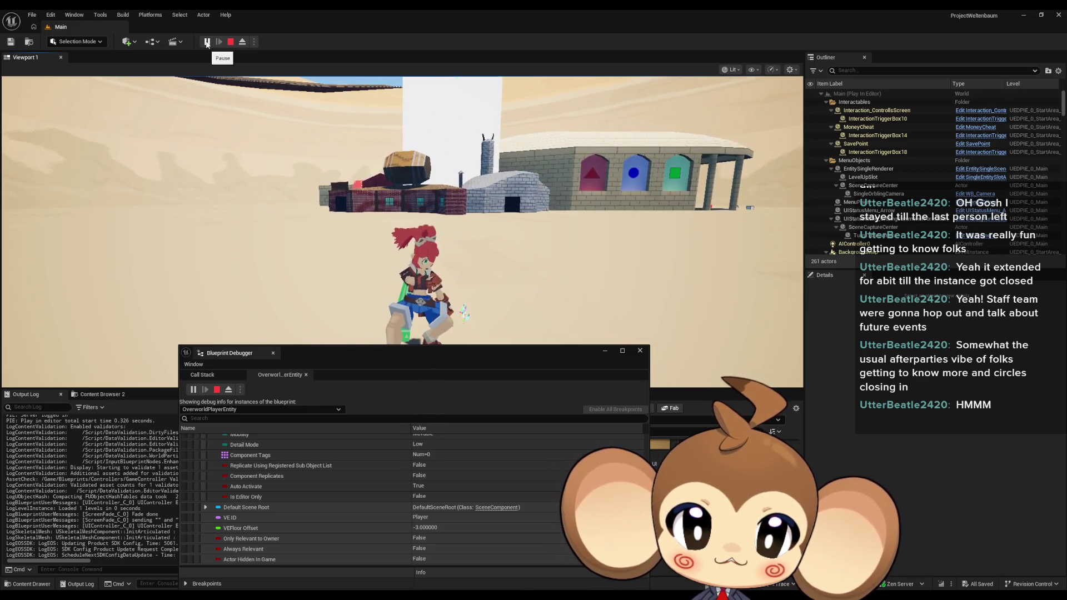
Pause the game again and take a screenshot of the character in the viewport.
click(206, 42)
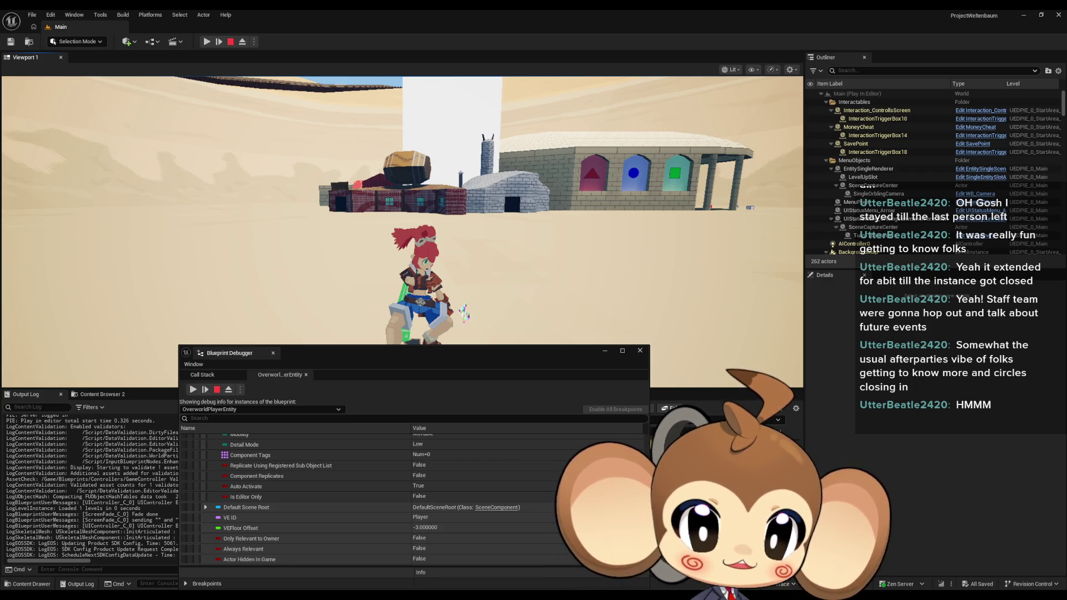
key(alt+Tab)
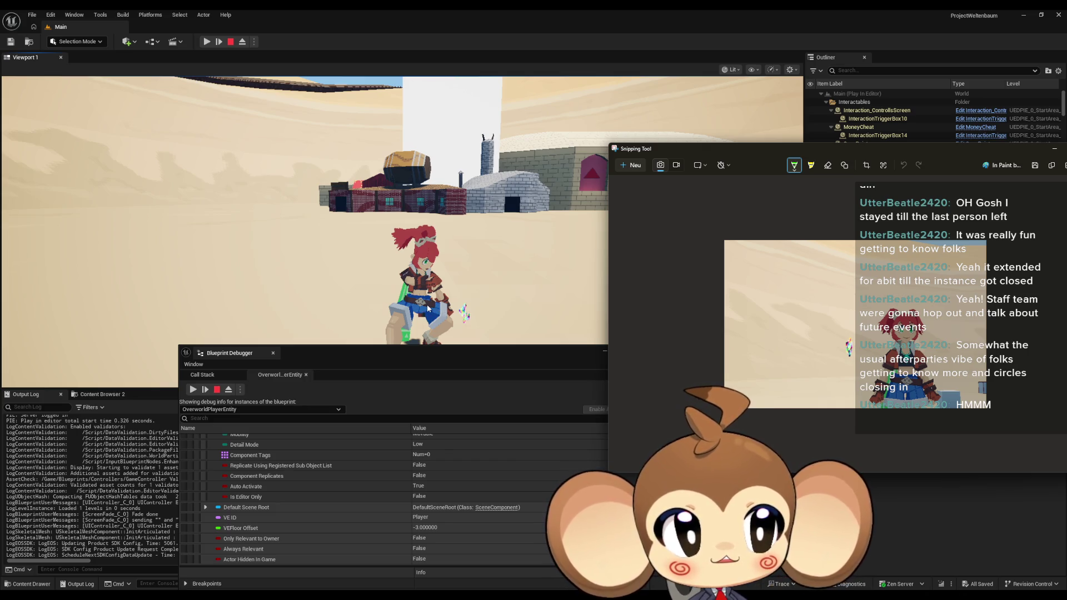
click(381, 357)
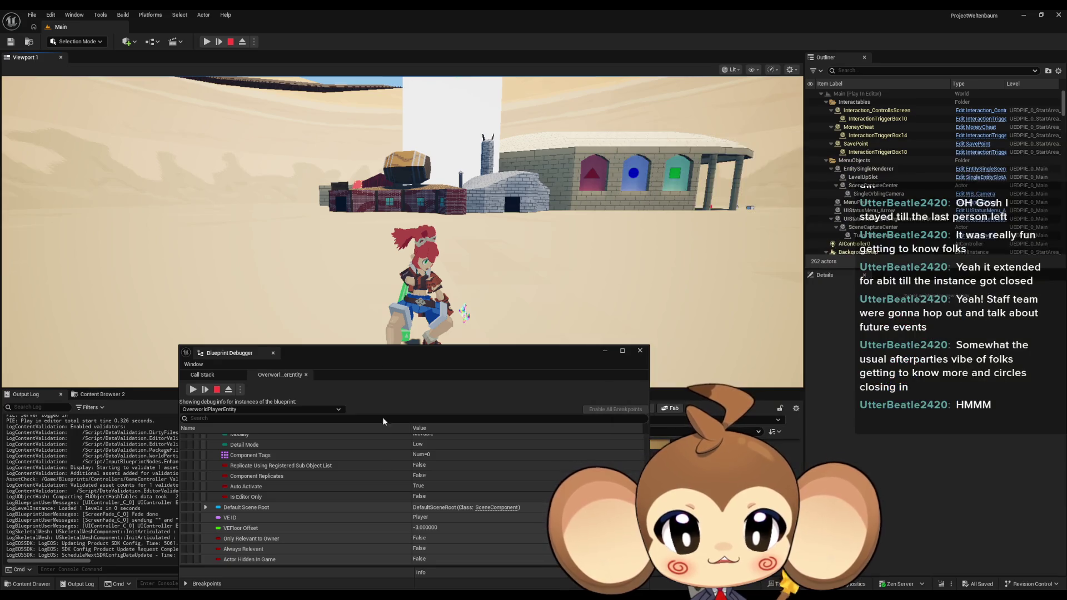
Read the root's Relative Location value in the Blueprint Debugger.
scroll(385, 492, down, 3)
scroll(388, 491, up, 2)
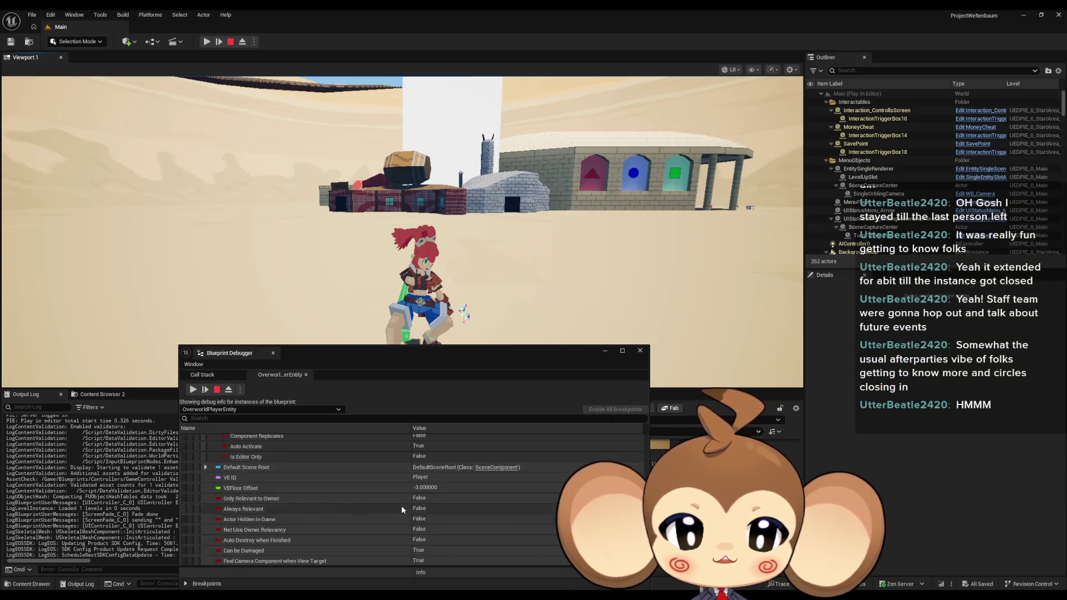
scroll(384, 511, down, 5)
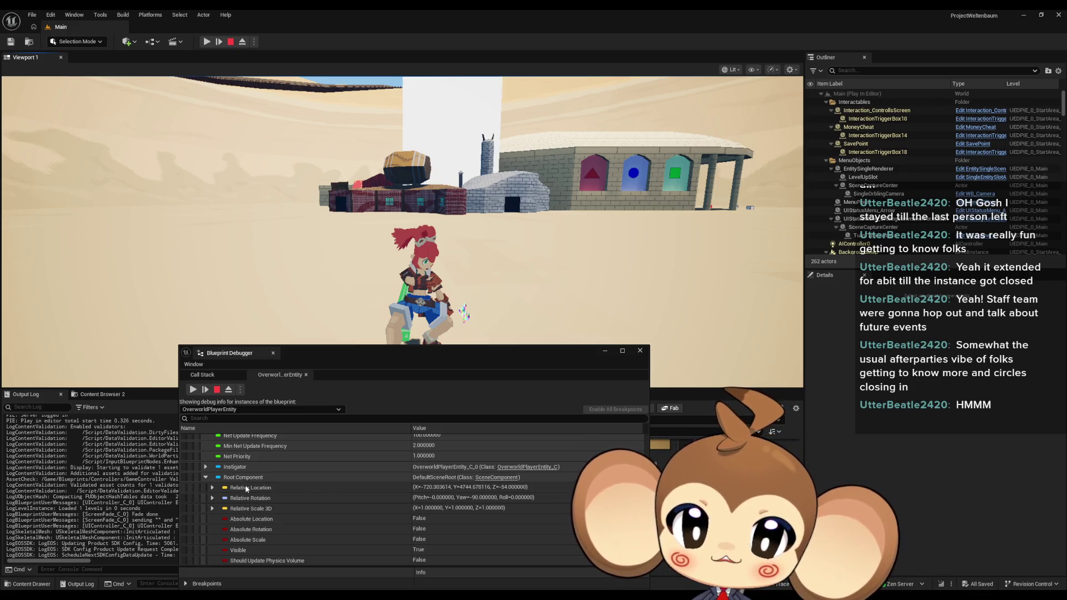
click(504, 487)
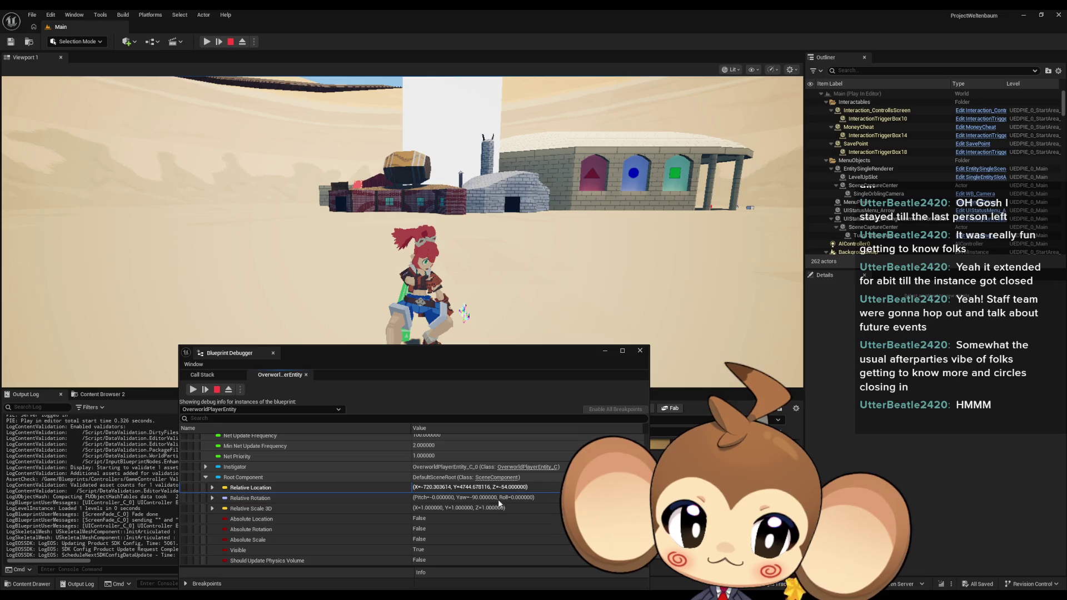
scroll(473, 509, up, 5)
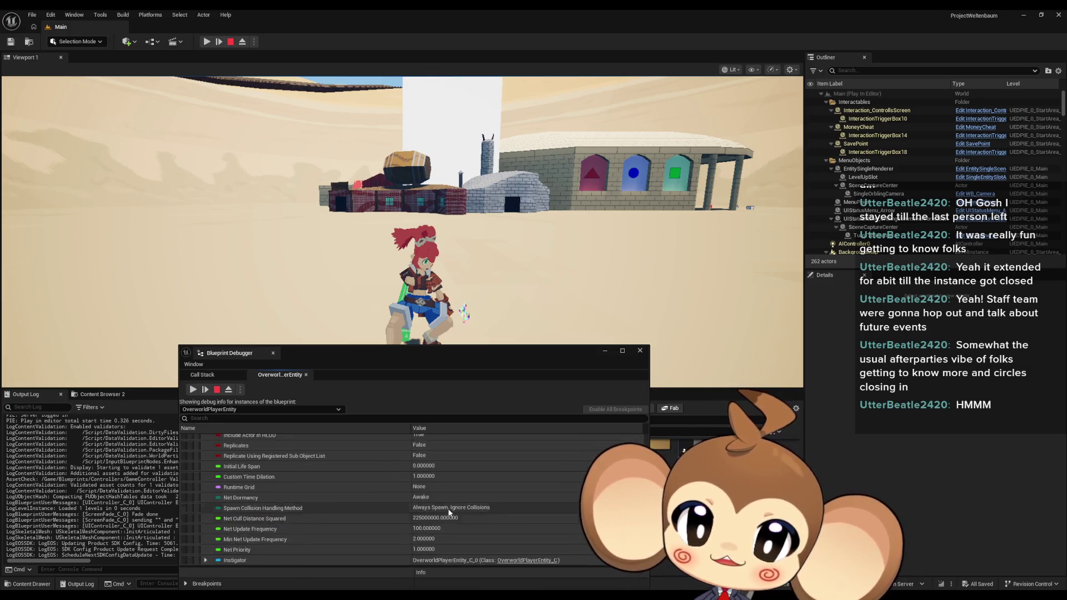
scroll(447, 515, up, 3)
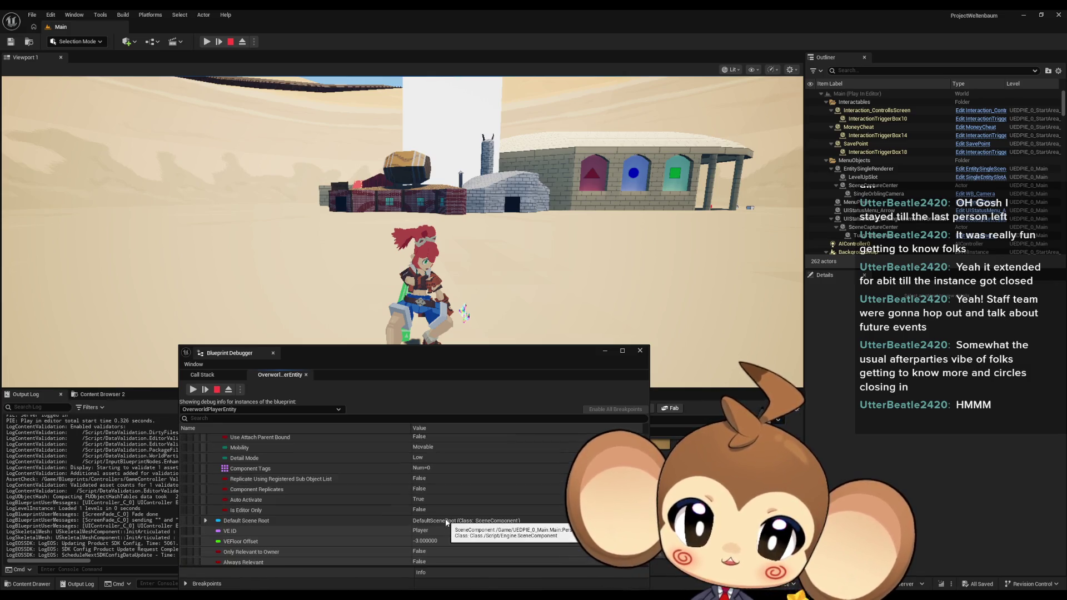
scroll(442, 516, up, 10)
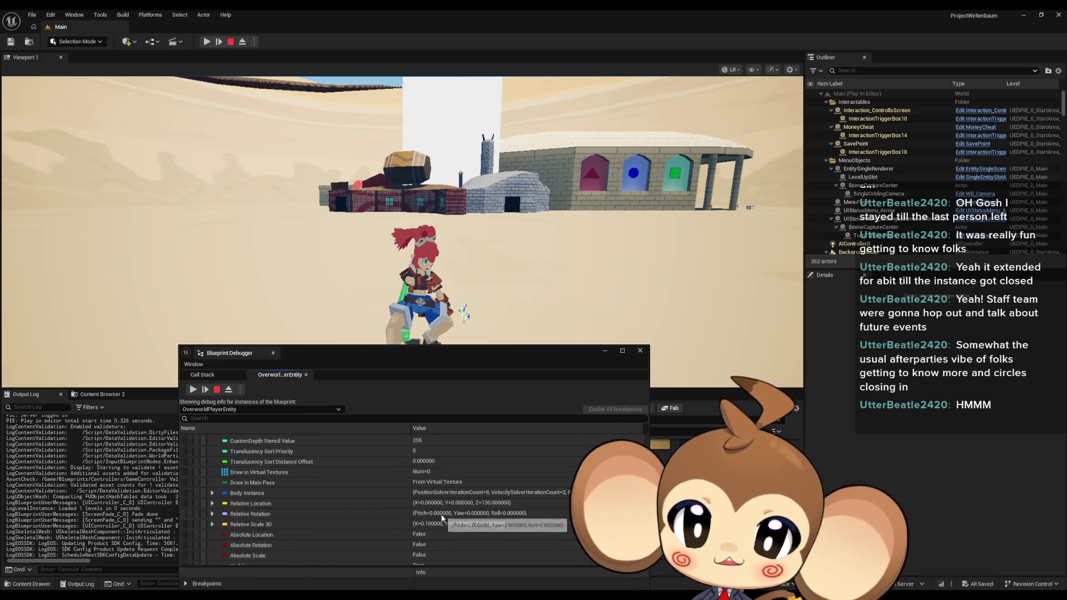
scroll(441, 514, up, 10)
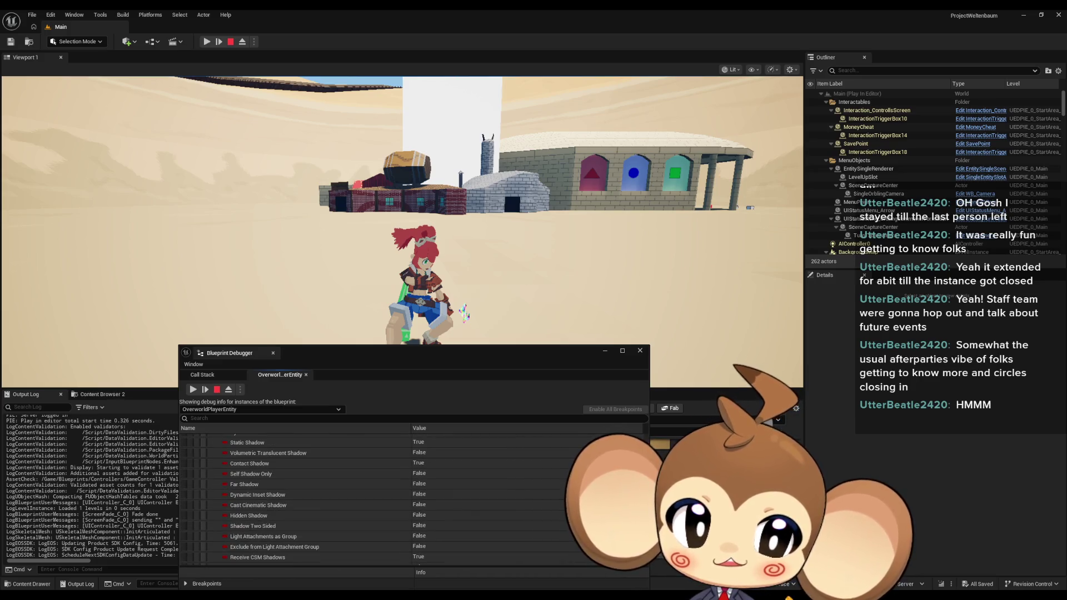
scroll(441, 515, up, 15)
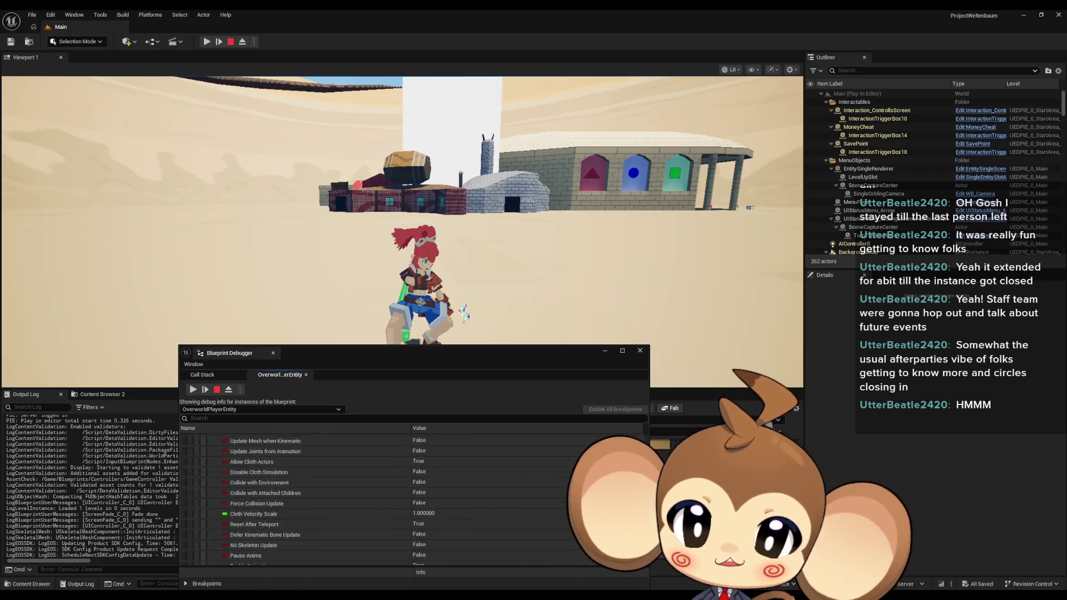
Scroll through the remaining live properties, then close the Blueprint Debugger and stop the play session.
scroll(441, 514, down, 10)
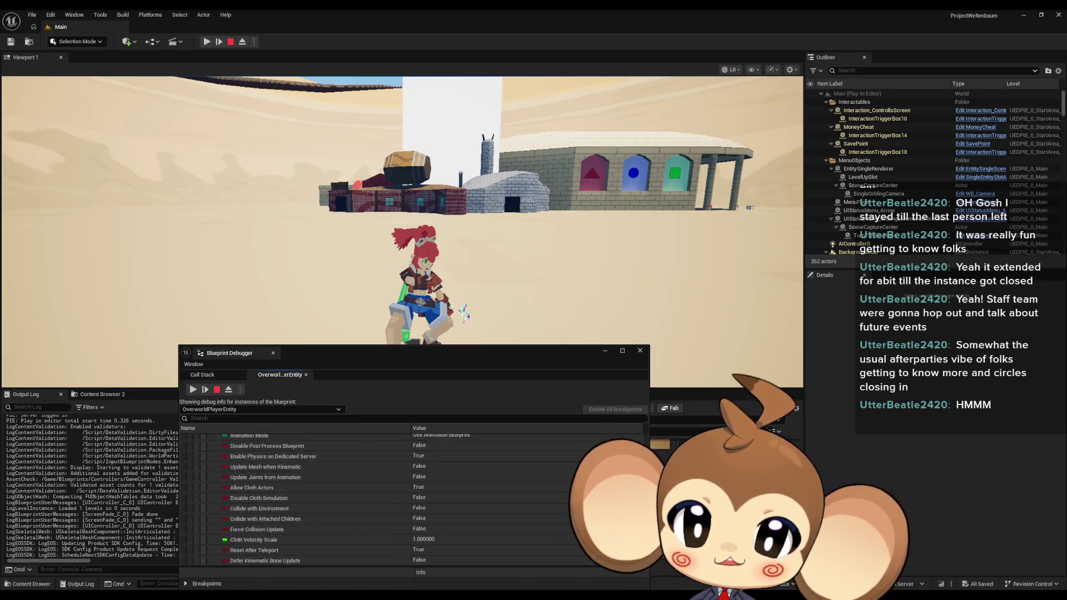
scroll(441, 514, down, 10)
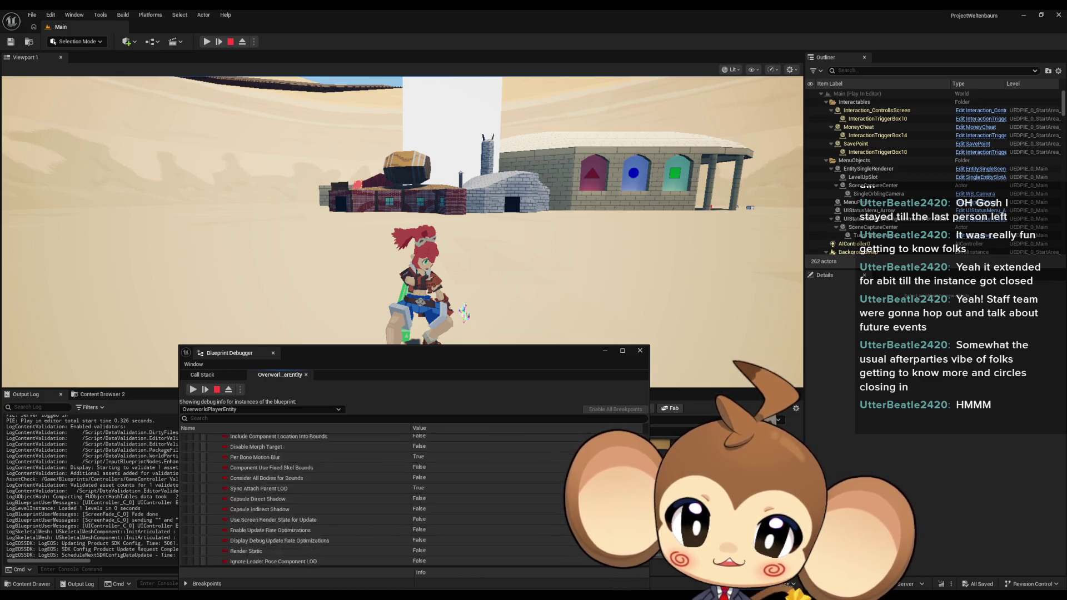
scroll(441, 515, down, 10)
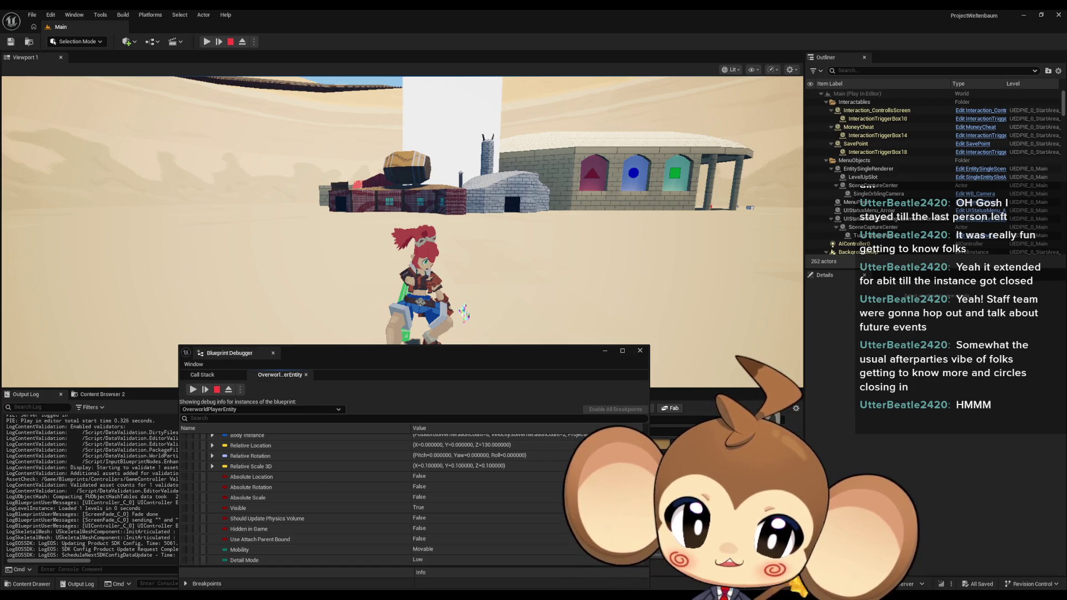
scroll(366, 500, down, 5)
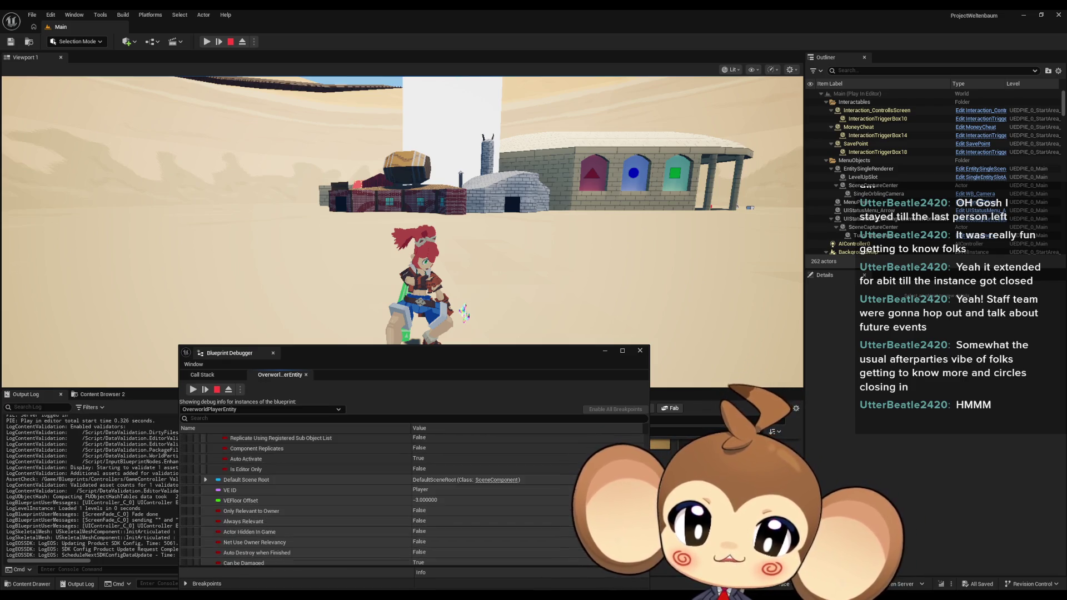
scroll(411, 500, down, 1)
scroll(367, 500, down, 5)
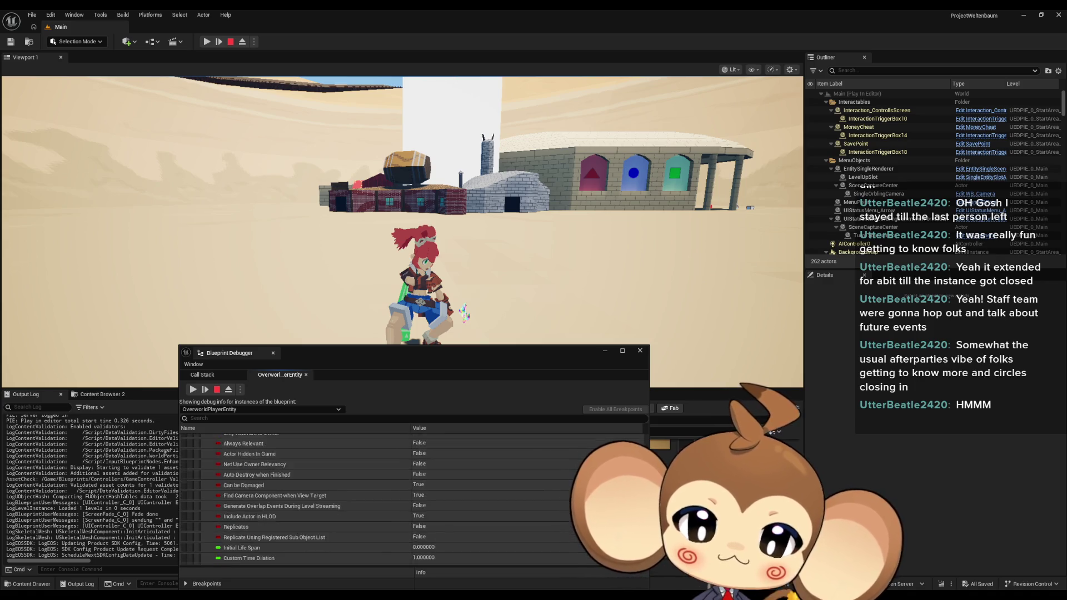
scroll(412, 500, down, 5)
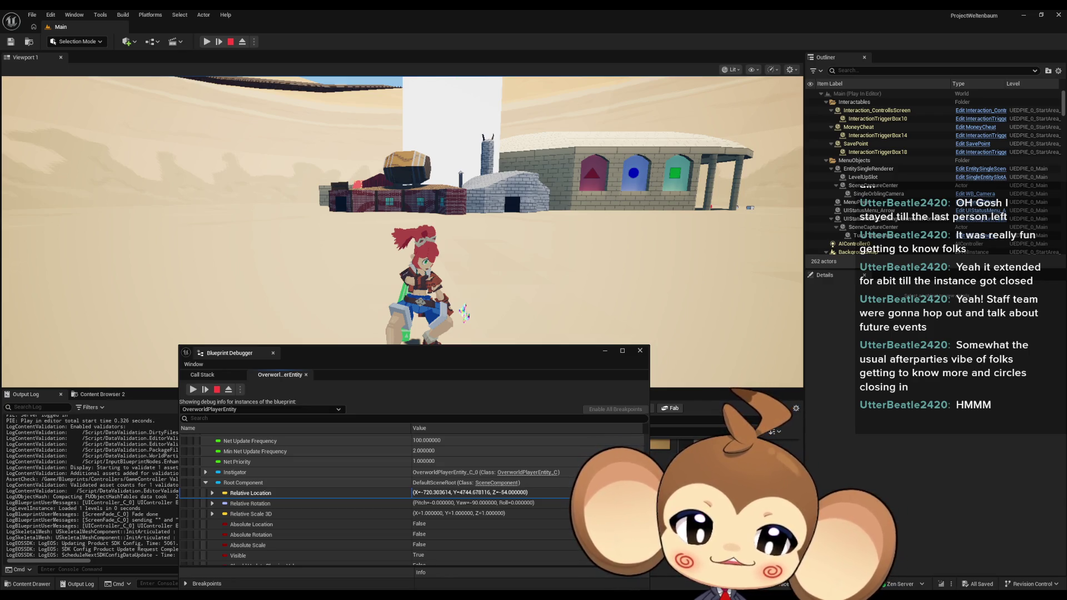
scroll(355, 501, down, 3)
scroll(356, 500, down, 5)
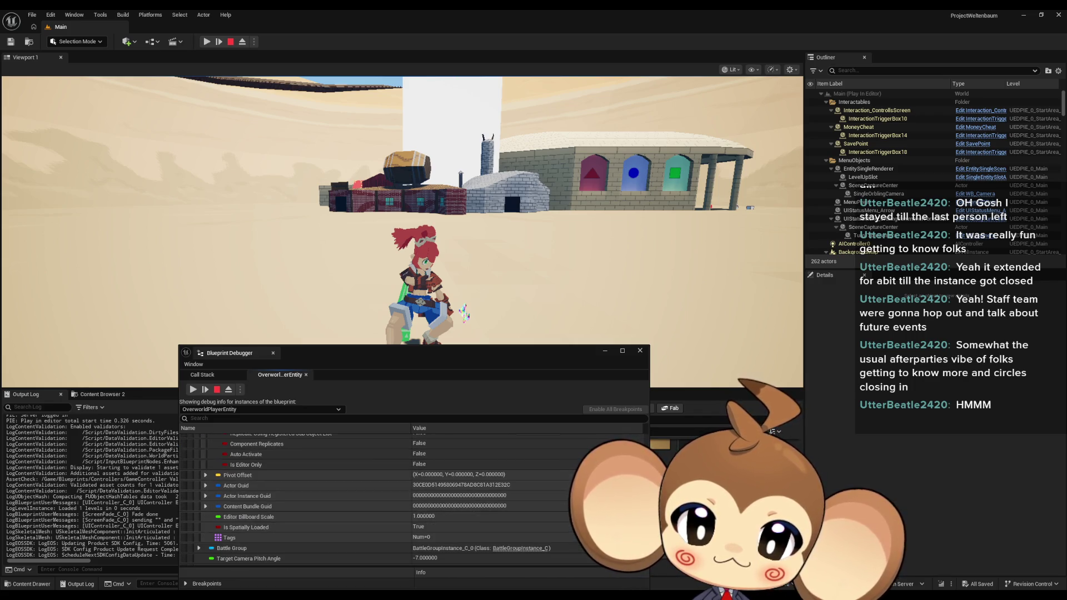
scroll(356, 500, down, 3)
scroll(367, 500, down, 10)
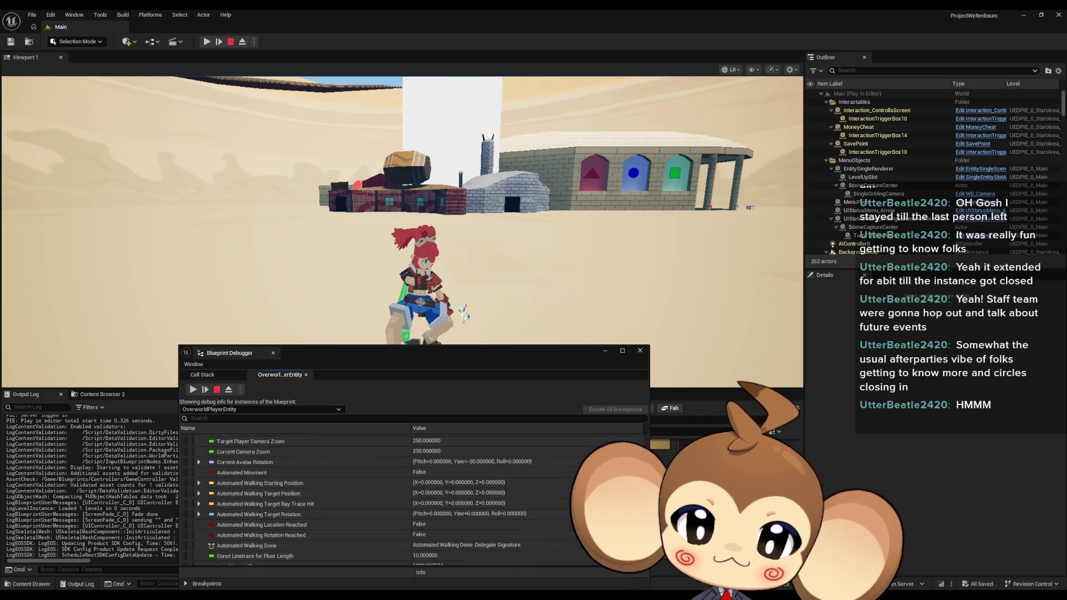
scroll(365, 499, down, 10)
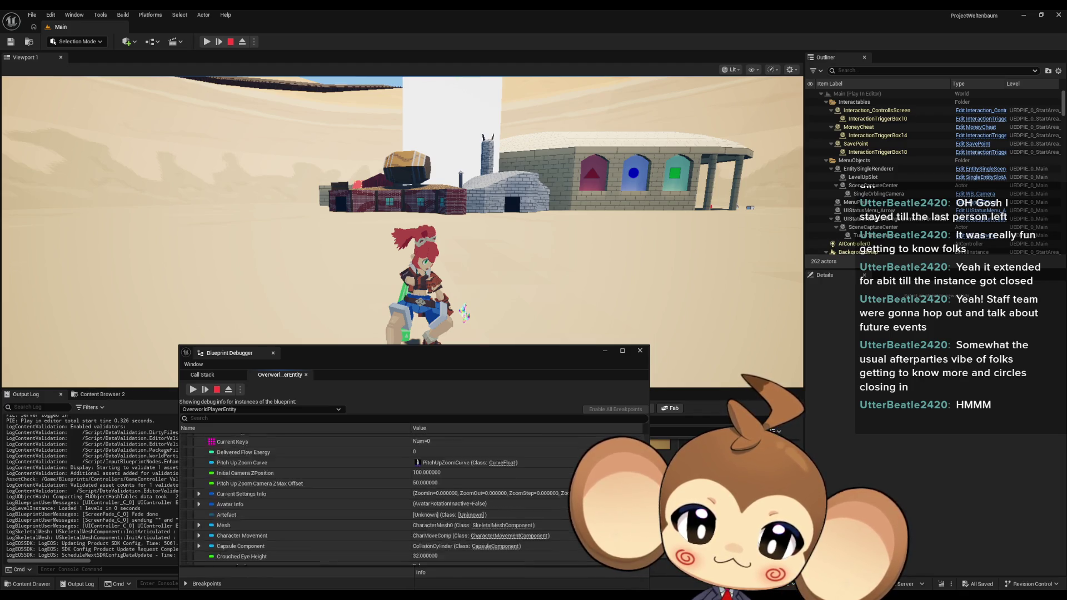
scroll(367, 500, down, 10)
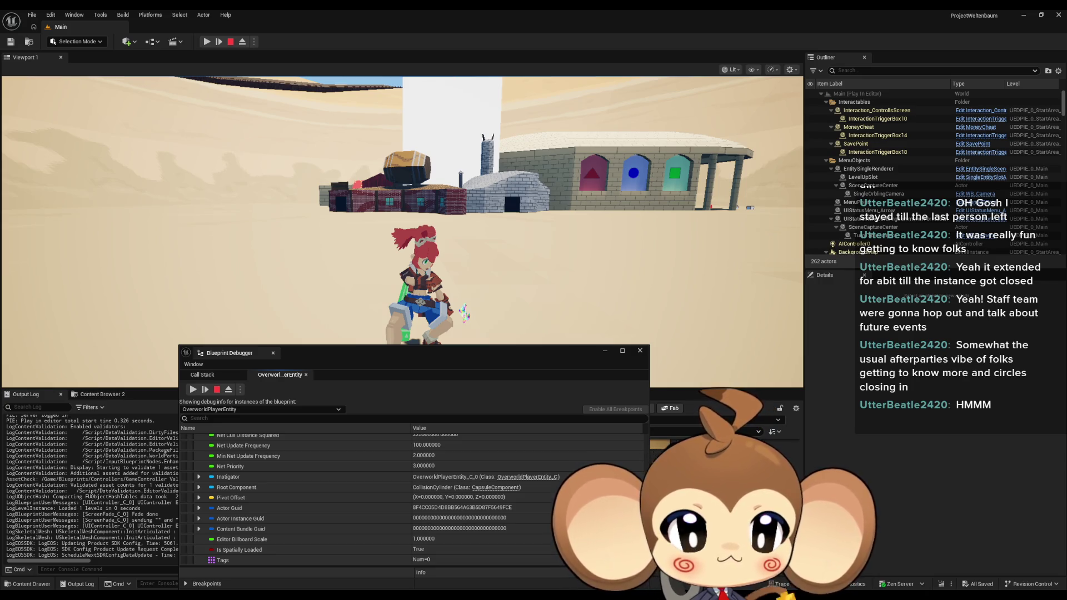
scroll(411, 499, up, 15)
scroll(411, 499, up, 5)
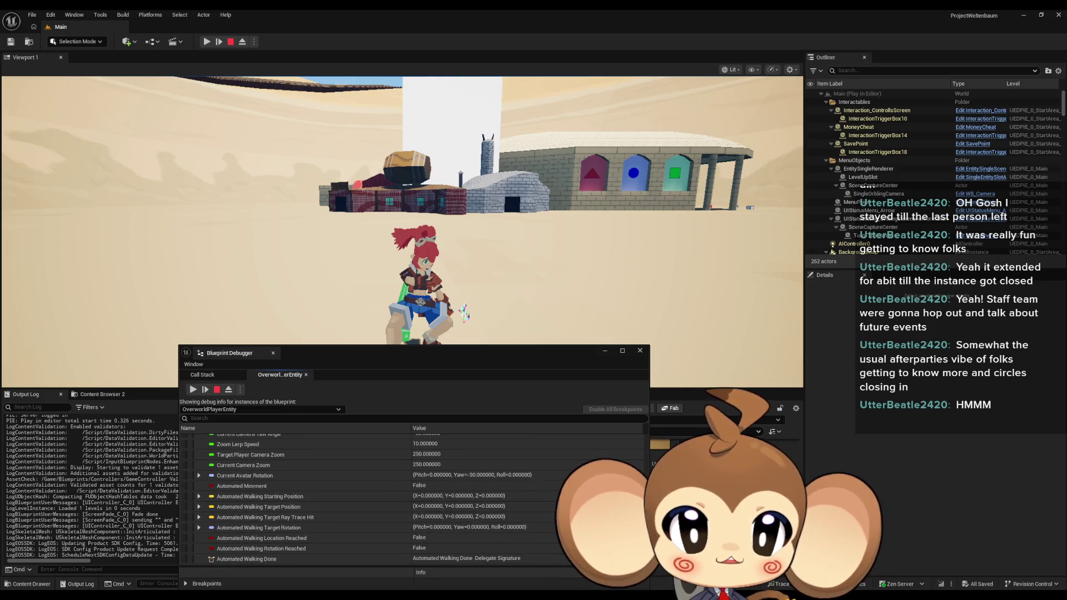
scroll(411, 499, up, 3)
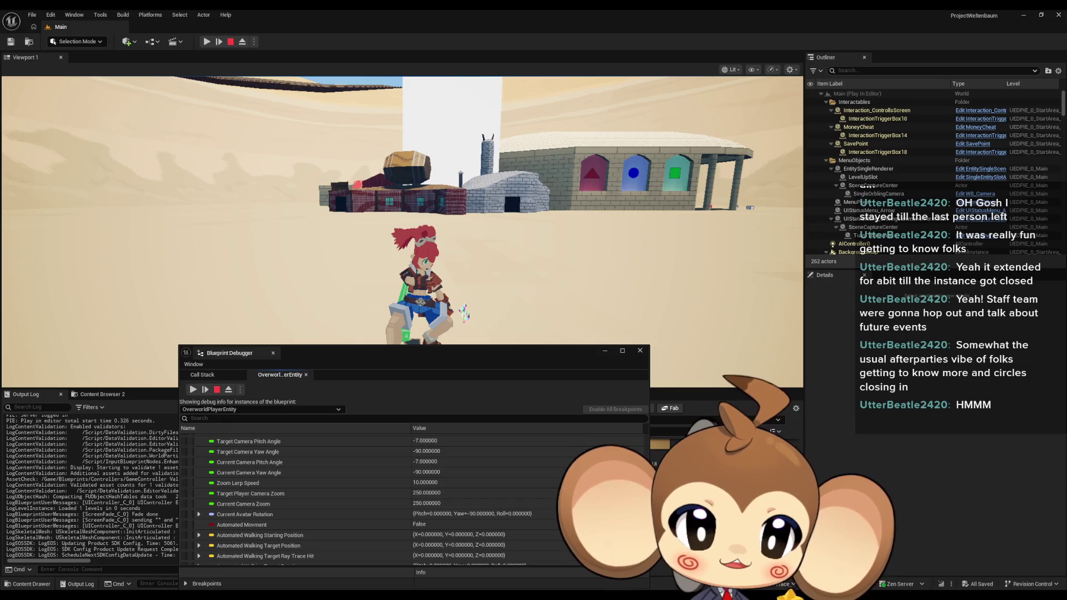
scroll(411, 499, up, 1)
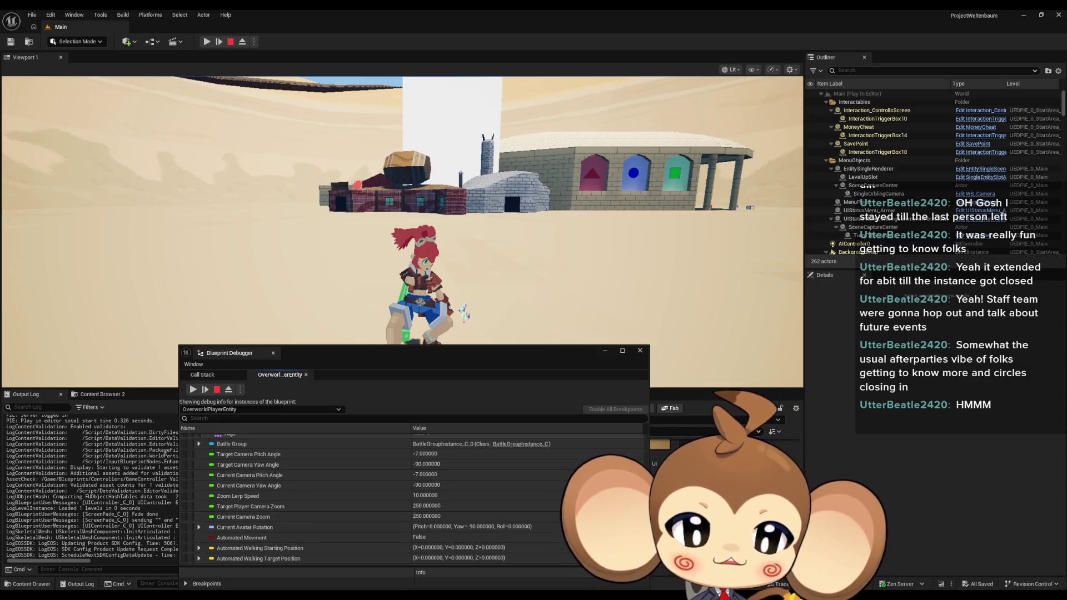
scroll(411, 499, down, 5)
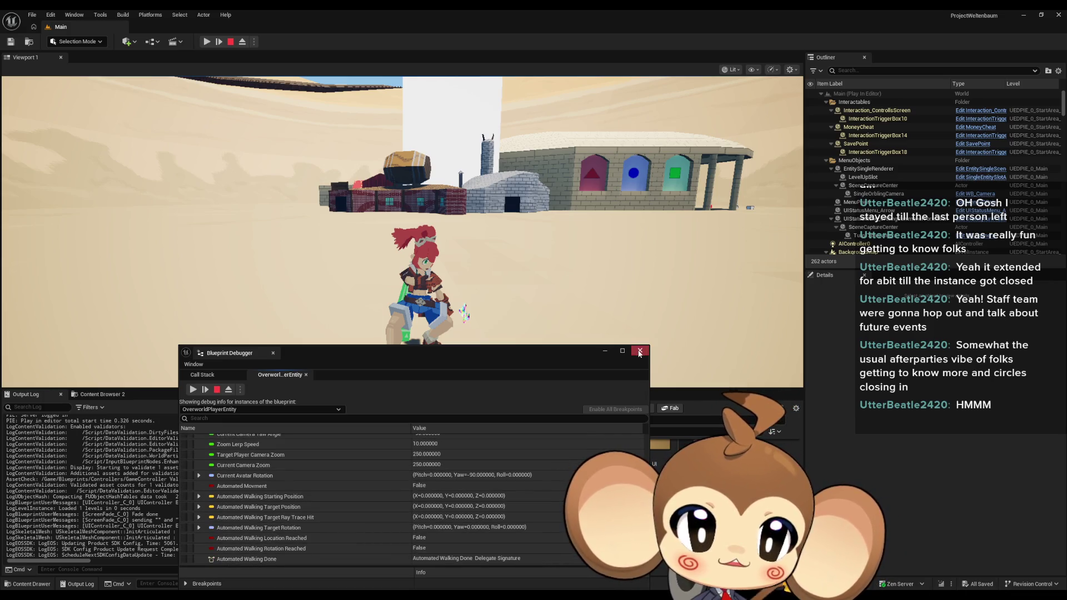
click(640, 350)
key(Escape)
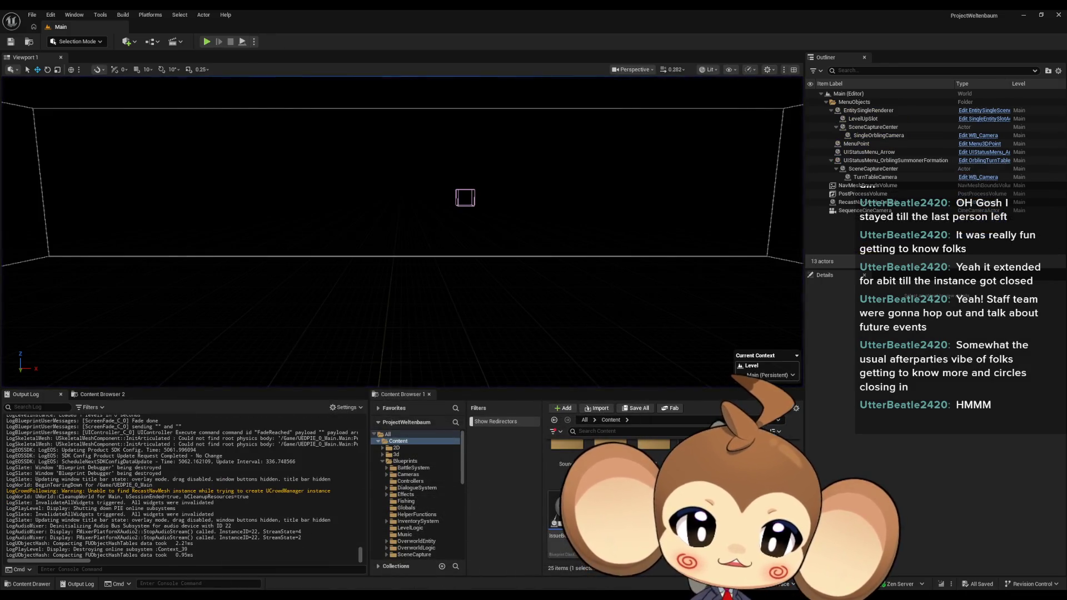
Disconnect the computed height and set Set Actor Location's New Location Z to a fixed -130.
mouse_move(411, 594)
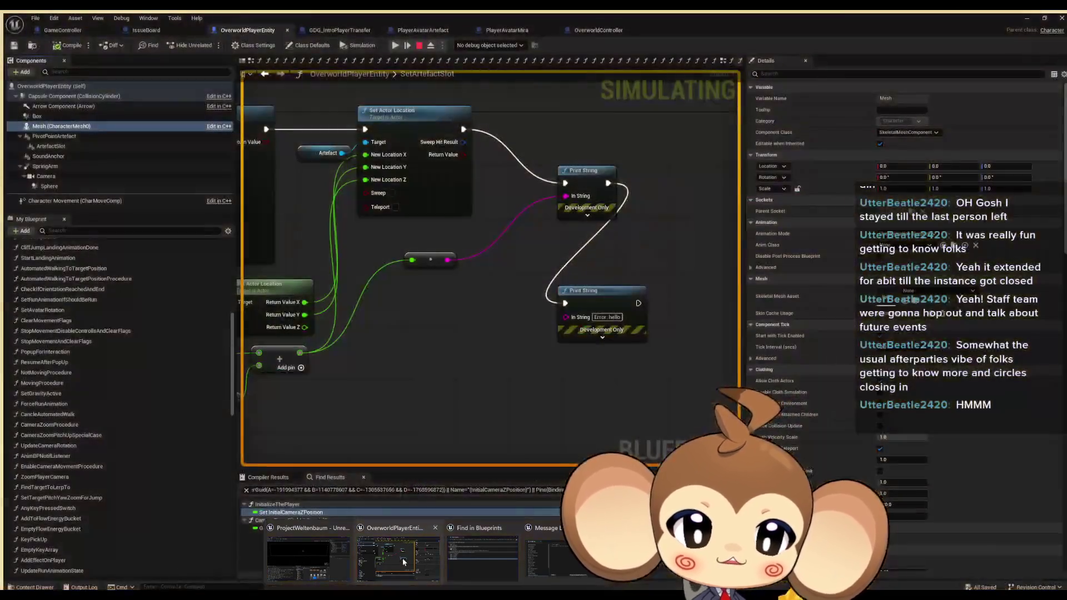
click(403, 558)
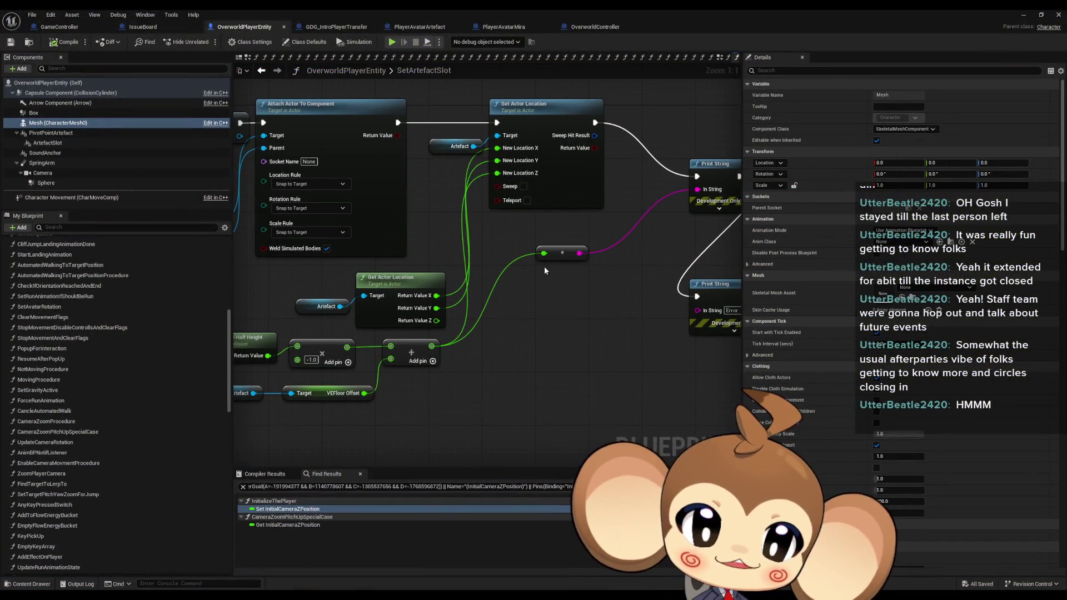
alt+click(504, 348)
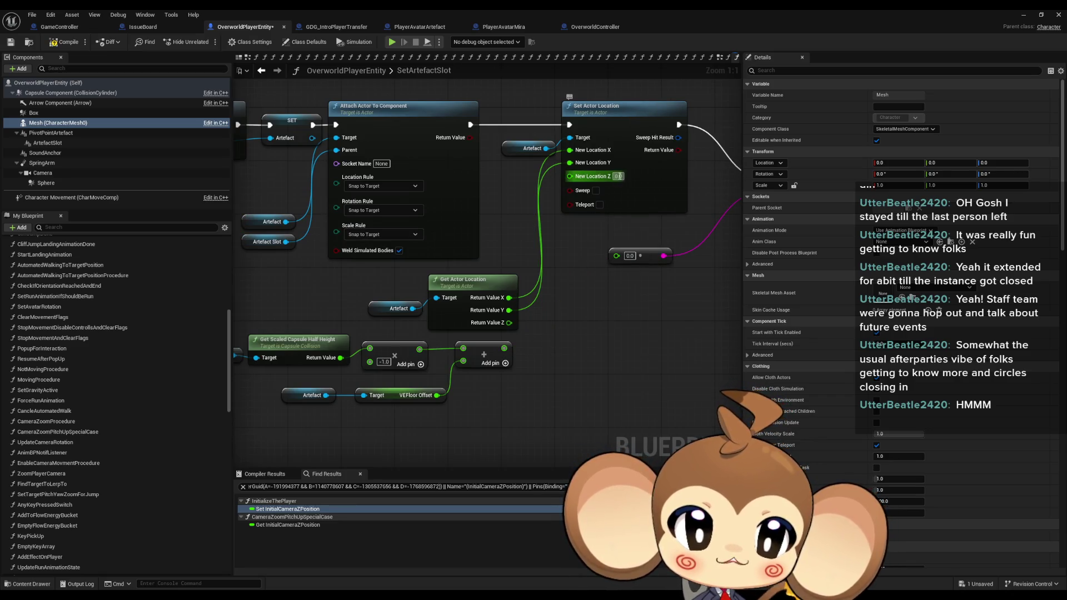
text(-130)
key(Return)
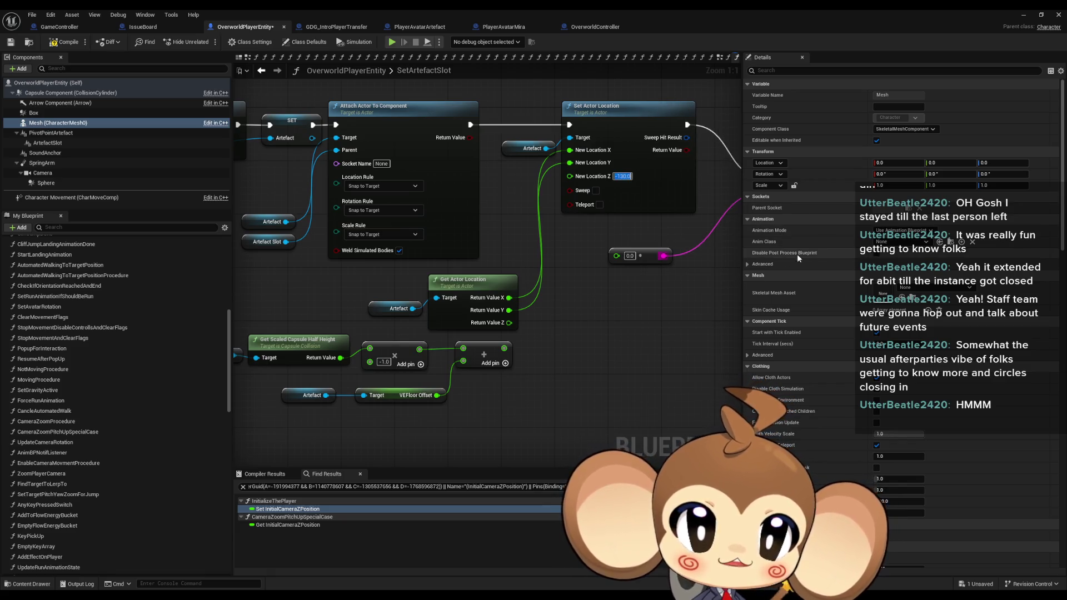
mouse_move(678, 320)
mouse_down()
mouse_move(538, 365)
mouse_move(630, 357)
mouse_up()
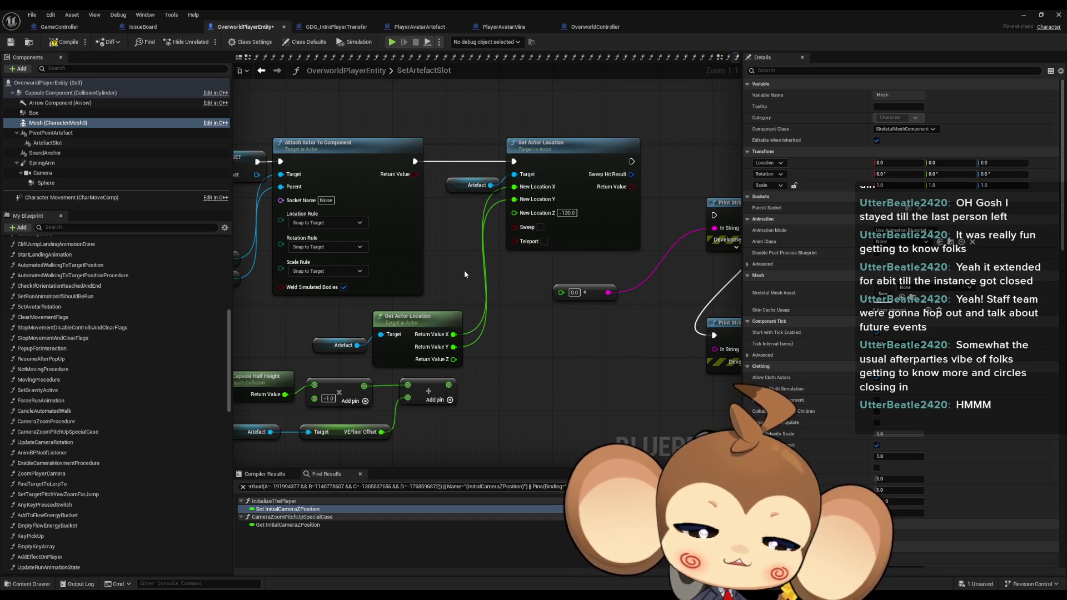
drag(661, 223, 696, 216)
click(49, 26)
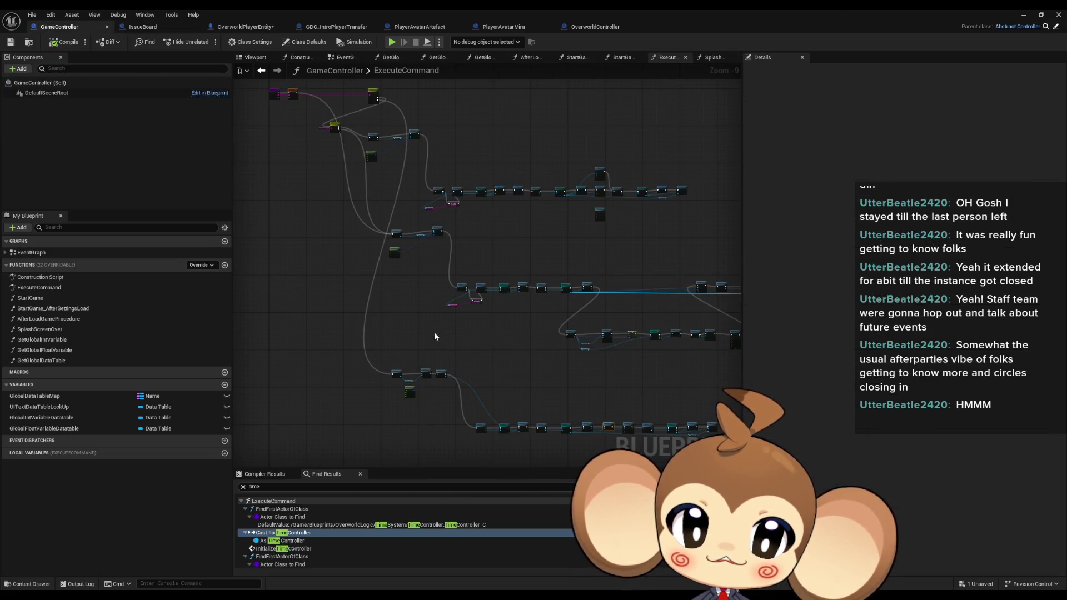
Minimize the Blueprint editor and start a fresh play-in-editor session with Alt+P.
mouse_move(332, 107)
mouse_down()
mouse_move(417, 464)
mouse_move(548, 286)
mouse_move(525, 260)
mouse_up()
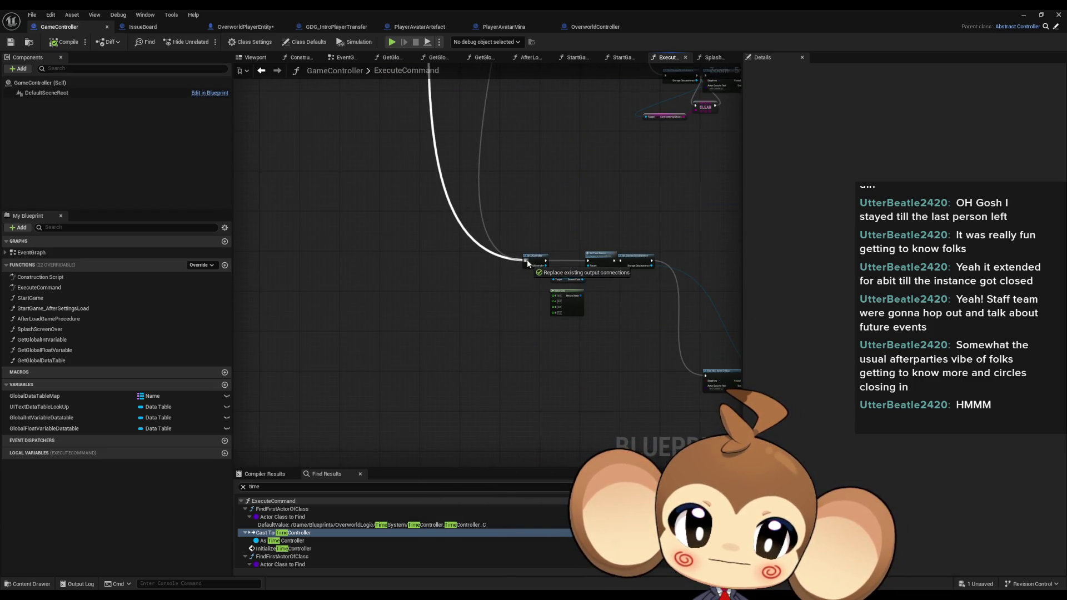
click(1024, 17)
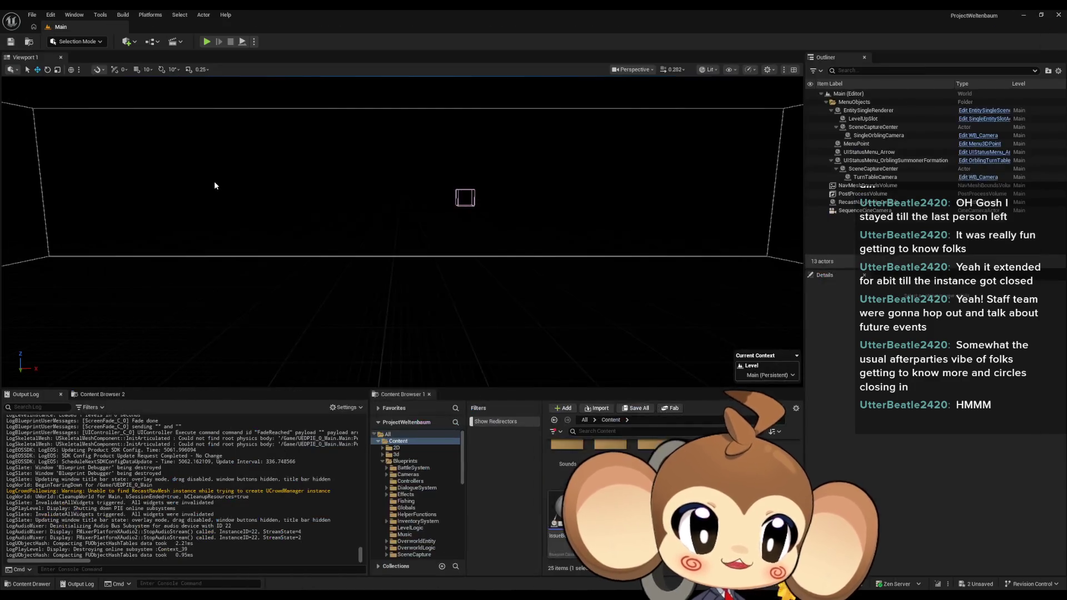
key(alt+p)
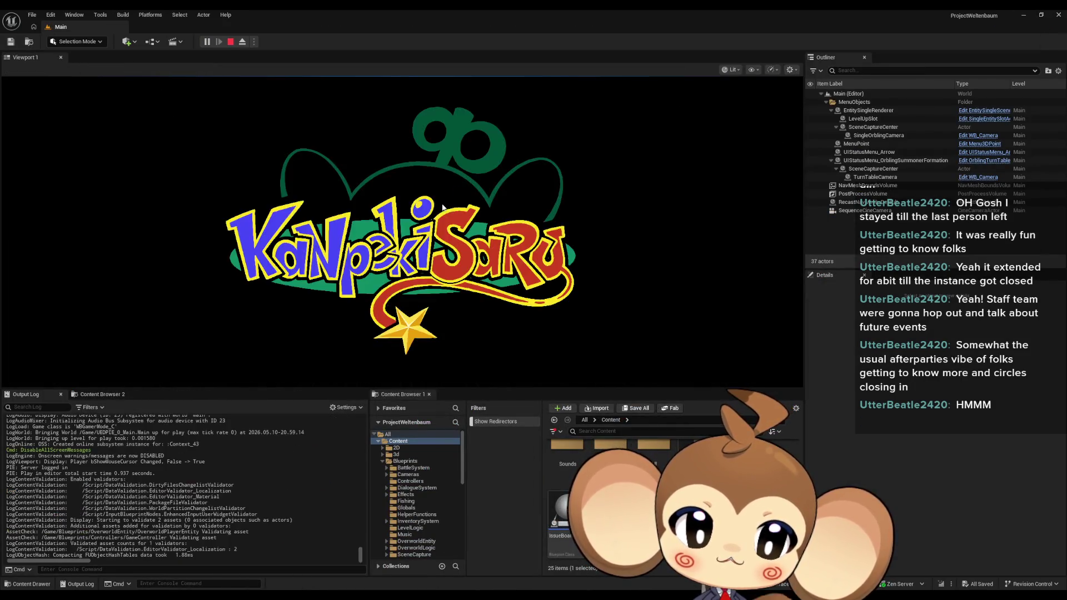